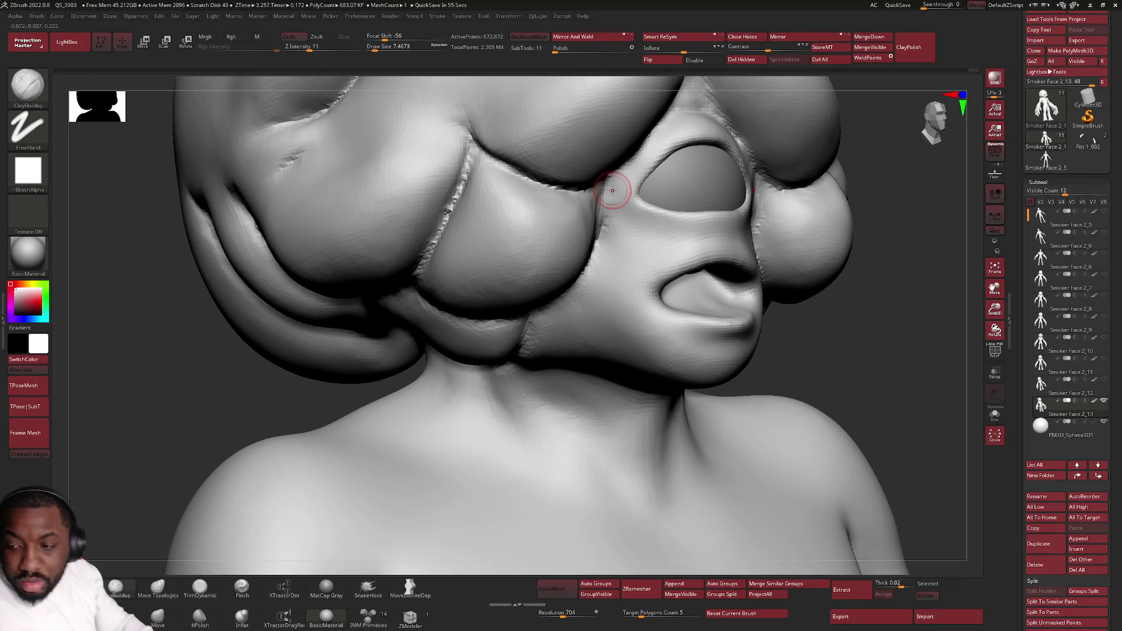
Step: Switch to smoothing, turn the creature to face head-on, and enlarge the brush to about 25
key("shift")
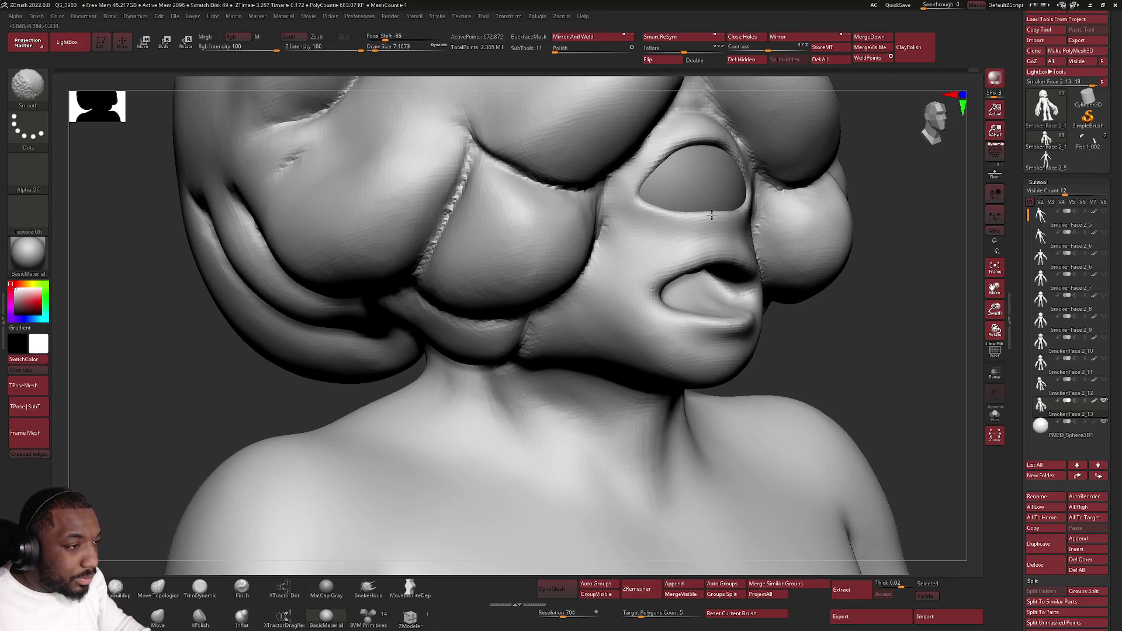
right_click_drag(723, 228, 681, 230, "shift")
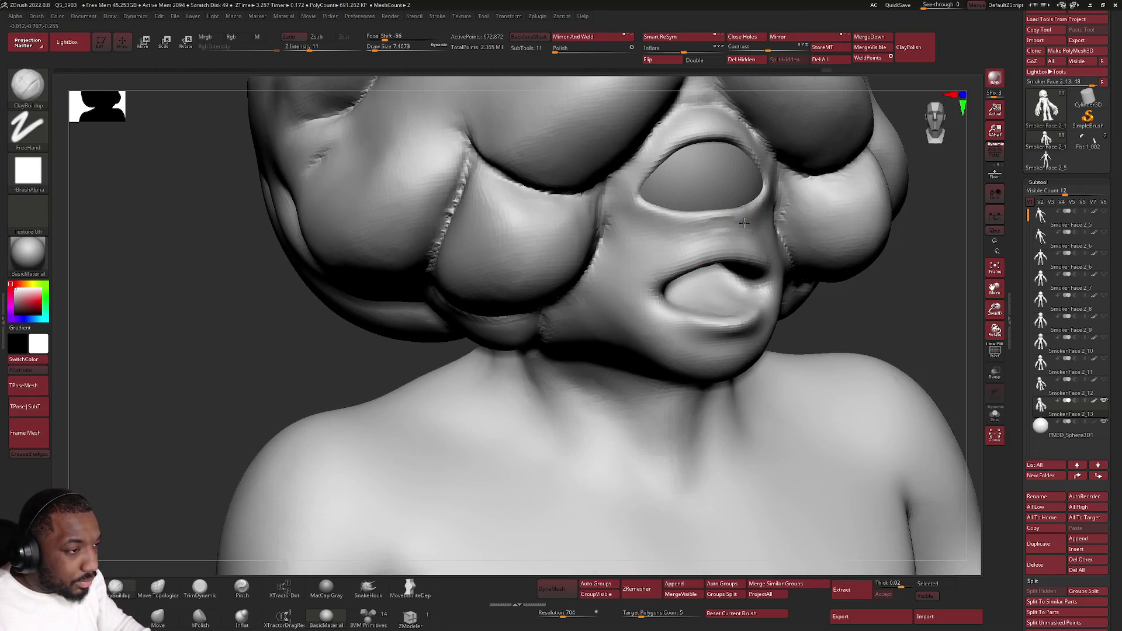
mouse_move(637, 212)
right_mouse_down()
mouse_move(723, 211)
mouse_move(696, 222)
right_mouse_up()
right_click(707, 260)
left_click_drag(742, 220, 771, 220)
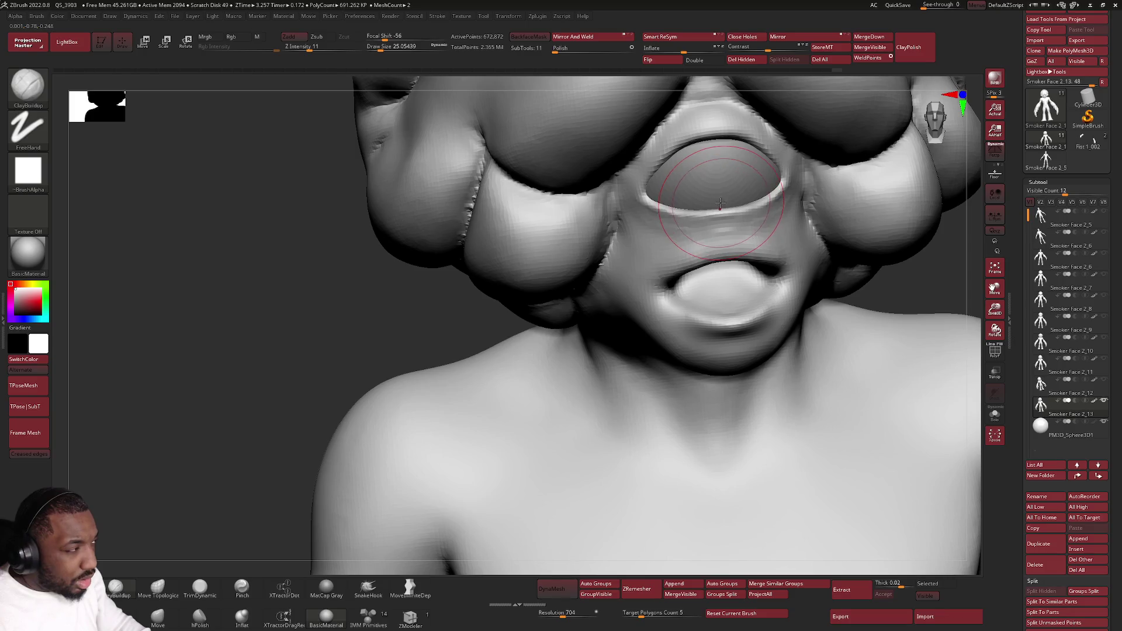
Step: Switch to Move Topological, then to DamStandard, orbiting toward a three-quarter view of the face
left_click(171, 585)
right_click_drag(707, 205, 664, 213)
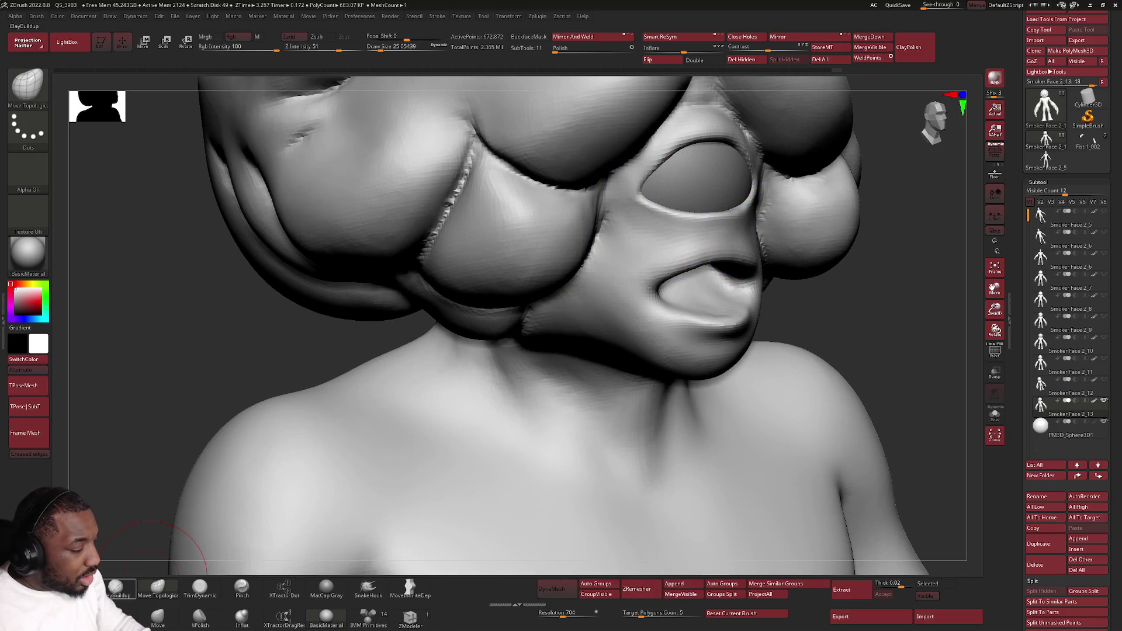
key("b")
key("d")
key("s")
mouse_move(442, 365)
right_mouse_down()
mouse_move(538, 222)
mouse_move(740, 252)
mouse_move(513, 300)
mouse_move(618, 266)
right_mouse_up()
Step: Shrink the DamStandard brush to about 3.7 and crease the mouth corner into a new shape
right_click(618, 265)
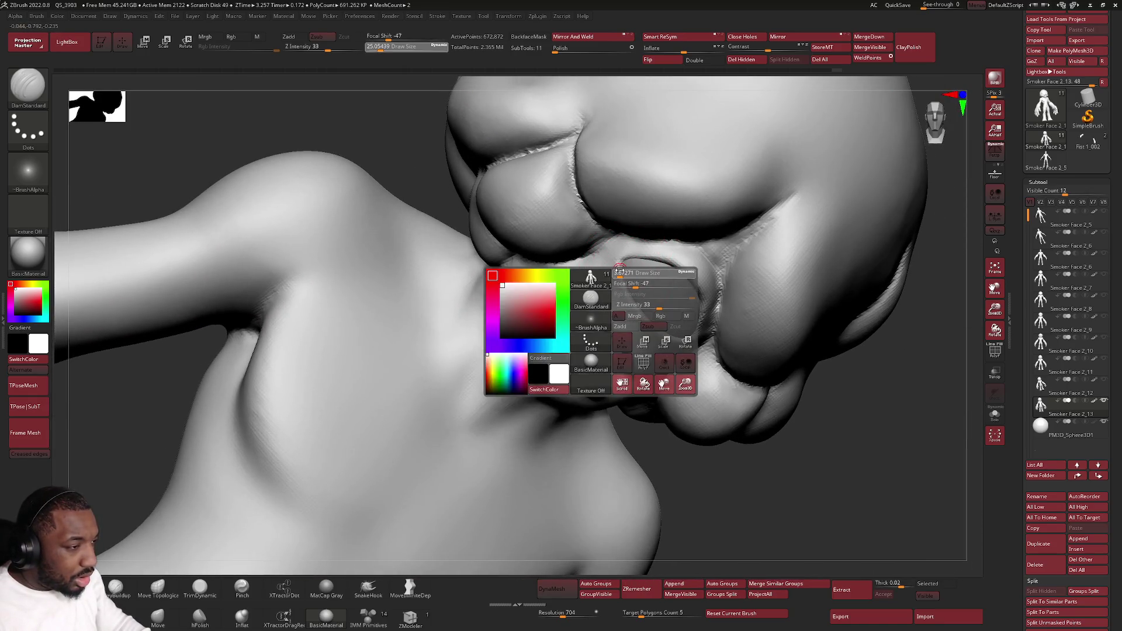
left_click_drag(619, 271, 625, 279)
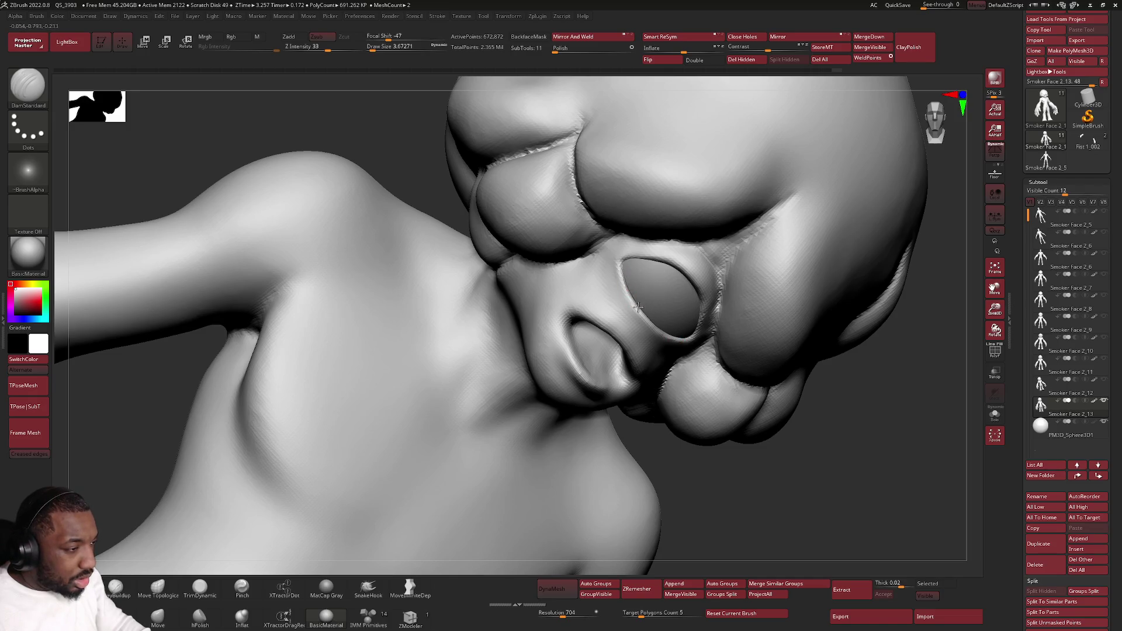
mouse_move(611, 311)
right_mouse_down()
mouse_move(619, 295)
mouse_move(584, 261)
mouse_move(737, 253)
mouse_move(686, 285)
right_mouse_up()
right_click(737, 253)
right_click(686, 285)
left_click_drag(685, 286, 700, 266)
Step: Carve both mouth corners with mirrored DamStandard strokes
right_click_drag(772, 221, 762, 253)
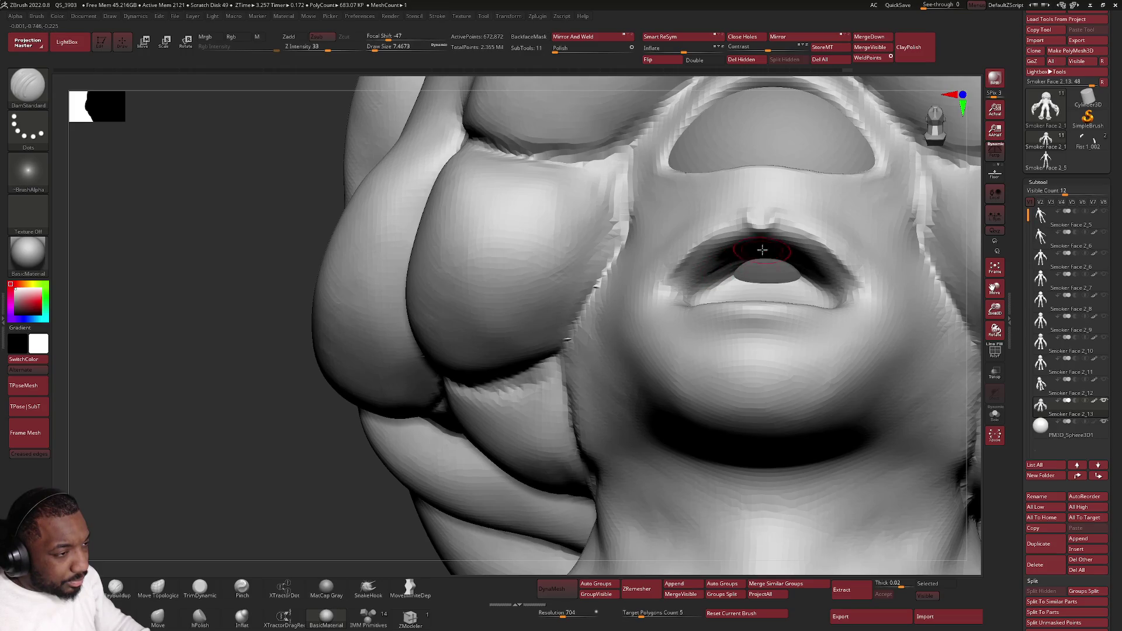
left_click_drag(715, 265, 667, 288)
right_click_drag(656, 289, 752, 229)
Step: Switch to ClayBuildup, build up both lip corners, and reshape the lower lip near the corner
left_click(116, 586)
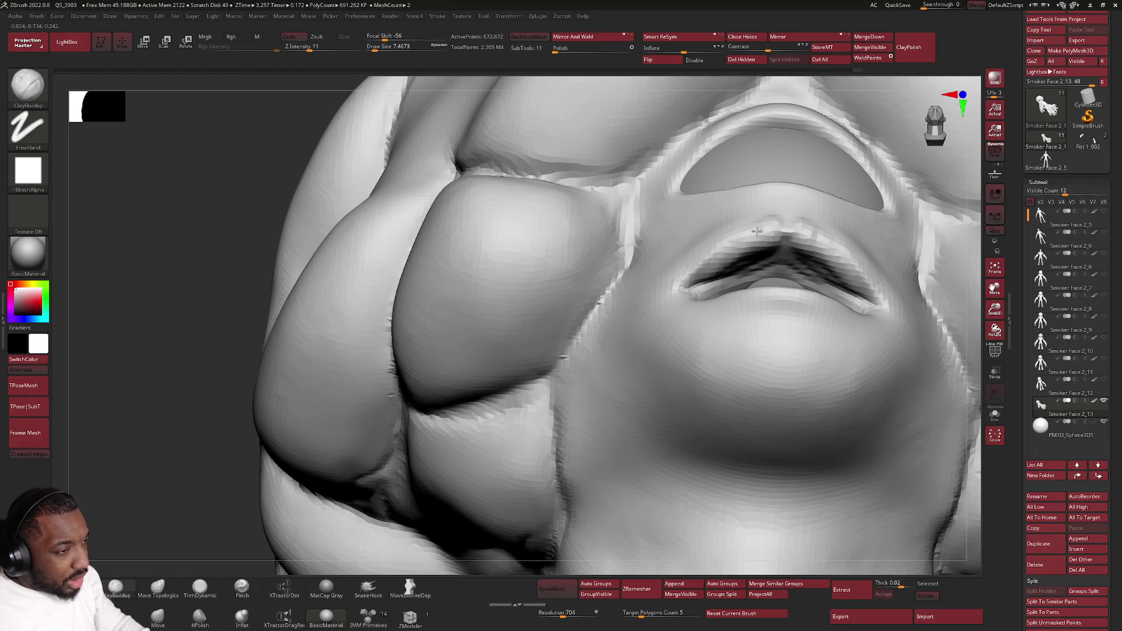
mouse_move(751, 226)
right_mouse_down()
mouse_move(716, 256)
mouse_move(772, 257)
right_mouse_up()
left_click_drag(724, 277, 697, 290)
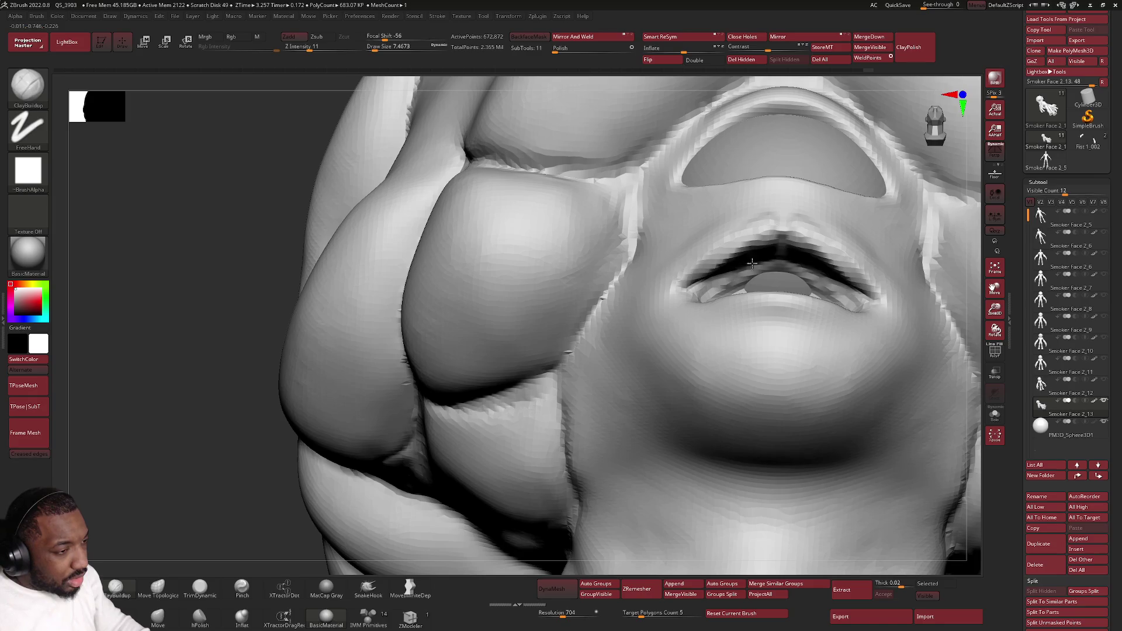
right_click_drag(701, 296, 702, 303)
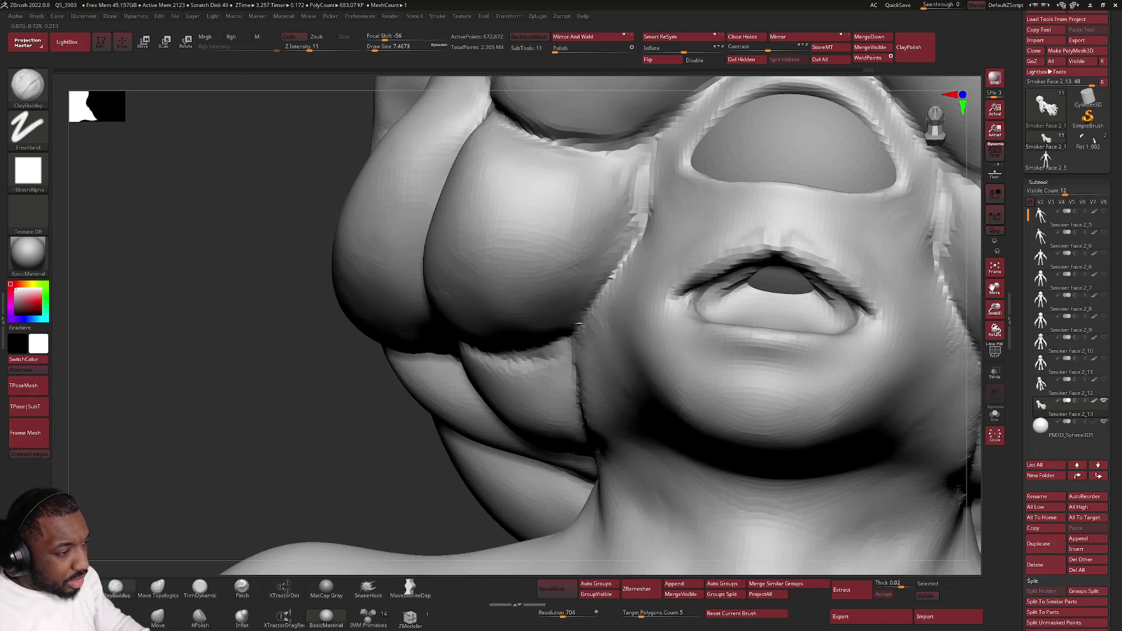
left_click_drag(738, 282, 724, 309)
Step: Resize the ClayBuildup brush to about 18, then to 8.4, and build up the inside of the mouth
right_click_drag(826, 296, 777, 295)
key("space")
left_click_drag(777, 301, 786, 301)
mouse_move(783, 301)
right_mouse_down()
mouse_move(784, 268)
mouse_move(727, 289)
right_mouse_up()
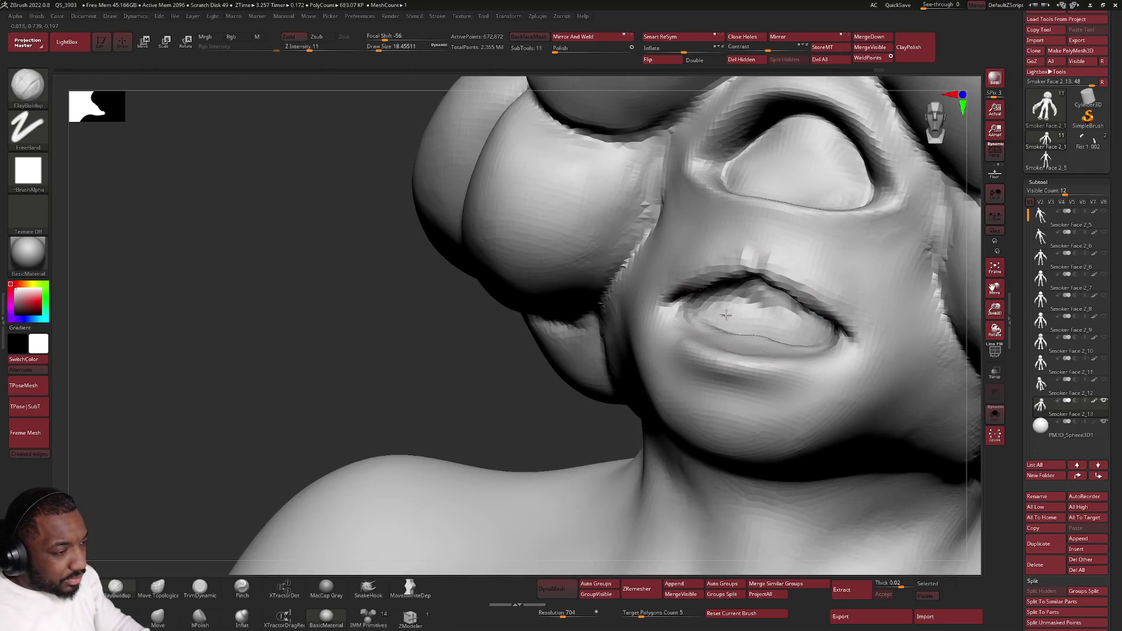
right_click_drag(737, 340, 707, 362)
key("space")
left_click_drag(719, 363, 704, 361)
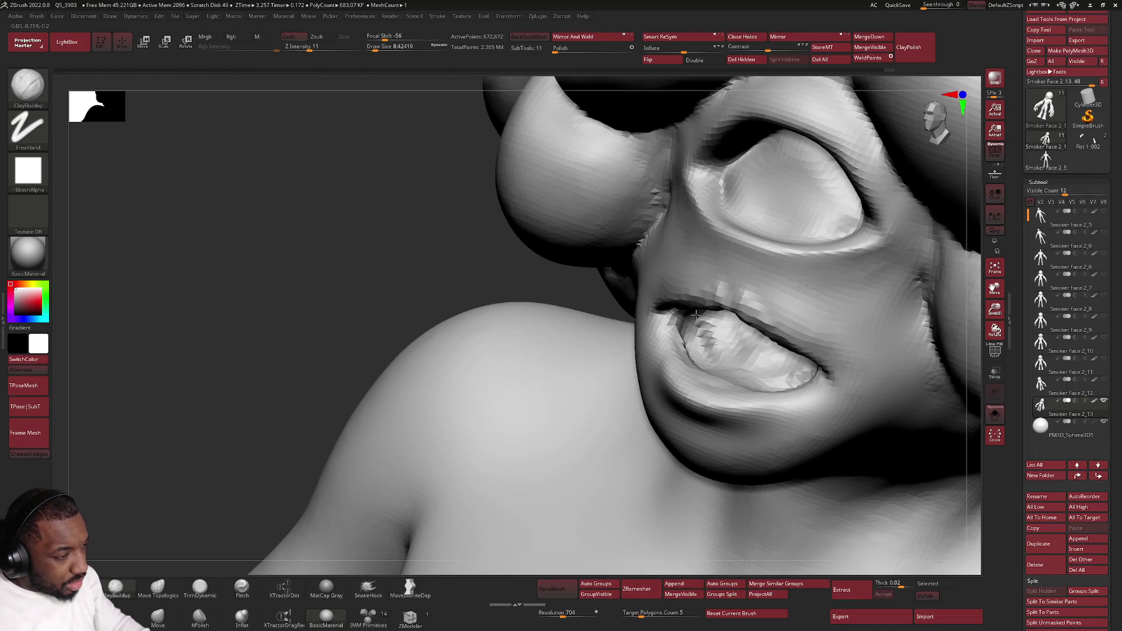
right_click_drag(695, 349, 732, 322)
mouse_move(731, 321)
left_mouse_down()
mouse_move(777, 325)
mouse_move(724, 303)
left_mouse_up()
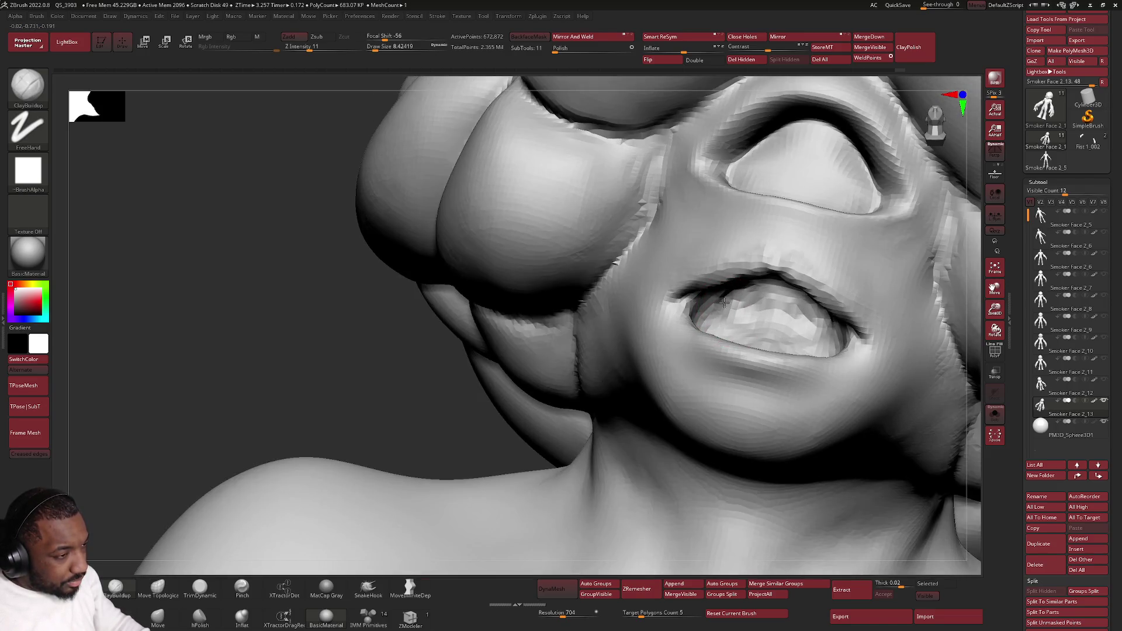
Step: Sculpt the lip area and build up and smooth the upper lip edge
right_click_drag(716, 304, 760, 275)
left_click_drag(759, 275, 824, 281)
left_click_drag(730, 263, 830, 274)
right_click_drag(806, 275, 776, 231)
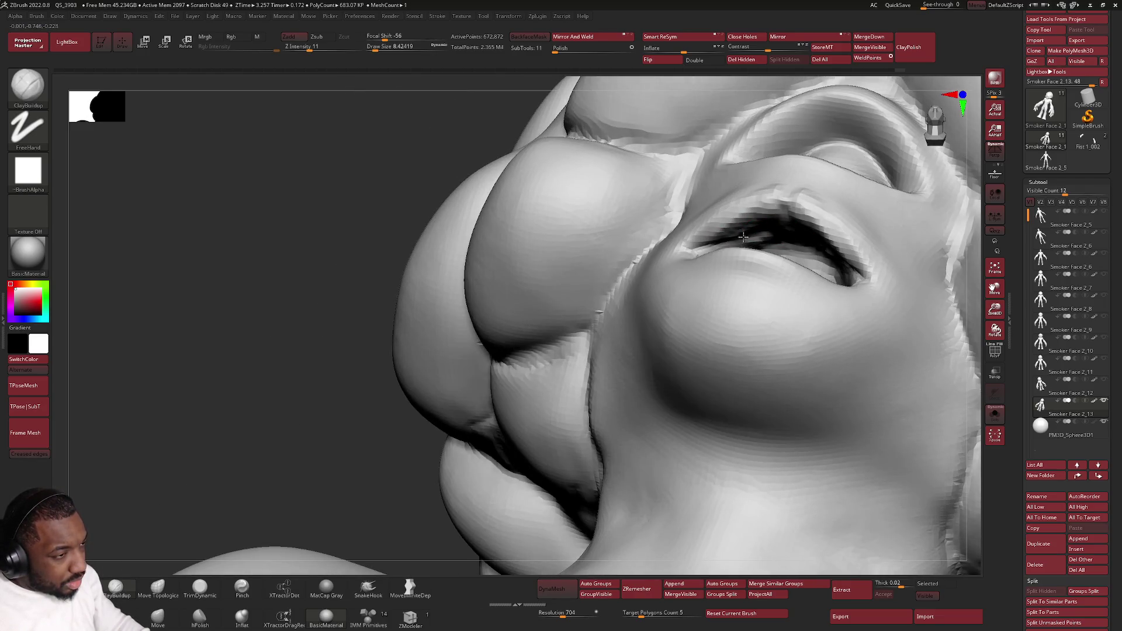
left_click_drag(761, 218, 747, 211)
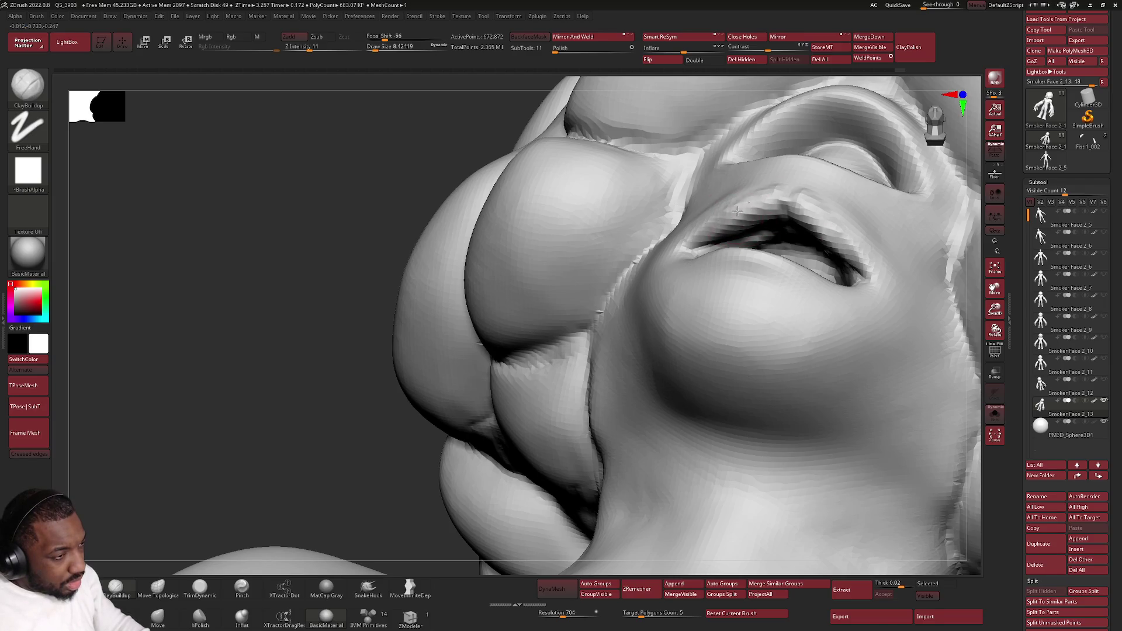
Step: Smooth the lower lip surface and build it up from several angles
right_click_drag(712, 248, 717, 231)
left_click_drag(746, 272, 741, 266)
right_click_drag(725, 251, 726, 288)
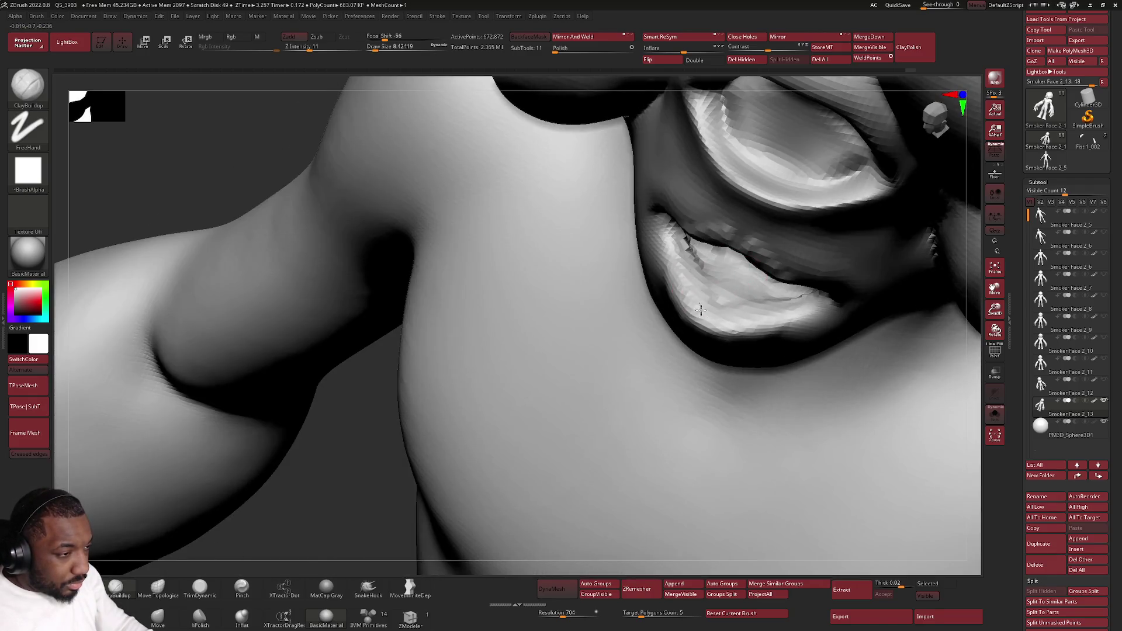
left_click_drag(713, 301, 708, 289)
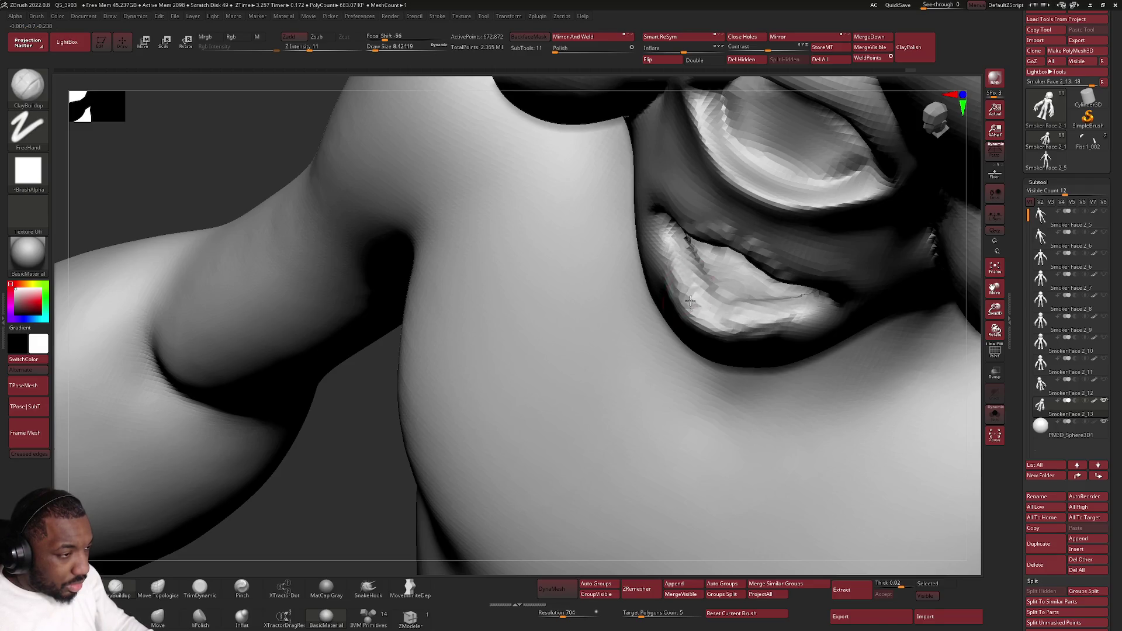
right_click_drag(708, 289, 707, 287)
left_click_drag(706, 286, 714, 297)
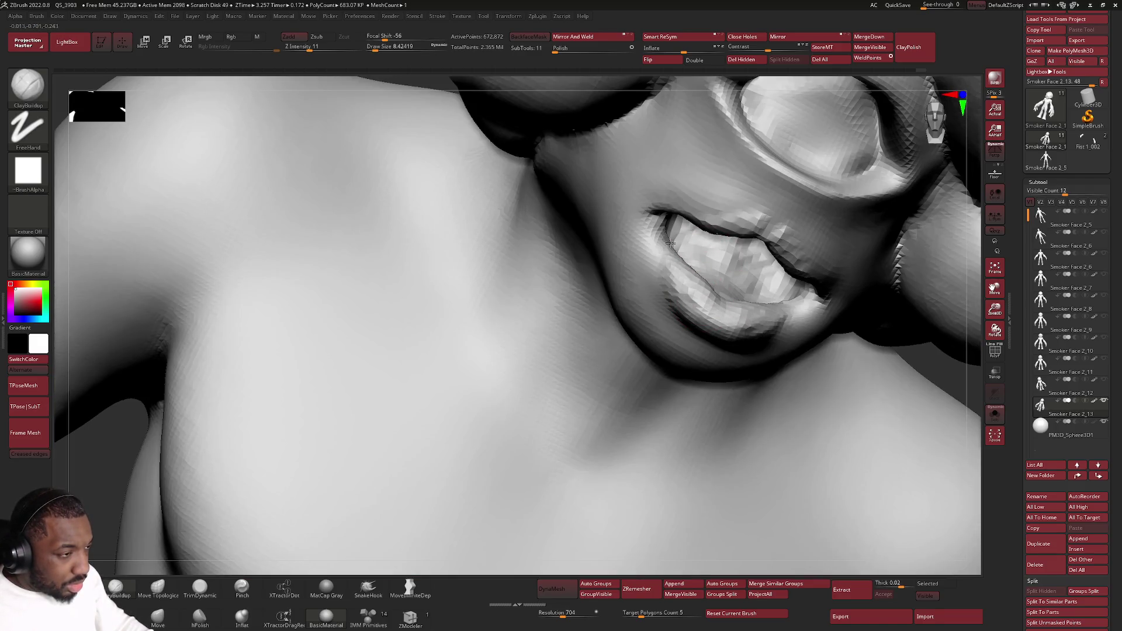
right_click_drag(653, 245, 614, 247)
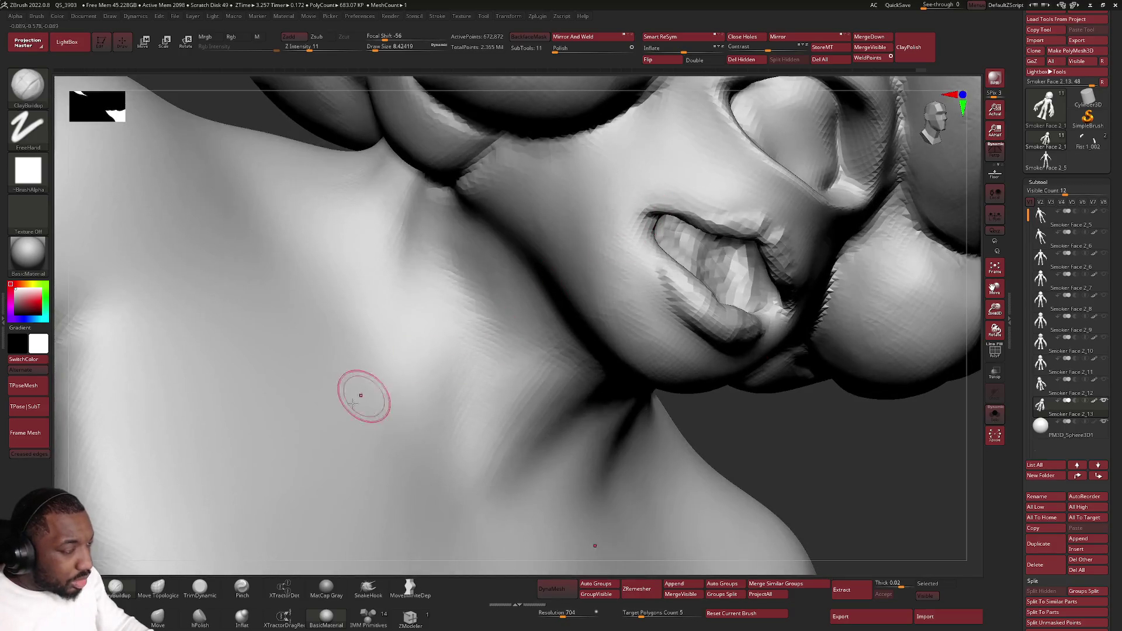
Step: Switch to Move Topological and set its size to about 18, then to 11.7
left_click(158, 587)
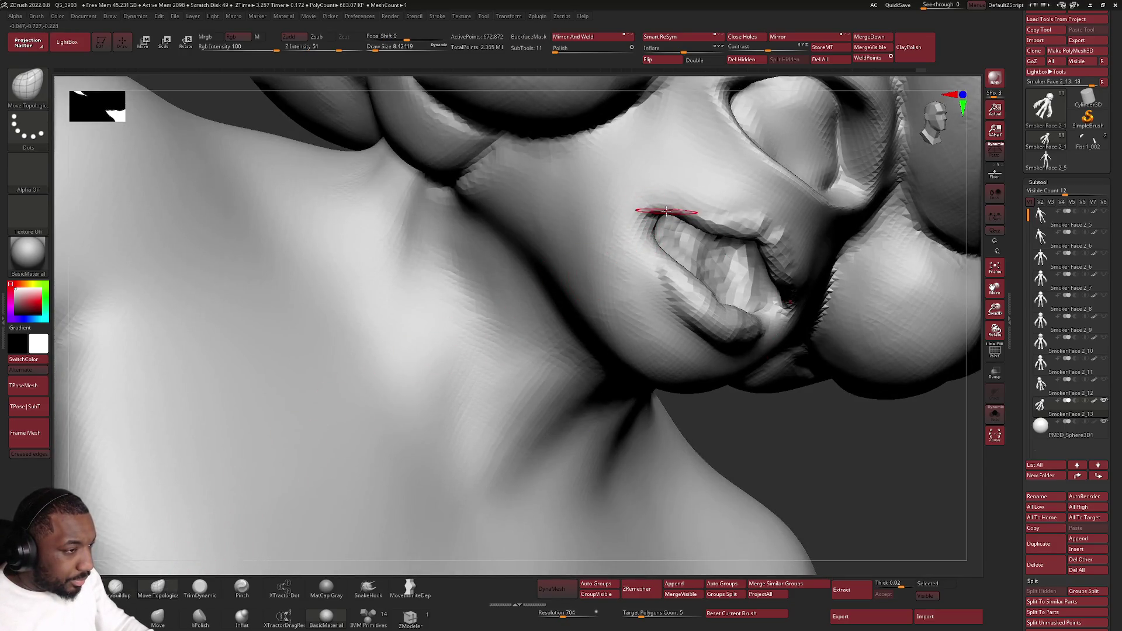
key("space")
mouse_move(666, 211)
left_mouse_down()
mouse_move(671, 195)
mouse_move(658, 212)
left_mouse_up()
key("space")
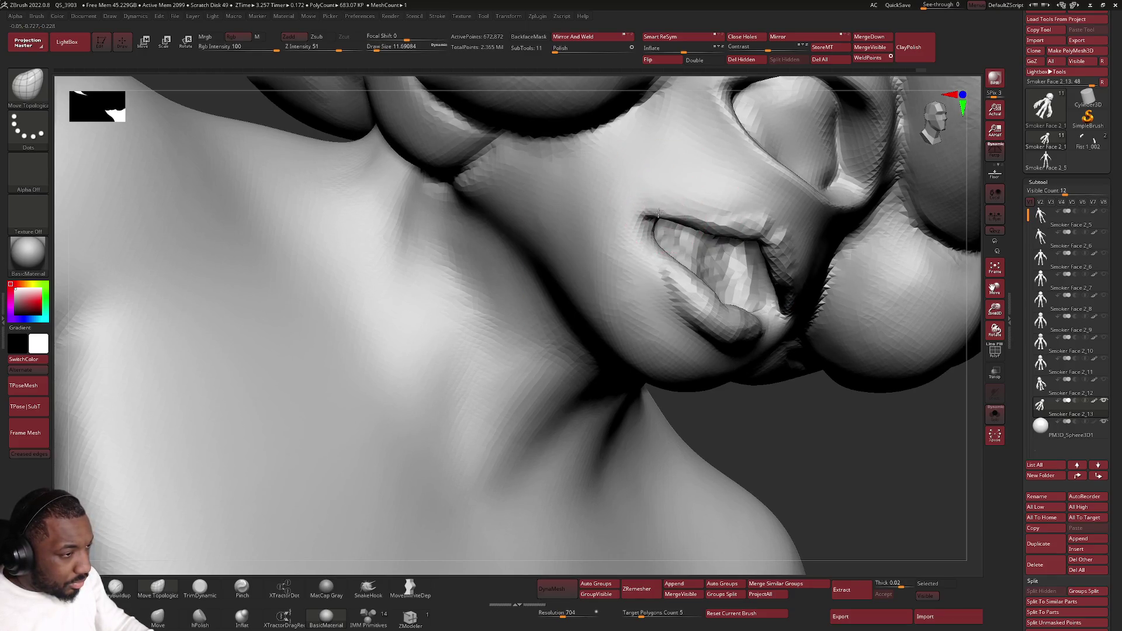
mouse_move(648, 225)
right_mouse_down()
mouse_move(713, 200)
mouse_move(677, 210)
mouse_move(684, 175)
mouse_move(682, 220)
mouse_move(729, 219)
mouse_move(760, 187)
right_mouse_up()
Step: Lasso-hide the surrounding head geometry, leaving only the mouth region visible
left_click_drag(798, 209, 767, 264, "ctrl+shift")
mouse_move(766, 264)
right_mouse_down()
mouse_move(684, 250)
mouse_move(773, 224)
right_mouse_up()
mouse_move(863, 342)
left_mouse_down("ctrl+alt+shift")
mouse_move(775, 403)
mouse_move(733, 107)
mouse_move(841, 327)
left_mouse_up("ctrl+alt+shift")
mouse_move(687, 185)
left_mouse_down("ctrl+alt+shift")
mouse_move(622, 432)
mouse_move(628, 409)
left_mouse_up("ctrl+alt+shift")
mouse_move(628, 409)
right_mouse_down()
mouse_move(639, 295)
mouse_move(651, 268)
mouse_move(668, 263)
right_mouse_up()
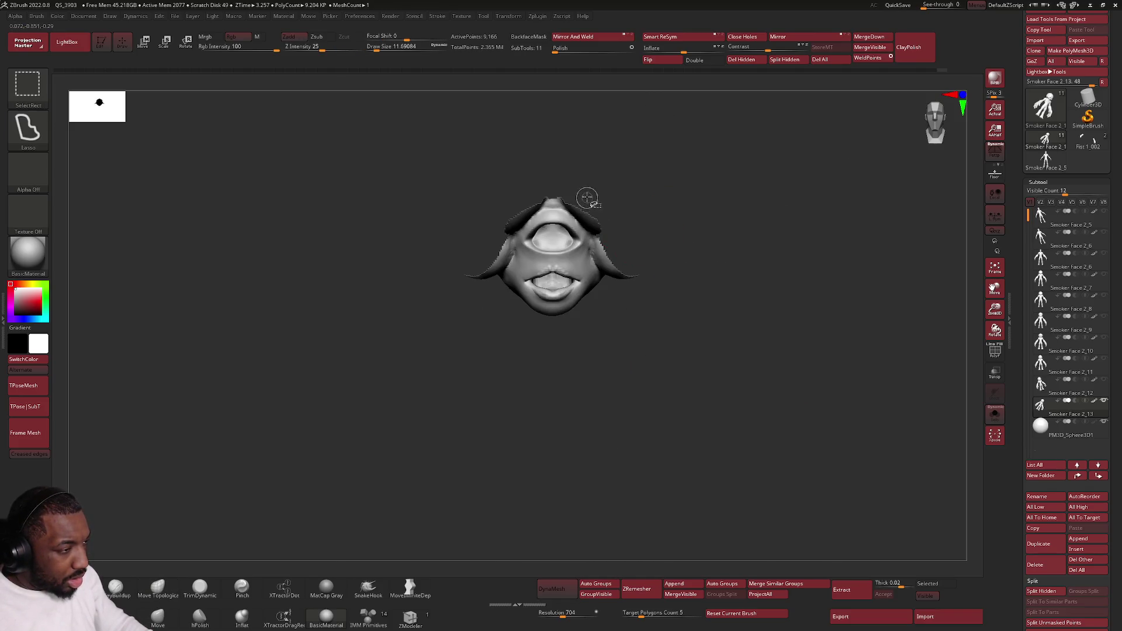
left_click_drag(693, 314, 634, 261, "ctrl+alt+shift")
mouse_move(634, 261)
right_mouse_down()
mouse_move(618, 248)
mouse_move(574, 308)
mouse_move(619, 245)
right_mouse_up()
Step: Enlarge the Move Topological brush to about 30 and push down the lip surface
right_click(634, 232)
left_click_drag(634, 232, 638, 232)
mouse_move(638, 232)
right_mouse_down()
mouse_move(596, 300)
mouse_move(579, 286)
mouse_move(618, 343)
mouse_move(614, 251)
mouse_move(544, 238)
right_mouse_up()
left_click_drag(540, 247, 541, 257)
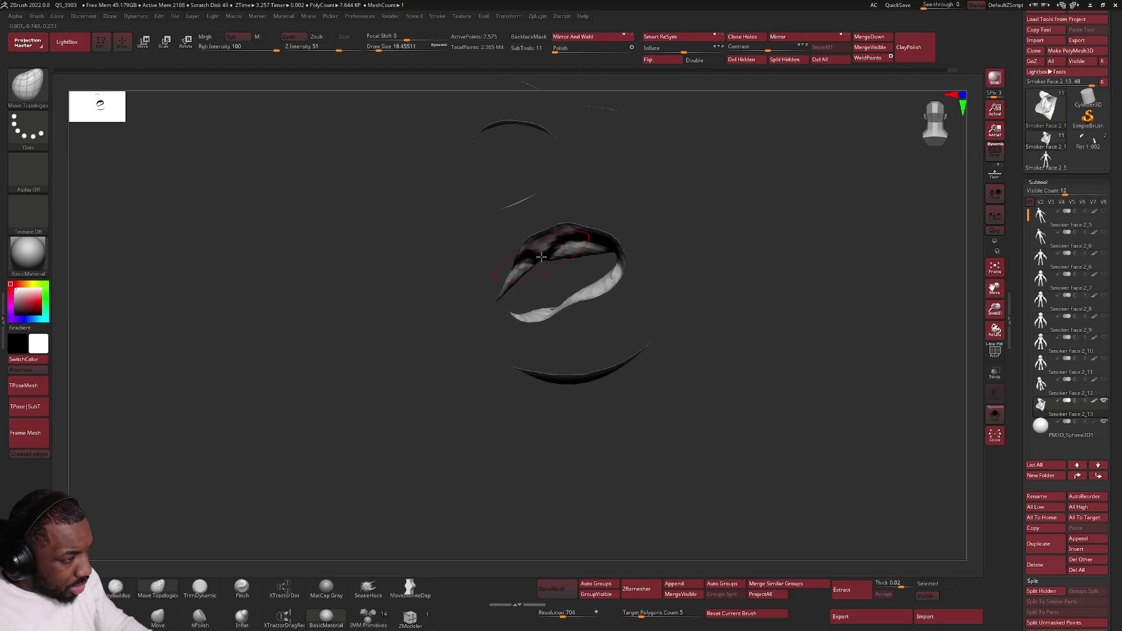
Step: Shrink the brush to about 9.45 for finer lip work
mouse_move(530, 265)
right_mouse_down()
mouse_move(601, 225)
mouse_move(553, 237)
mouse_move(602, 235)
right_mouse_up()
mouse_move(674, 255)
right_mouse_down()
mouse_move(668, 275)
mouse_move(660, 269)
right_mouse_up()
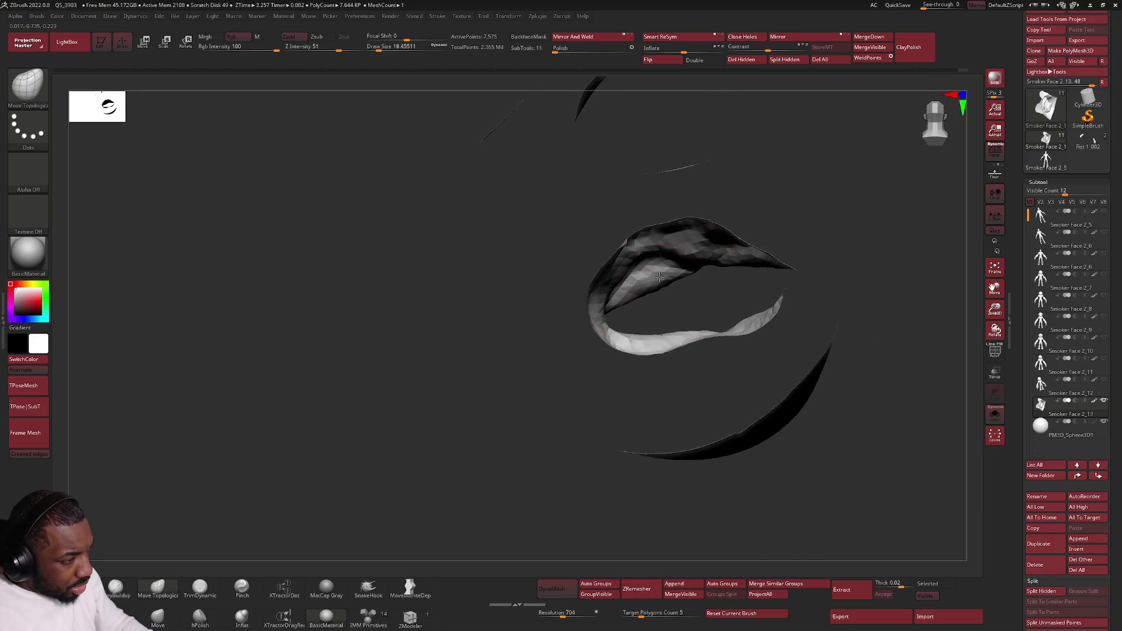
right_click(660, 269)
mouse_move(677, 269)
left_mouse_down()
mouse_move(644, 286)
mouse_move(670, 256)
left_mouse_up()
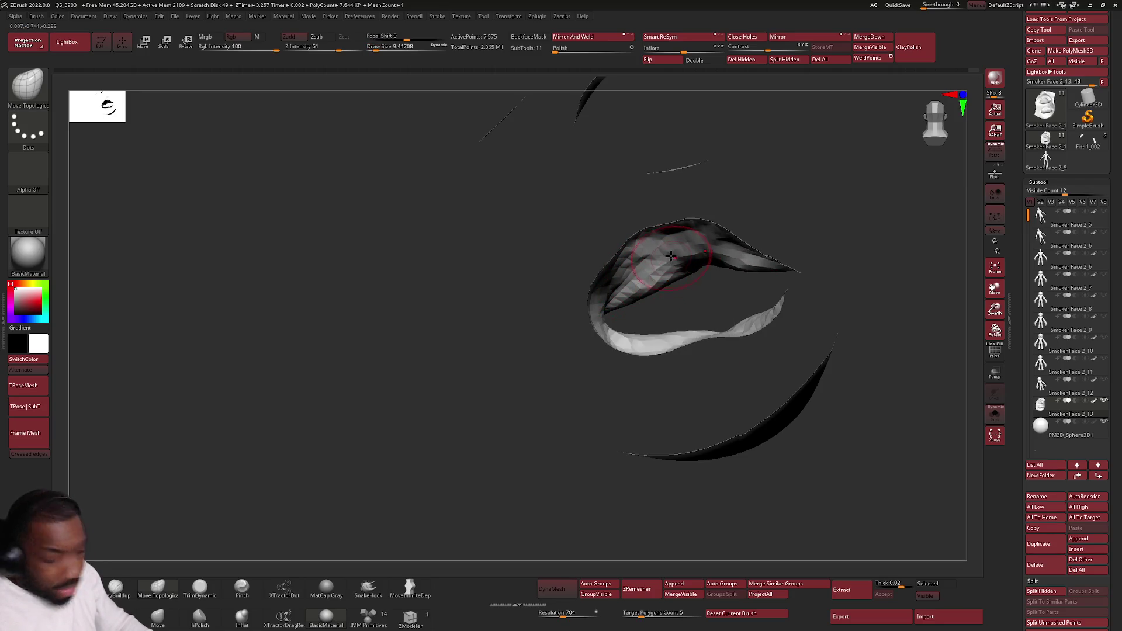
mouse_move(665, 268)
right_mouse_down()
mouse_move(634, 258)
mouse_move(772, 292)
right_mouse_up()
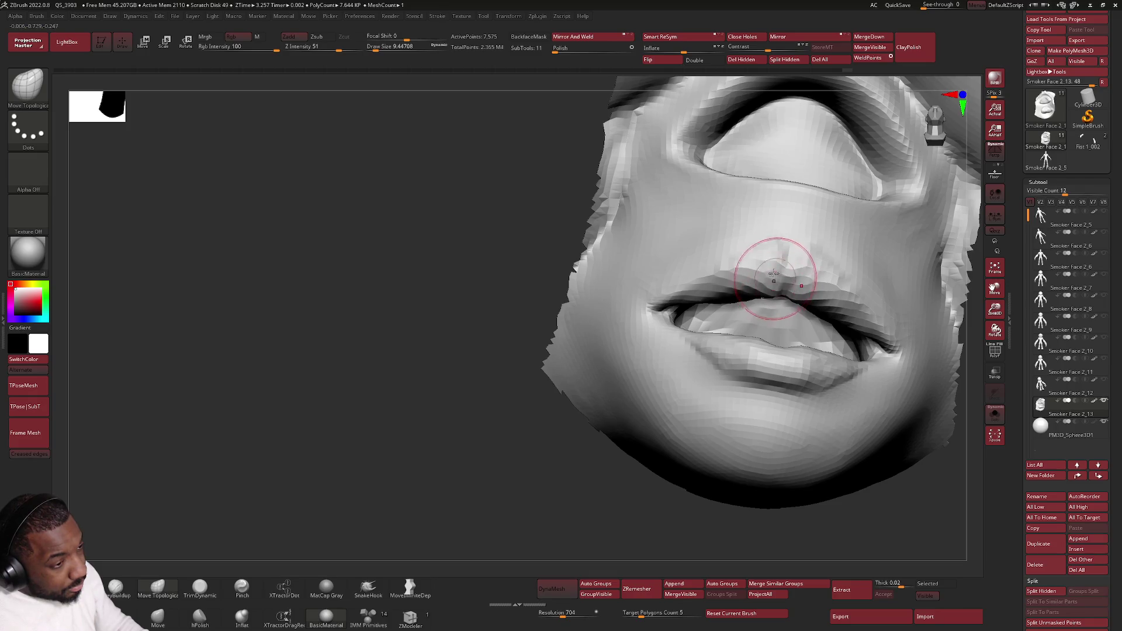
Step: Smooth the upper lip, then switch to Move Topological with BMT and work near the lips
key("ctrl")
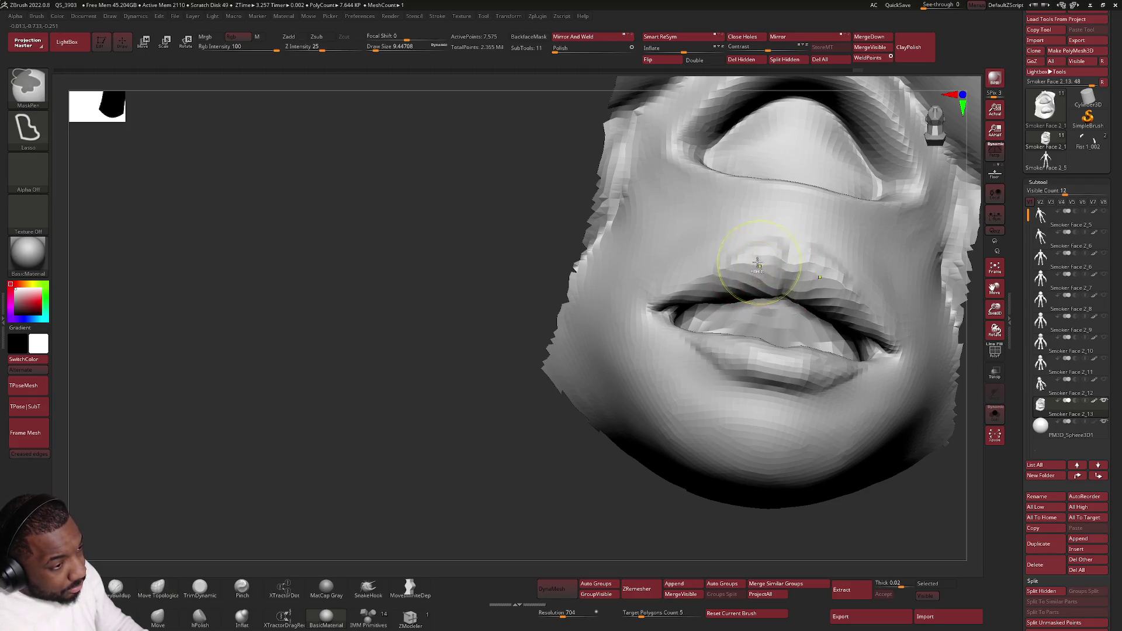
left_click_drag(753, 262, 701, 308, "shift")
mouse_move(717, 297)
right_mouse_down()
mouse_move(779, 271)
mouse_move(769, 266)
mouse_move(756, 308)
mouse_move(837, 288)
right_mouse_up()
key("b")
key("m")
key("t")
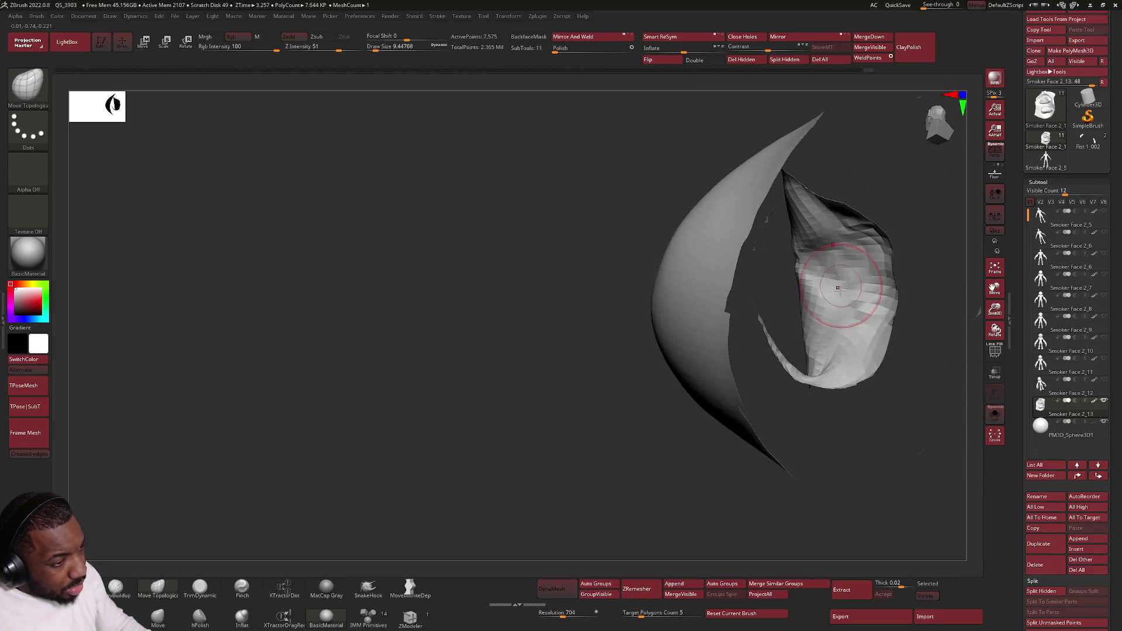
left_click_drag(837, 288, 839, 270, "shift")
Step: Smooth the rough patch inside the lower mouth opening and the lip area
right_click_drag(863, 306, 885, 279)
mouse_move(881, 328)
right_mouse_down()
mouse_move(852, 274)
mouse_move(814, 261)
mouse_move(826, 300)
mouse_move(868, 308)
right_mouse_up()
left_click_drag(864, 327, 877, 304, "shift")
mouse_move(877, 304)
right_mouse_down()
mouse_move(819, 277)
mouse_move(866, 283)
mouse_move(822, 281)
mouse_move(856, 295)
mouse_move(867, 223)
mouse_move(821, 233)
mouse_move(806, 213)
mouse_move(826, 301)
mouse_move(830, 250)
mouse_move(813, 238)
mouse_move(824, 252)
right_mouse_up()
Step: Mask the nose region to protect it and set the brush size to about 12.9
key("space")
key("space")
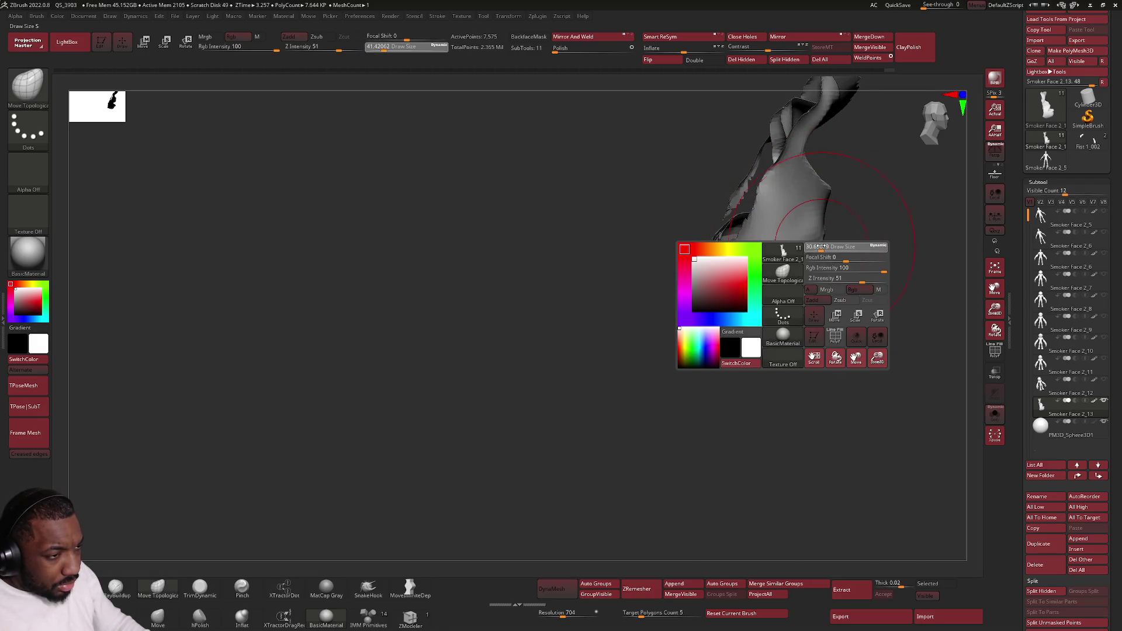
mouse_move(823, 250)
right_mouse_down()
mouse_move(837, 255)
mouse_move(844, 233)
right_mouse_up()
key("ctrl")
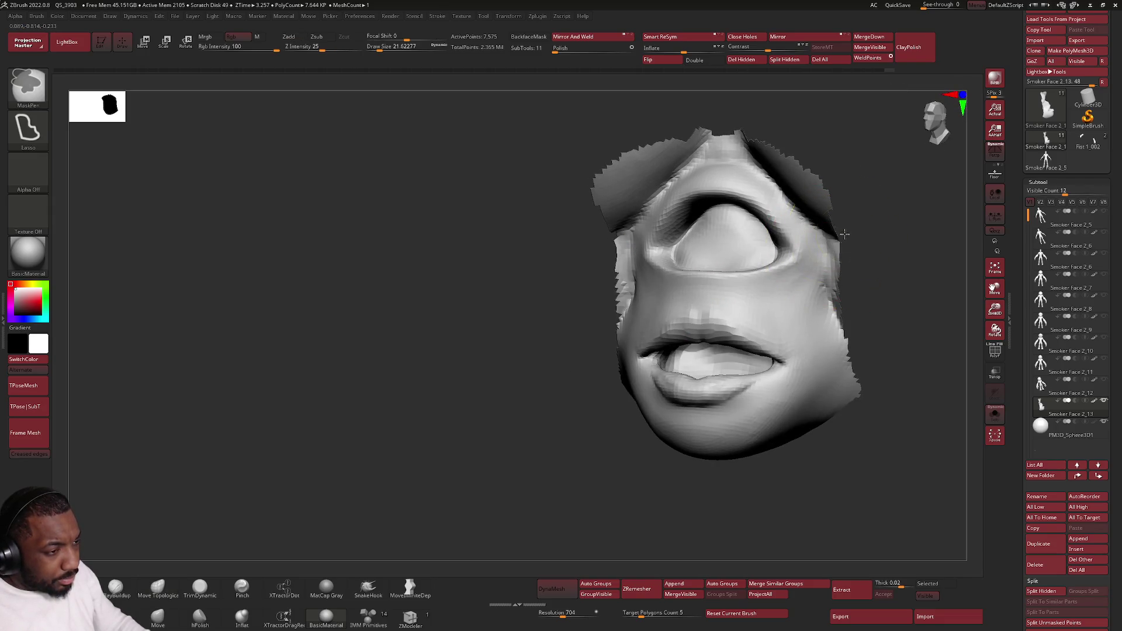
left_click_drag(657, 263, 659, 264, "ctrl")
mouse_move(764, 300)
right_mouse_down()
mouse_move(713, 350)
mouse_move(772, 343)
mouse_move(715, 349)
mouse_move(746, 352)
right_mouse_up()
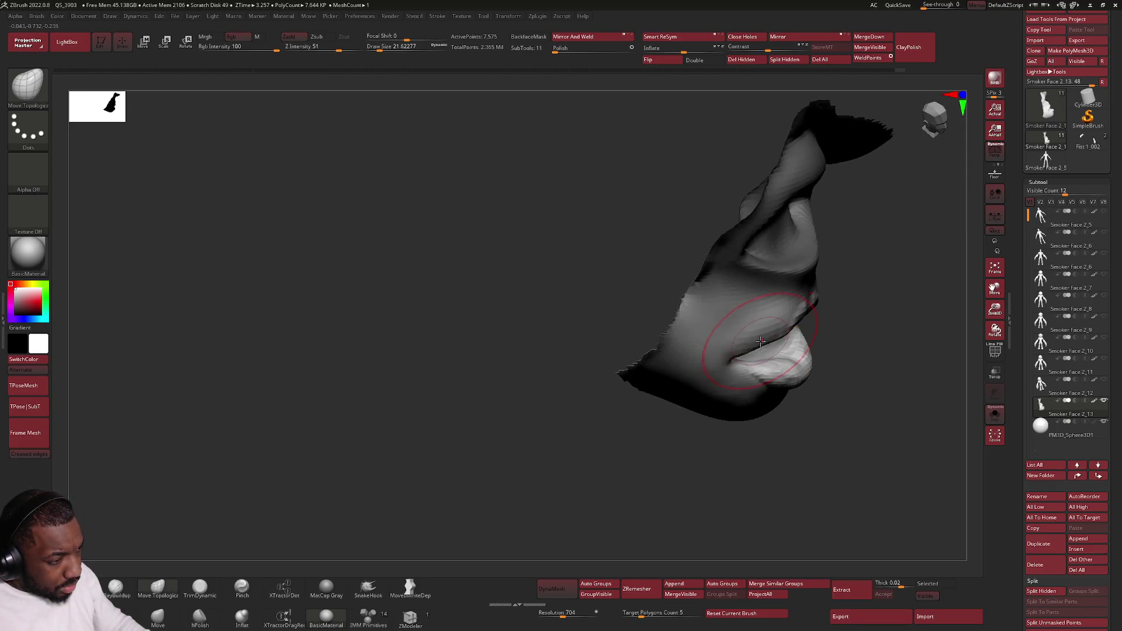
key("space")
left_click_drag(765, 342, 764, 342)
mouse_move(763, 347)
right_mouse_down()
mouse_move(669, 310)
mouse_move(646, 357)
mouse_move(631, 334)
mouse_move(701, 330)
mouse_move(676, 335)
mouse_move(751, 341)
mouse_move(748, 358)
right_mouse_up()
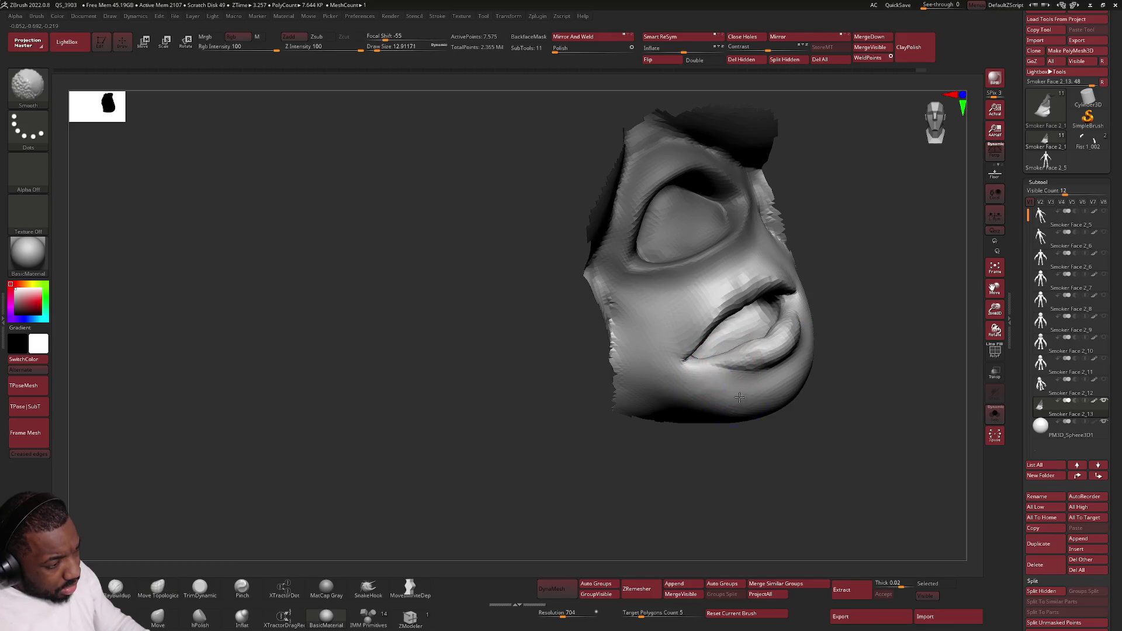
Step: Undo the curled lower lip change and turn the face to recheck the lips
key("ctrl+z")
right_click_drag(736, 388, 748, 409)
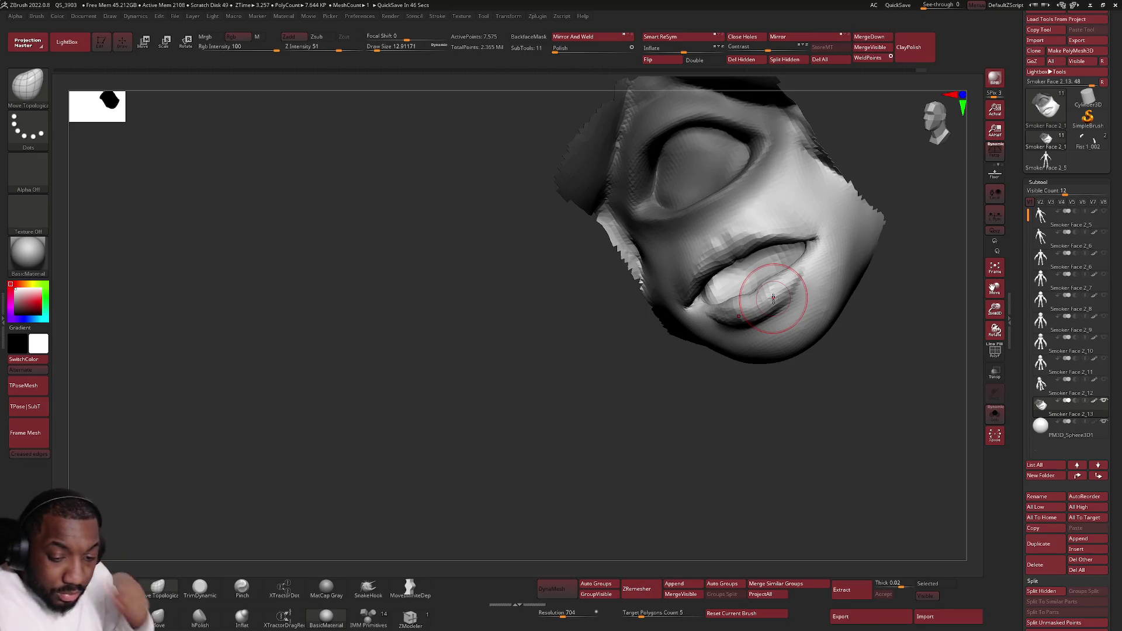
mouse_move(566, 272)
left_mouse_down()
mouse_move(736, 299)
mouse_move(256, 507)
left_mouse_up()
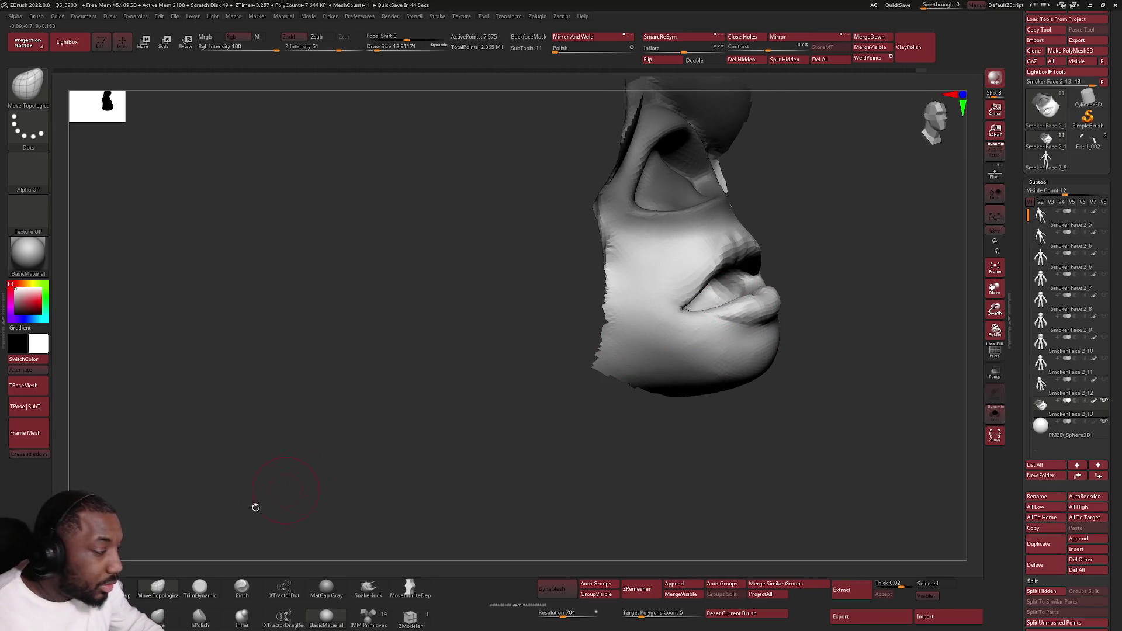
mouse_move(671, 305)
right_mouse_down()
mouse_move(751, 300)
mouse_move(754, 328)
right_mouse_up()
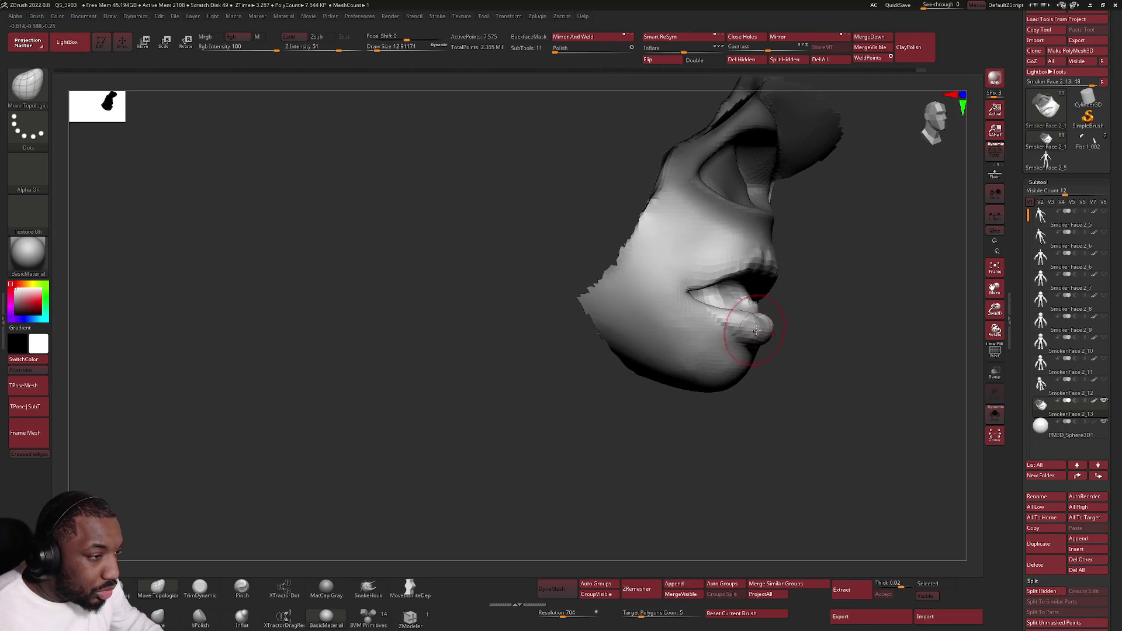
Step: Set the brush size to about 21.6, then 14.2, and tilt the face toward the lower lip
key("space")
left_click_drag(753, 327, 752, 330)
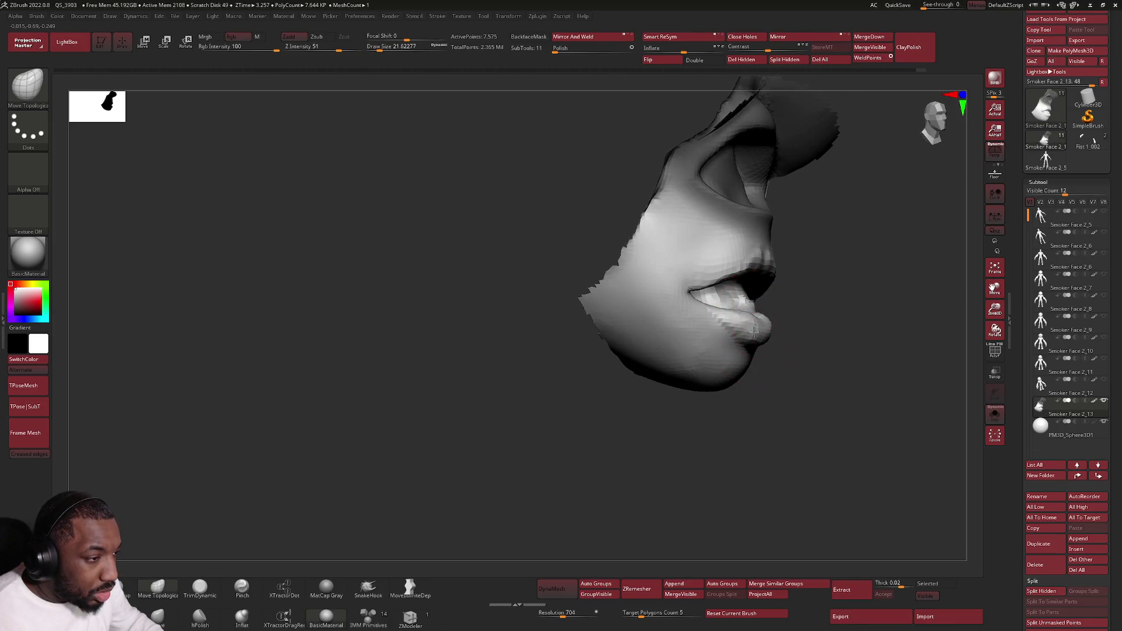
right_click_drag(752, 330, 762, 321)
key("space")
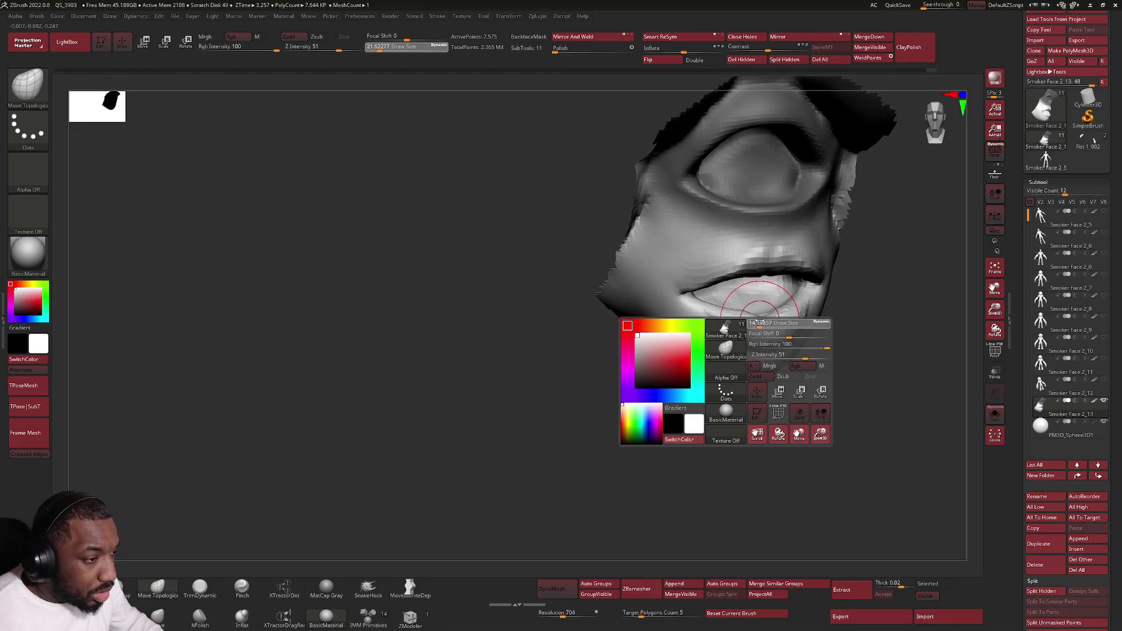
left_click_drag(763, 321, 765, 320)
mouse_move(764, 320)
right_mouse_down()
mouse_move(774, 323)
mouse_move(659, 340)
right_mouse_up()
Step: Switch to ClayBuildup with BC and shrink it to about size 5
key("b")
key("c")
key("b")
mouse_move(444, 374)
right_mouse_down()
mouse_move(713, 313)
mouse_move(738, 283)
right_mouse_up()
key("space")
left_click_drag(737, 282, 730, 284)
mouse_move(730, 284)
right_mouse_down()
mouse_move(746, 237)
mouse_move(738, 267)
right_mouse_up()
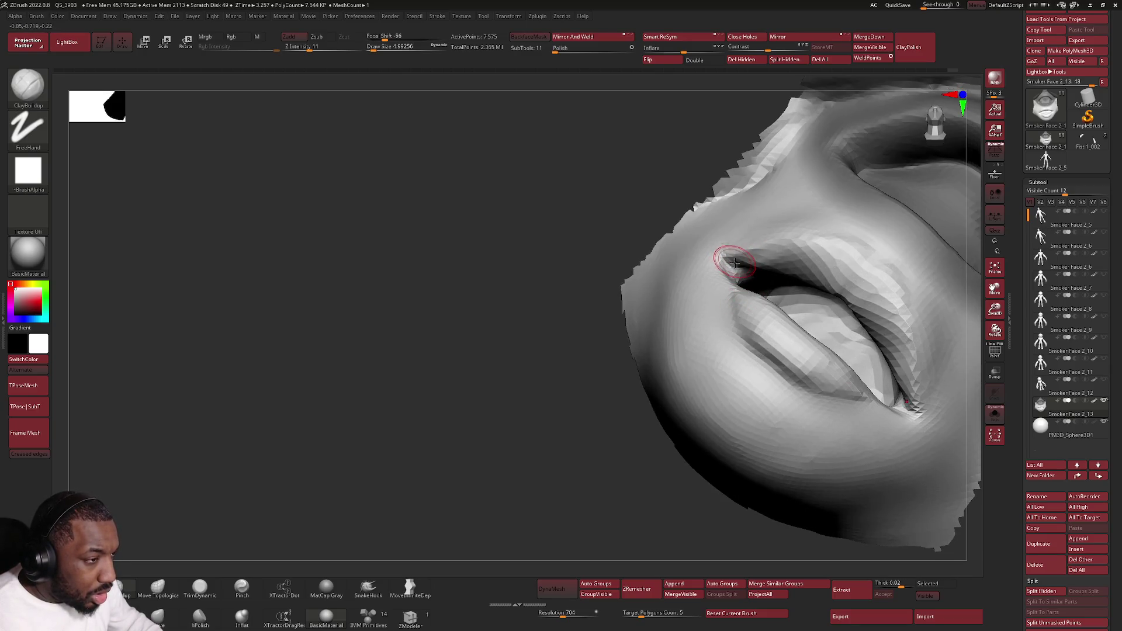
Step: Build up the upper lip edge at and beside the mouth corner
left_click_drag(751, 265, 798, 246)
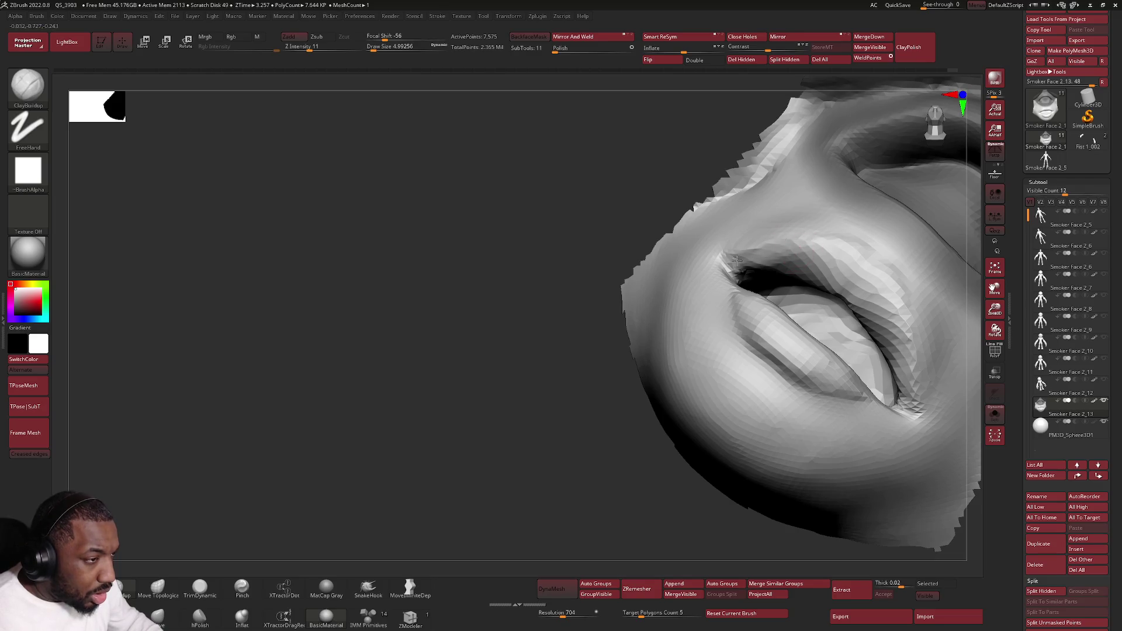
mouse_move(777, 261)
right_mouse_down()
mouse_move(753, 257)
mouse_move(794, 251)
right_mouse_up()
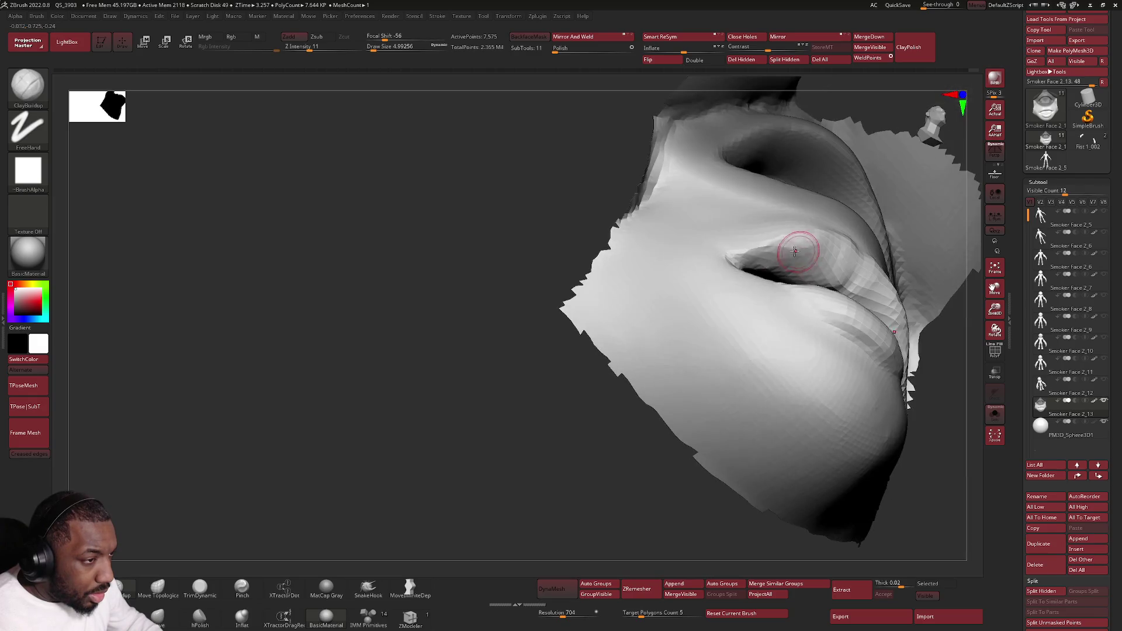
left_click_drag(765, 254, 840, 260)
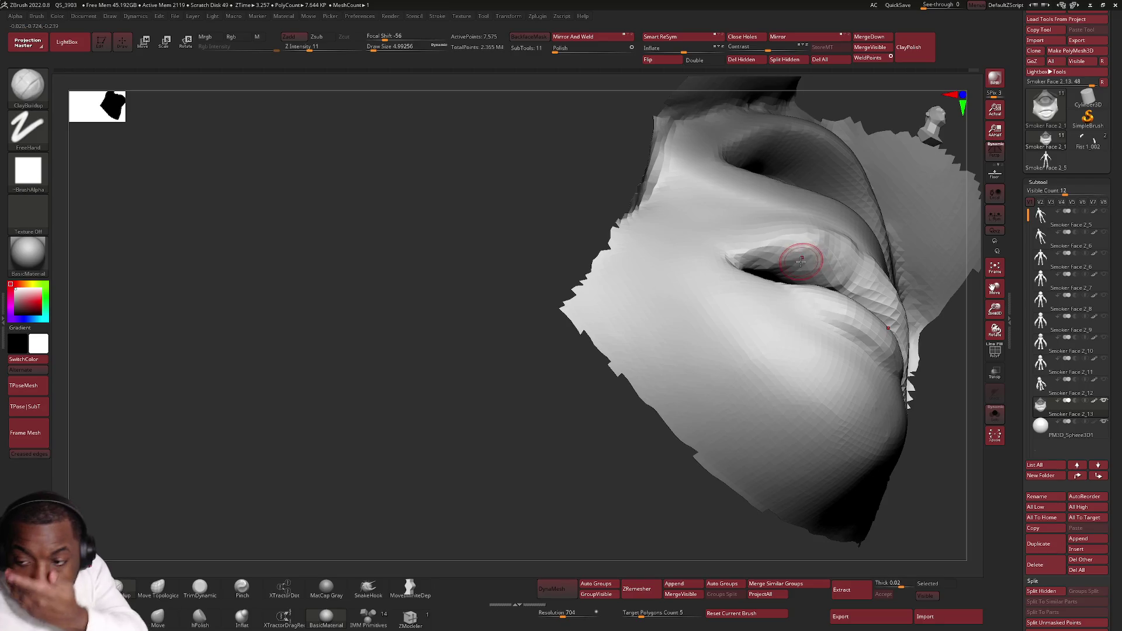
mouse_move(797, 252)
right_mouse_down()
mouse_move(816, 260)
mouse_move(835, 231)
mouse_move(856, 231)
mouse_move(832, 233)
right_mouse_up()
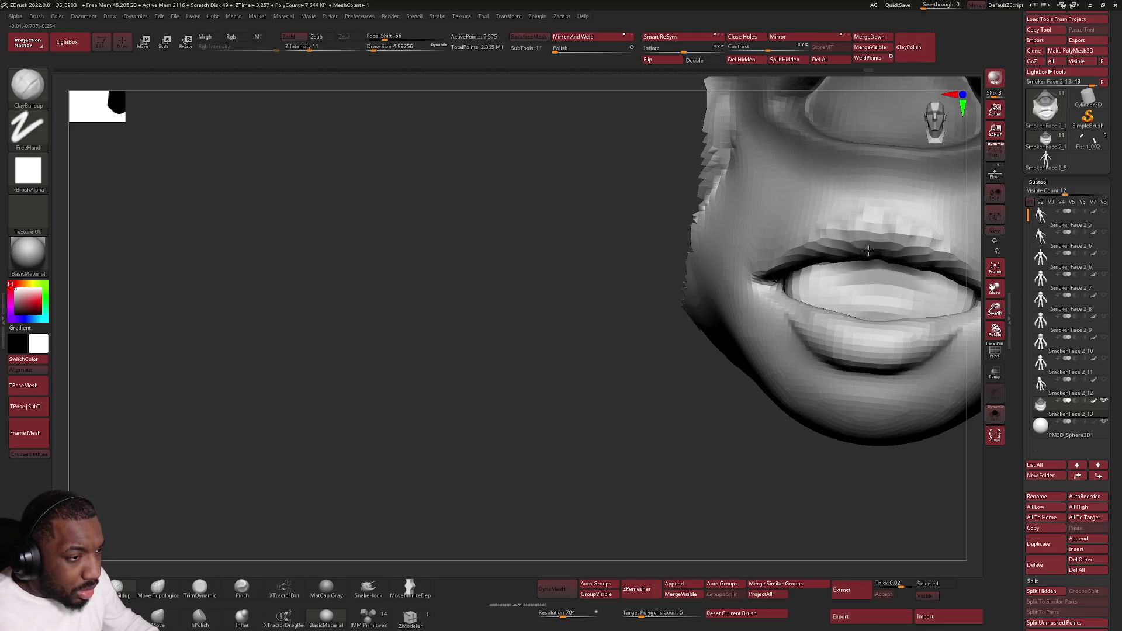
Step: Inspect the face and upper lip from several angles, then pick the TrimDynamic brush
right_click_drag(868, 250, 871, 220)
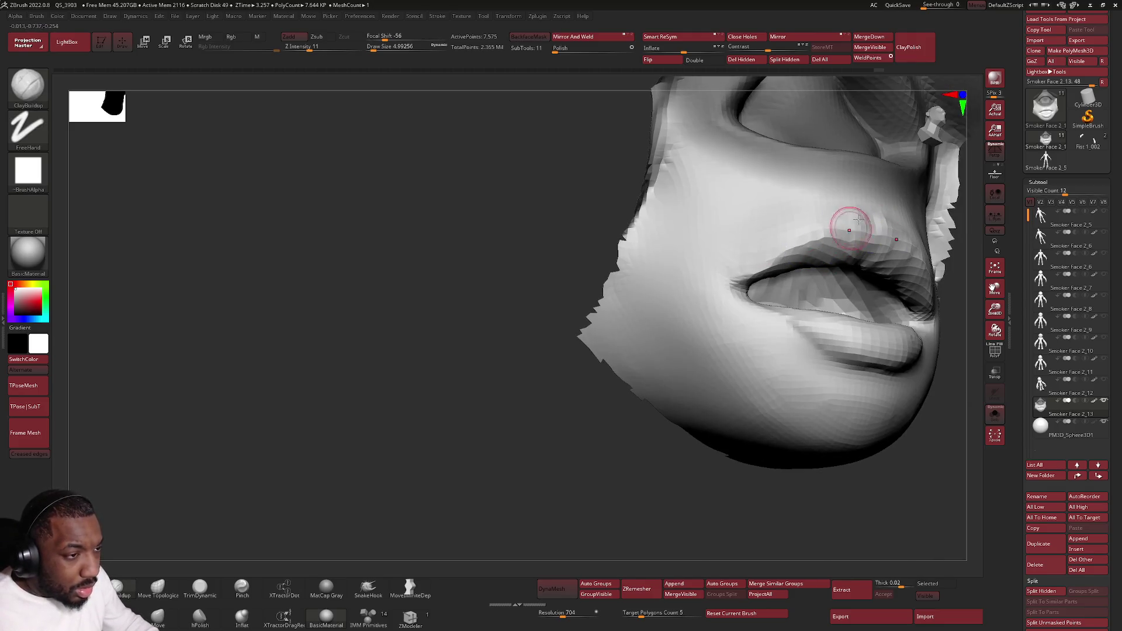
mouse_move(864, 142)
right_mouse_down("ctrl")
mouse_move(589, 429)
mouse_move(758, 234)
right_mouse_up("ctrl")
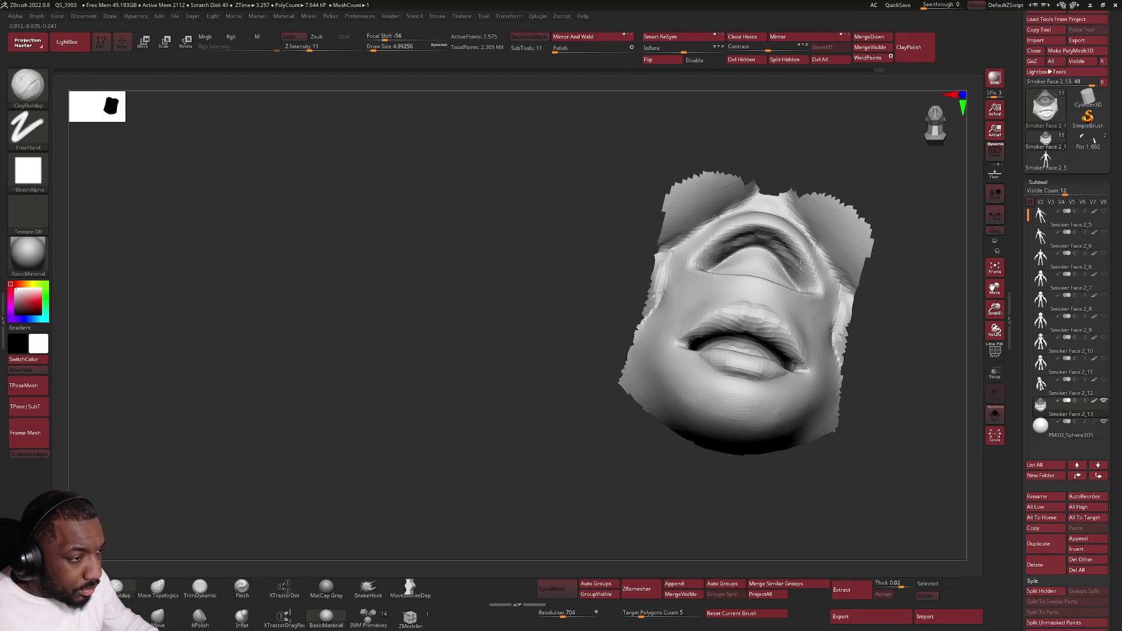
mouse_move(788, 253)
right_mouse_down()
mouse_move(699, 268)
mouse_move(702, 298)
right_mouse_up()
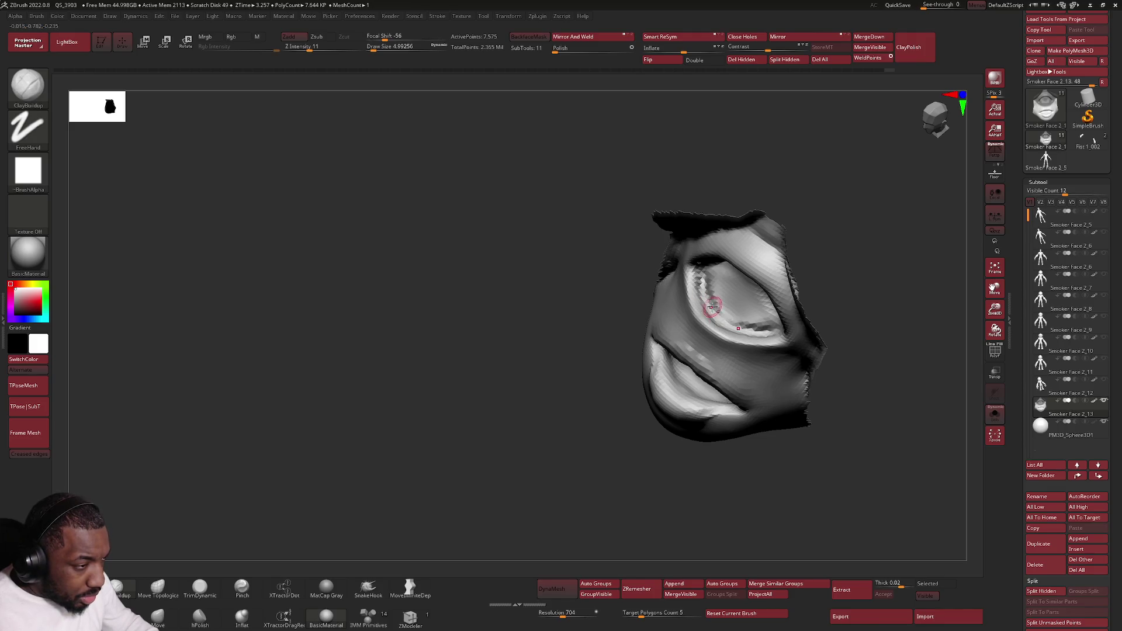
right_click_drag(701, 267, 729, 250)
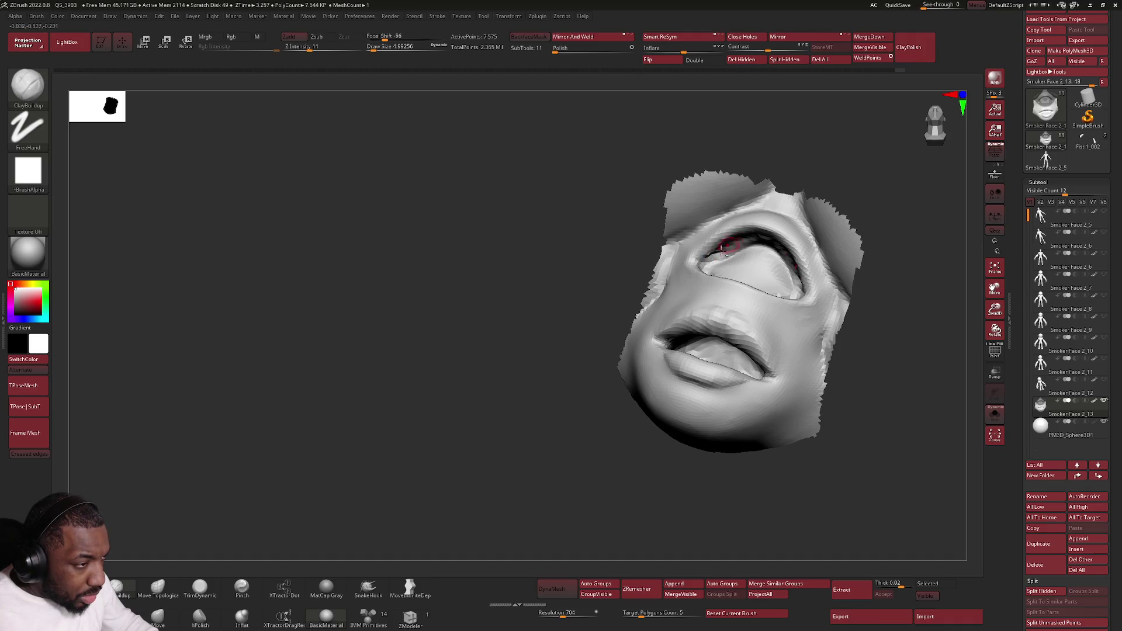
right_click_drag(730, 244, 721, 243)
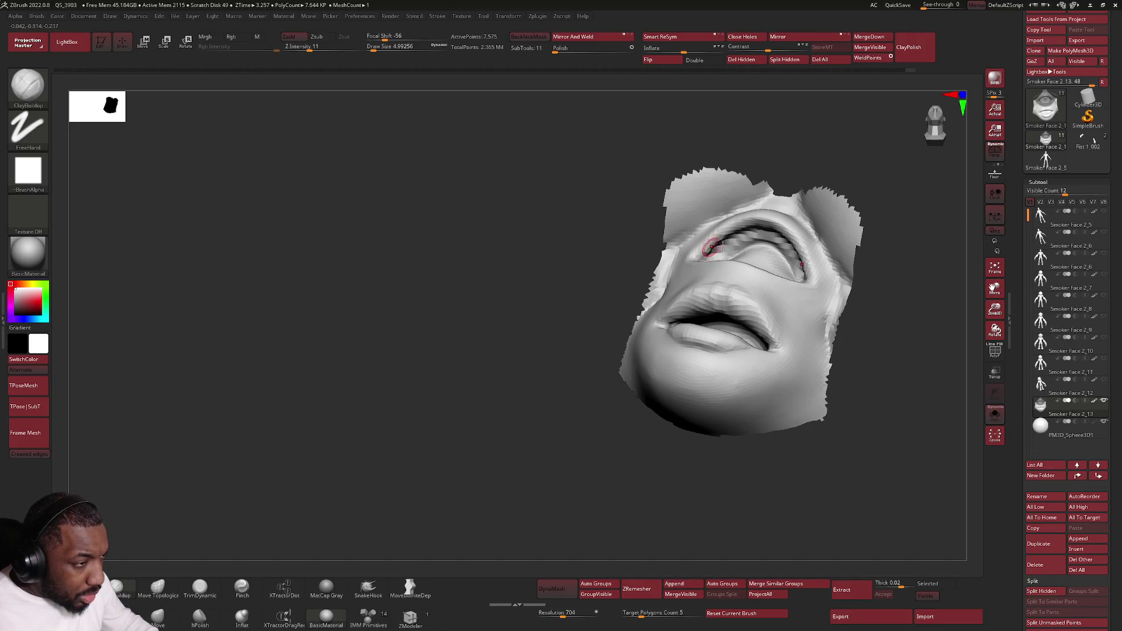
right_click_drag(721, 247, 693, 252)
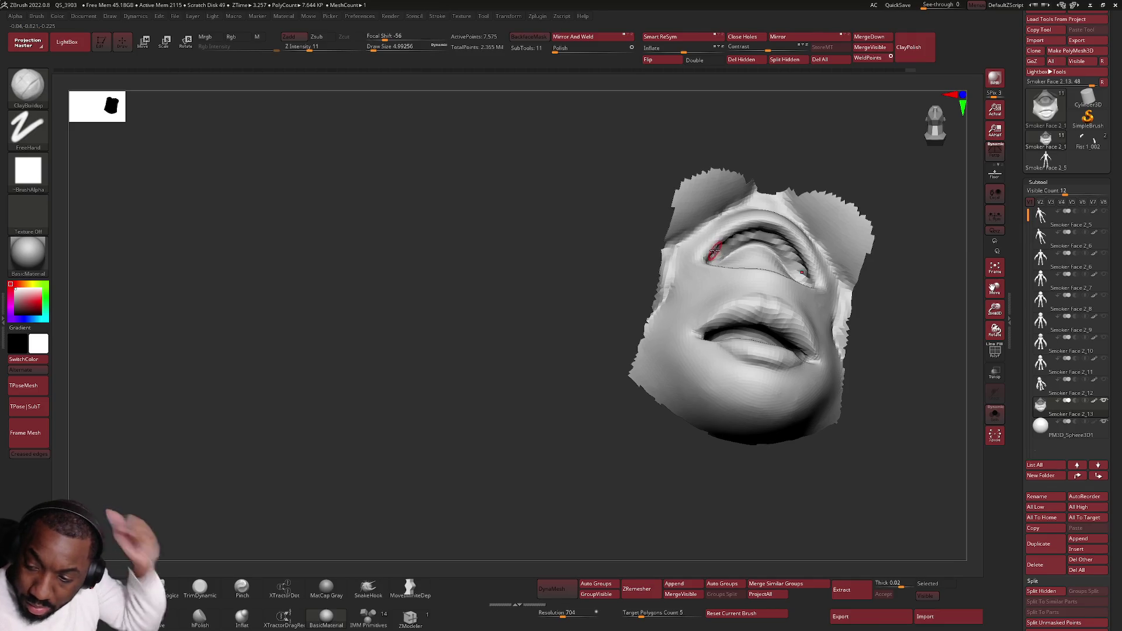
right_click_drag(726, 301, 741, 228)
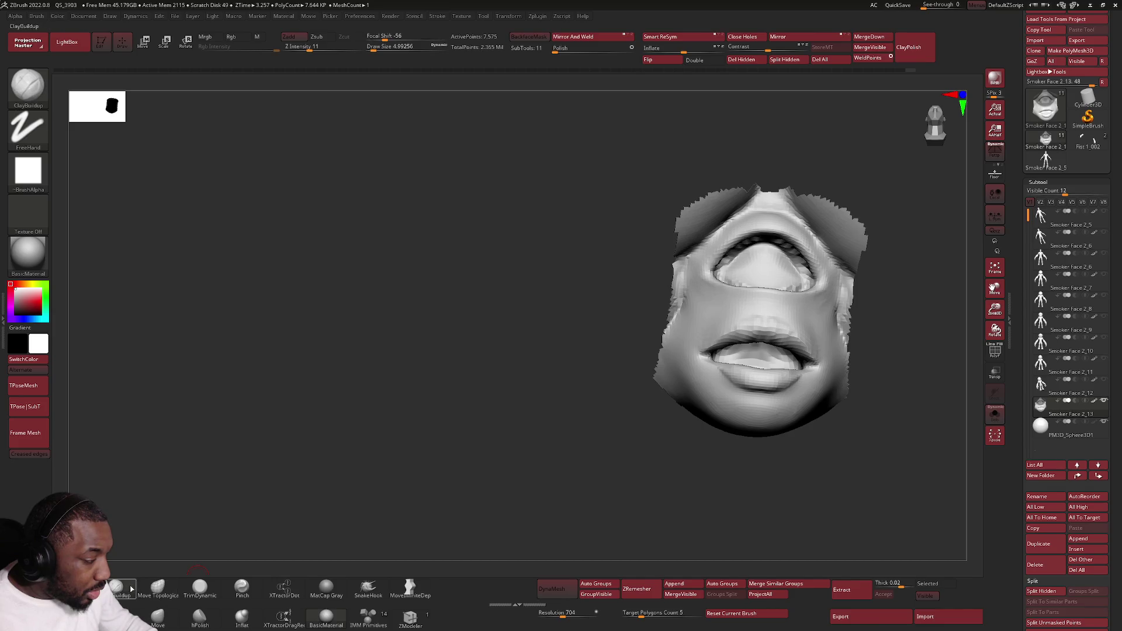
left_click(200, 586)
Step: Zoom in on the mouth and enlarge the TrimDynamic brush to about 7.5
right_click_drag(759, 263, 751, 219, "alt")
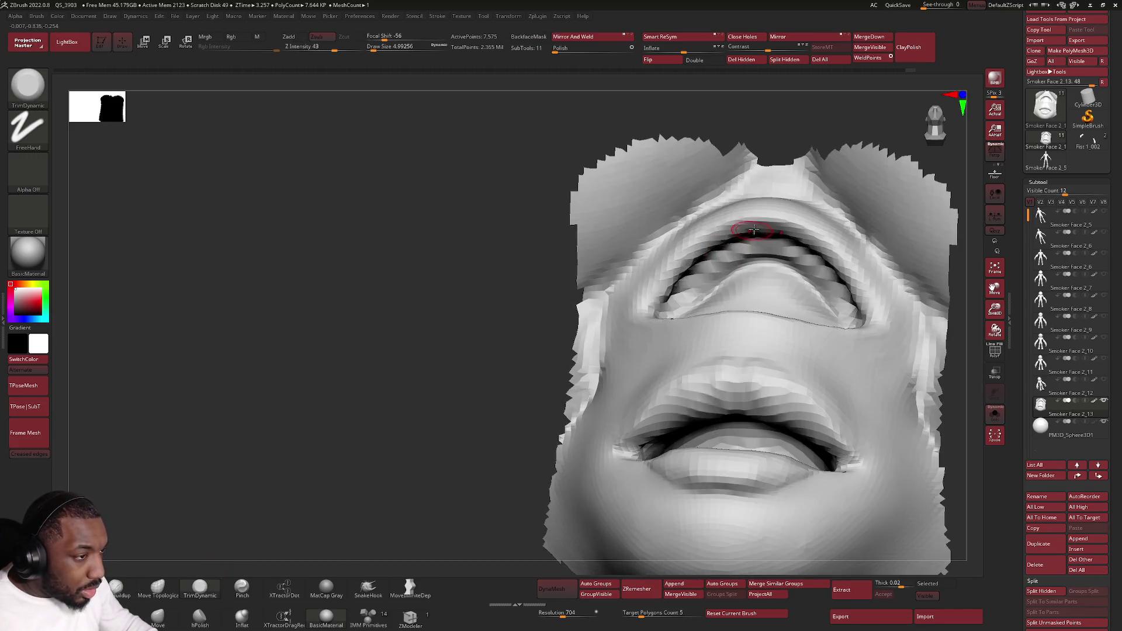
key("space")
left_click_drag(697, 252, 724, 252)
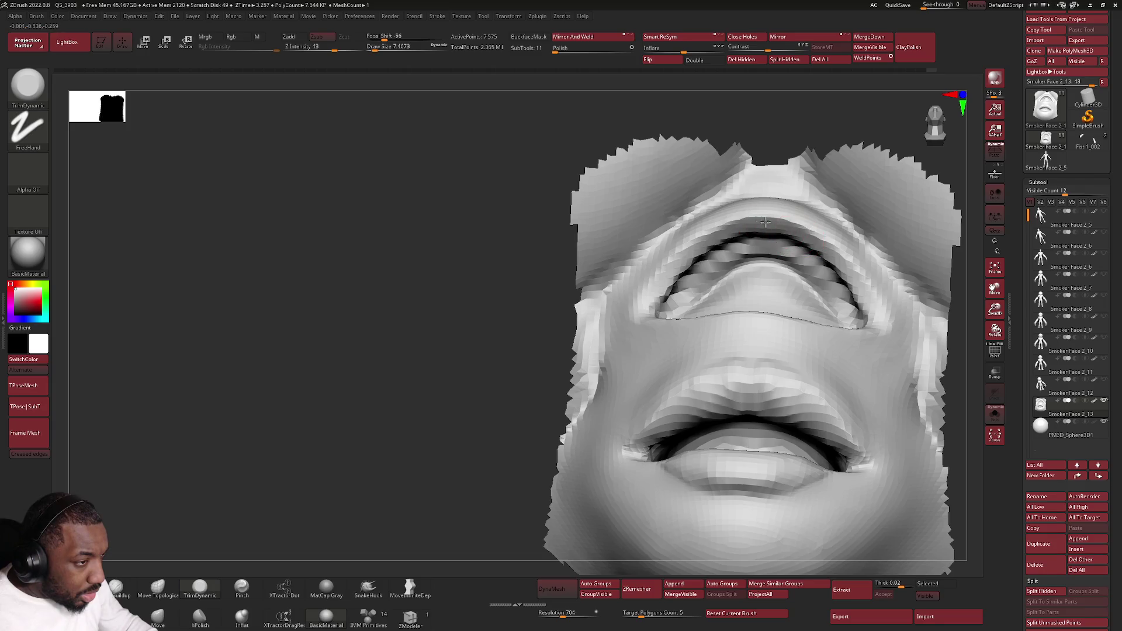
mouse_move(852, 341)
right_mouse_down()
mouse_move(797, 321)
mouse_move(770, 348)
mouse_move(756, 340)
right_mouse_up()
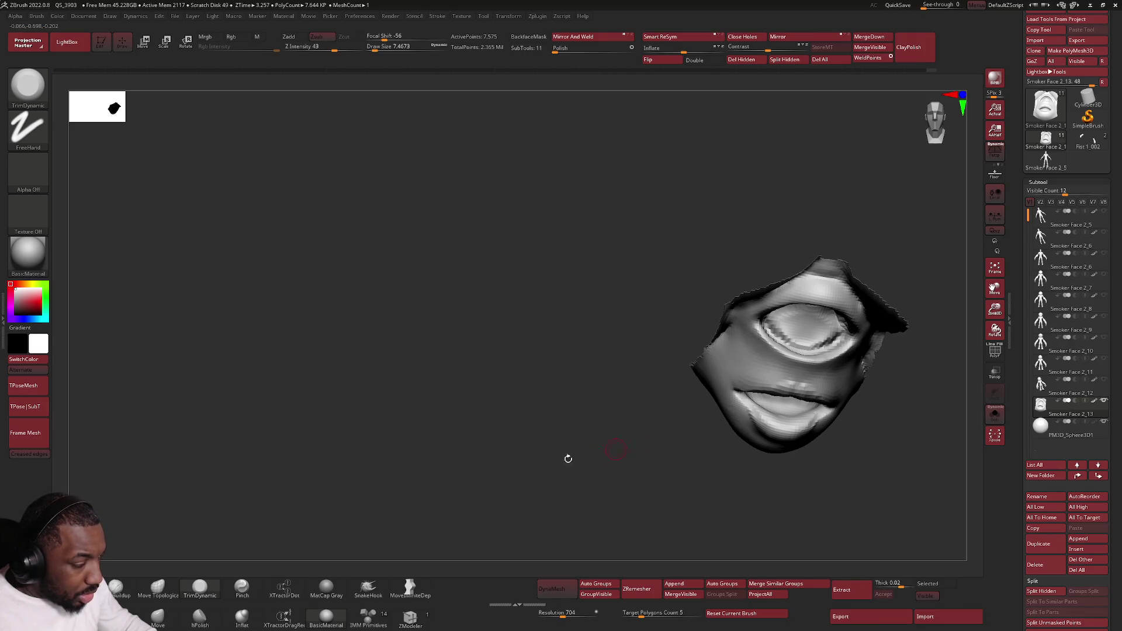
Step: Switch back to ClayBuildup and add light clay strokes on the cheek beside the mouth
left_click(117, 587)
left_click_drag(733, 353, 752, 363)
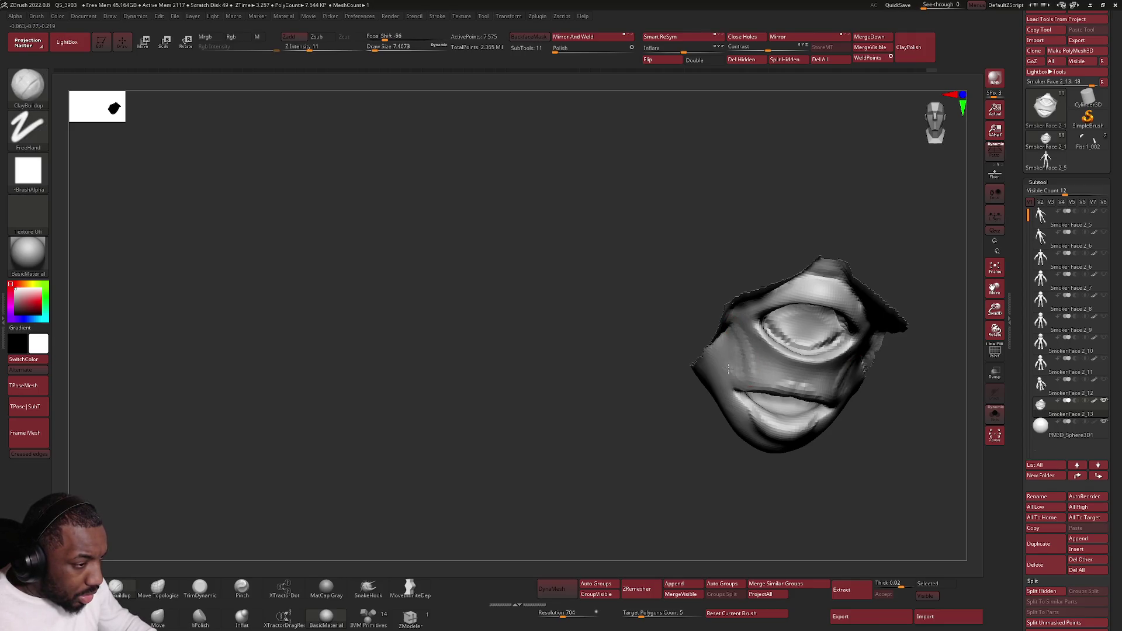
right_click_drag(728, 365, 726, 349)
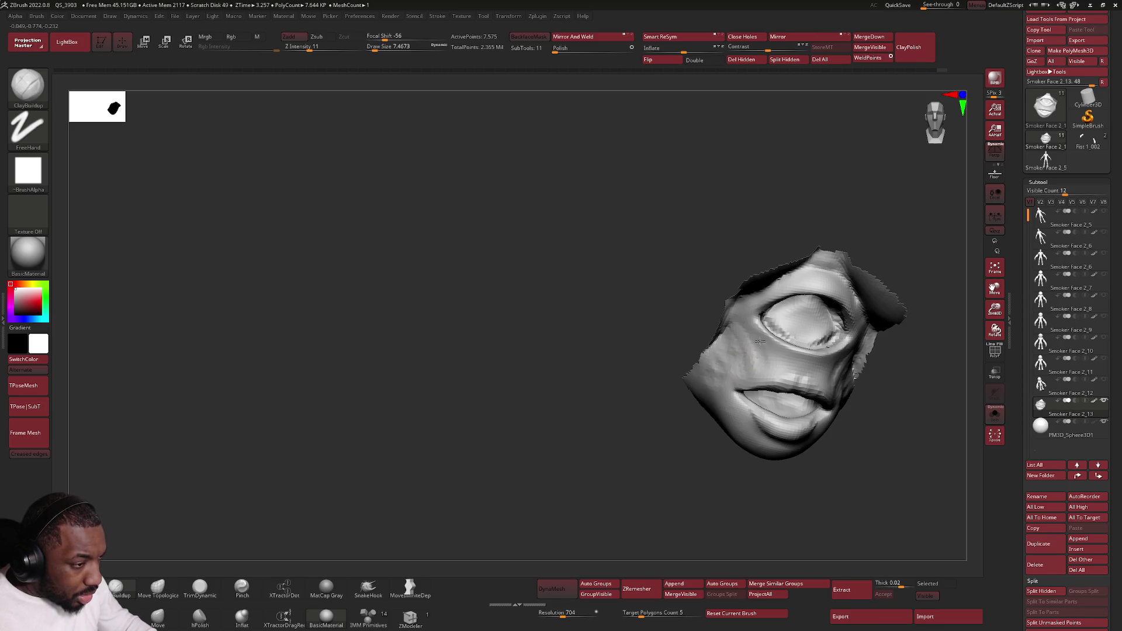
mouse_move(786, 359)
left_mouse_down()
mouse_move(798, 360)
mouse_move(788, 364)
left_mouse_up()
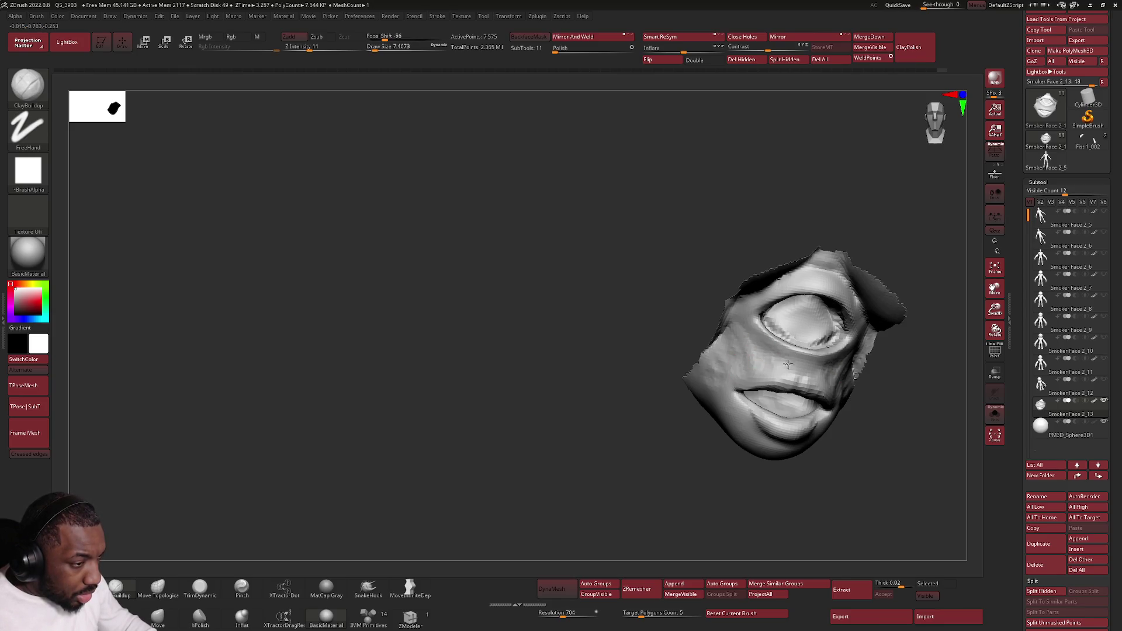
right_click_drag(798, 369, 783, 390)
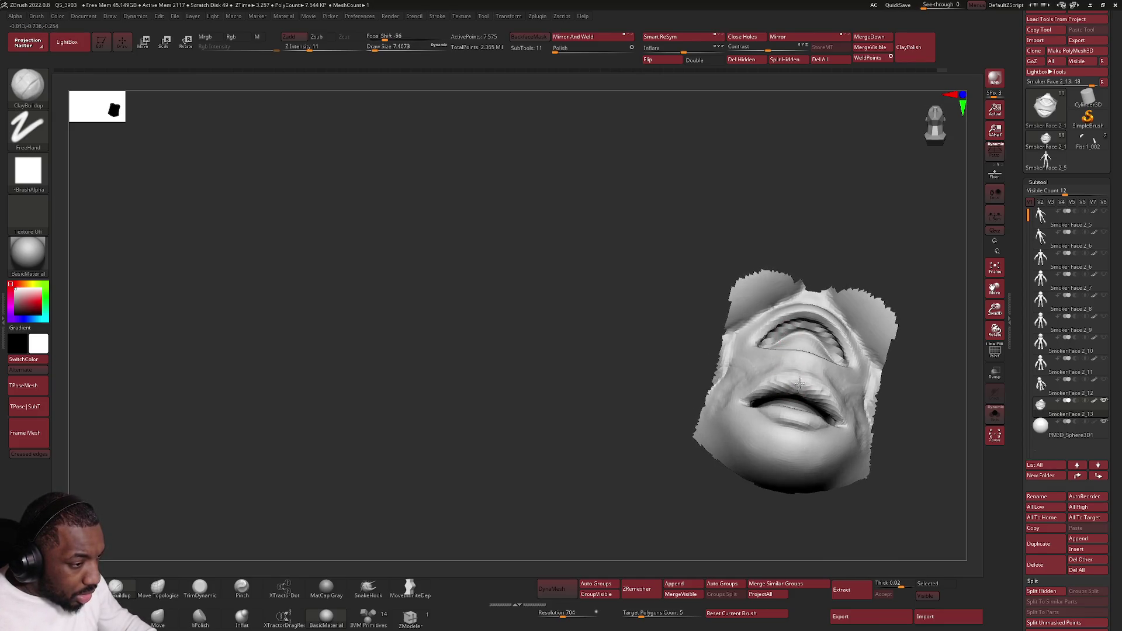
mouse_move(787, 392)
right_mouse_down()
mouse_move(785, 374)
mouse_move(772, 426)
mouse_move(678, 414)
mouse_move(723, 370)
mouse_move(744, 305)
mouse_move(735, 299)
mouse_move(759, 301)
mouse_move(699, 395)
mouse_move(518, 295)
right_mouse_up()
Step: Unhide the whole creature, enlarge the brush to about 17, and resculpt the chin, cheek and jaw
left_click(678, 414, "ctrl+shift")
key("space")
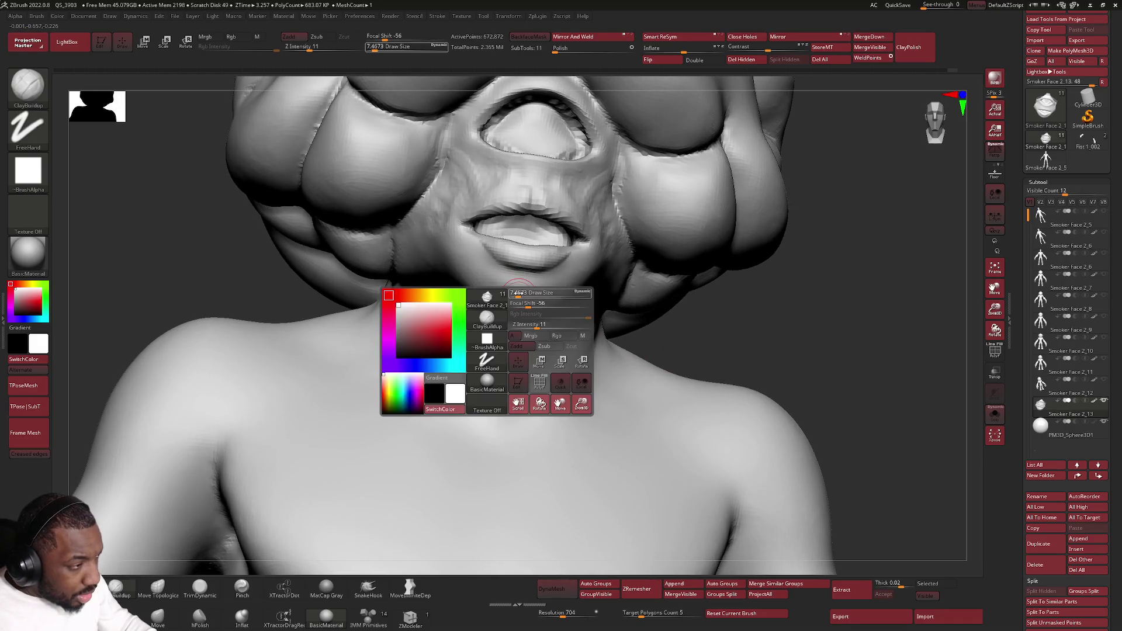
mouse_move(518, 292)
left_mouse_down()
mouse_move(497, 274)
mouse_move(475, 284)
mouse_move(456, 246)
mouse_move(461, 274)
left_mouse_up()
right_click_drag(543, 251, 527, 259)
left_click_drag(678, 268, 619, 307)
mouse_move(642, 263)
left_mouse_down()
mouse_move(613, 240)
mouse_move(582, 257)
mouse_move(613, 270)
mouse_move(584, 284)
left_mouse_up()
Step: Crease under the chin and add rough clay texture along the chin and neck
mouse_move(571, 316)
right_mouse_down()
mouse_move(563, 330)
mouse_move(579, 342)
right_mouse_up()
mouse_move(579, 341)
left_mouse_down()
mouse_move(544, 356)
mouse_move(590, 336)
mouse_move(564, 324)
left_mouse_up()
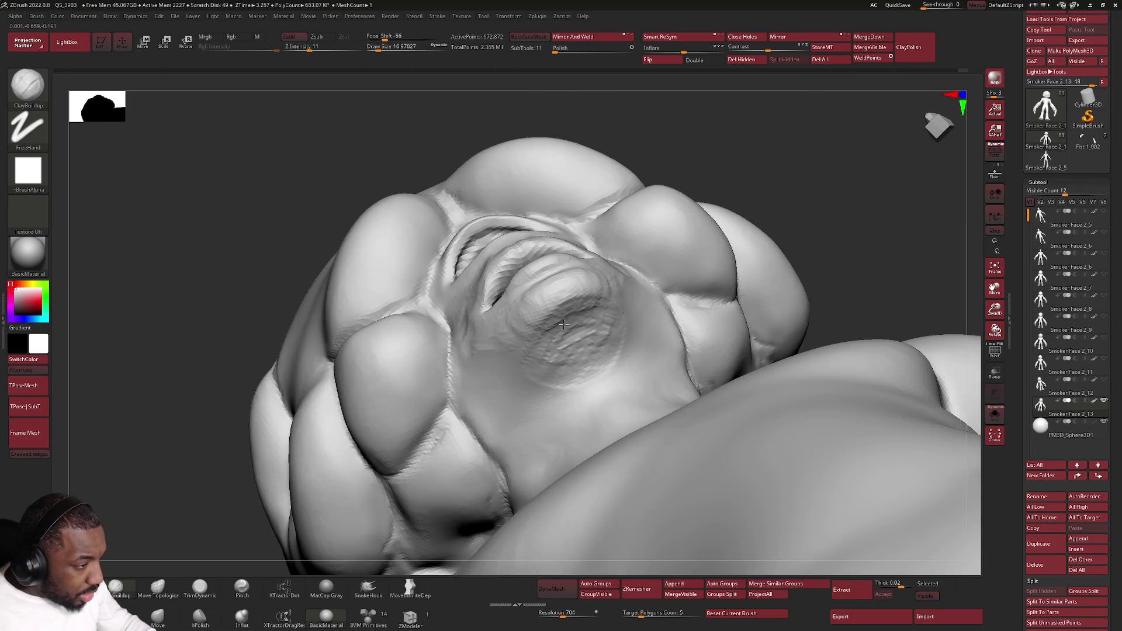
mouse_move(584, 312)
right_mouse_down()
mouse_move(578, 336)
mouse_move(570, 327)
right_mouse_up()
key("space")
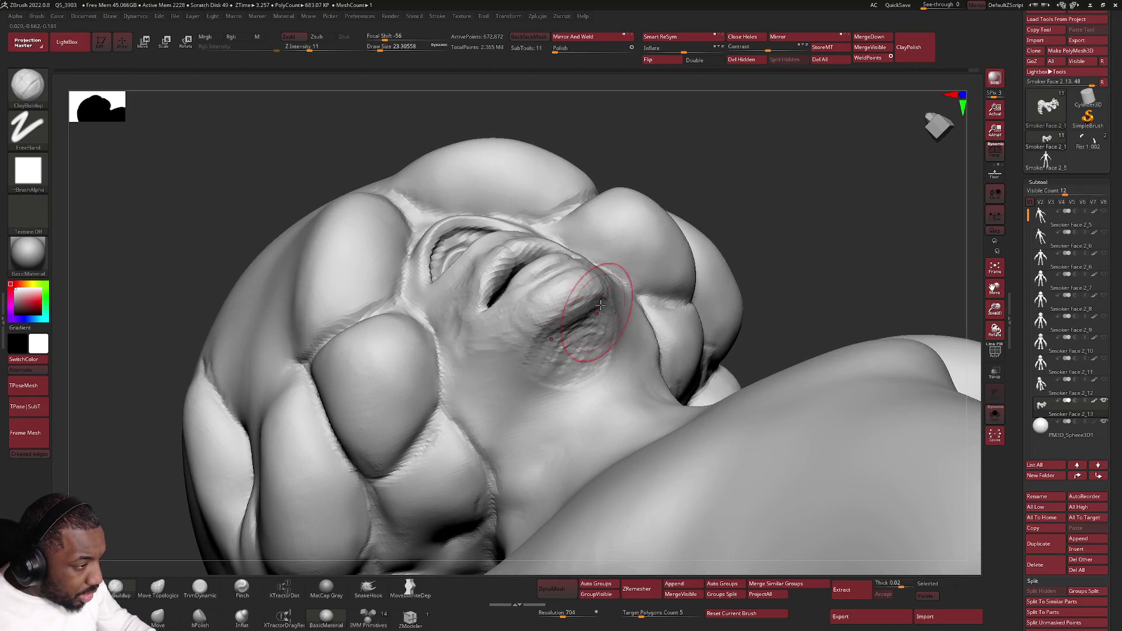
mouse_move(587, 322)
left_mouse_down()
mouse_move(584, 351)
mouse_move(563, 332)
left_mouse_up()
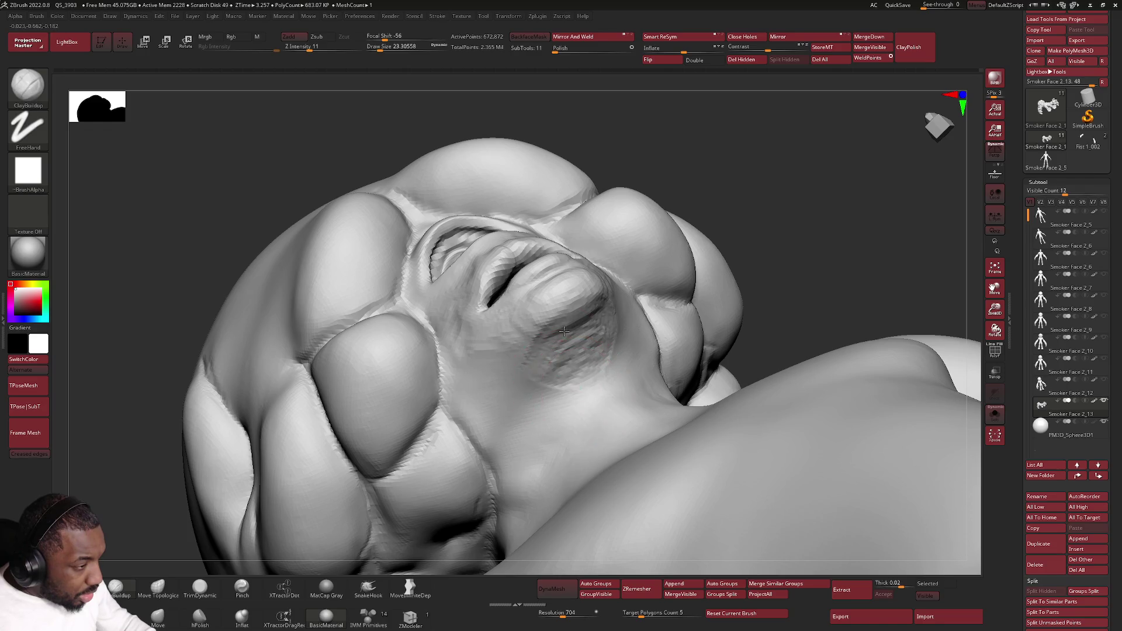
mouse_move(514, 400)
right_mouse_down()
mouse_move(559, 317)
mouse_move(526, 350)
mouse_move(545, 325)
mouse_move(514, 339)
mouse_move(526, 327)
right_mouse_up()
left_click(158, 586)
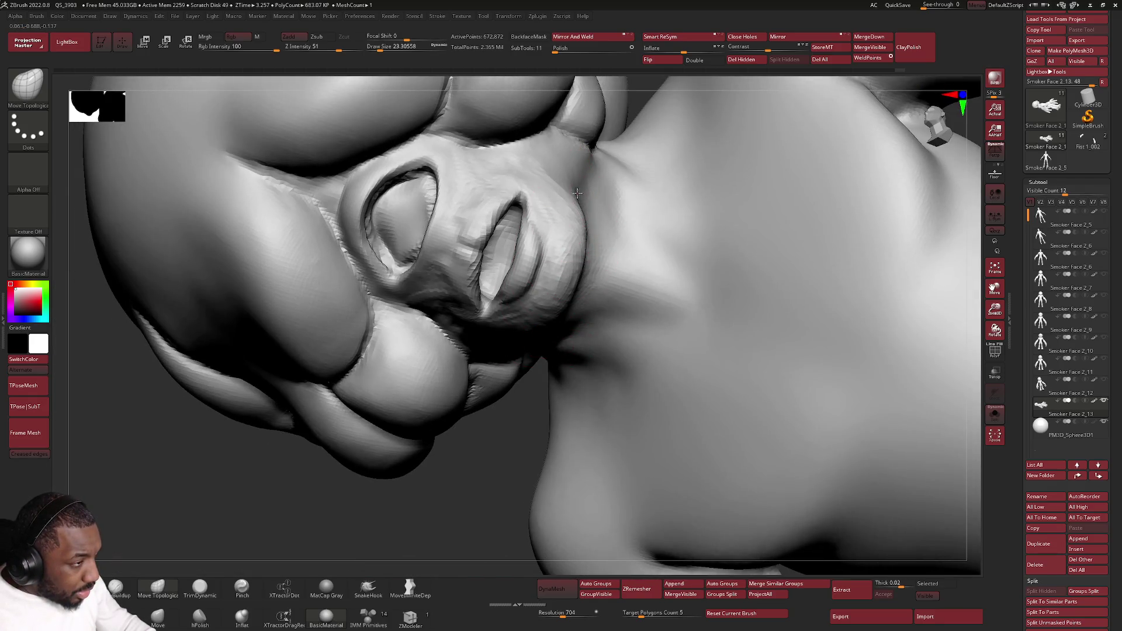
Step: Orbit around the head and bring the Draw Size from 77 through 43.76 down to about 28.75
right_click_drag(554, 213, 570, 169)
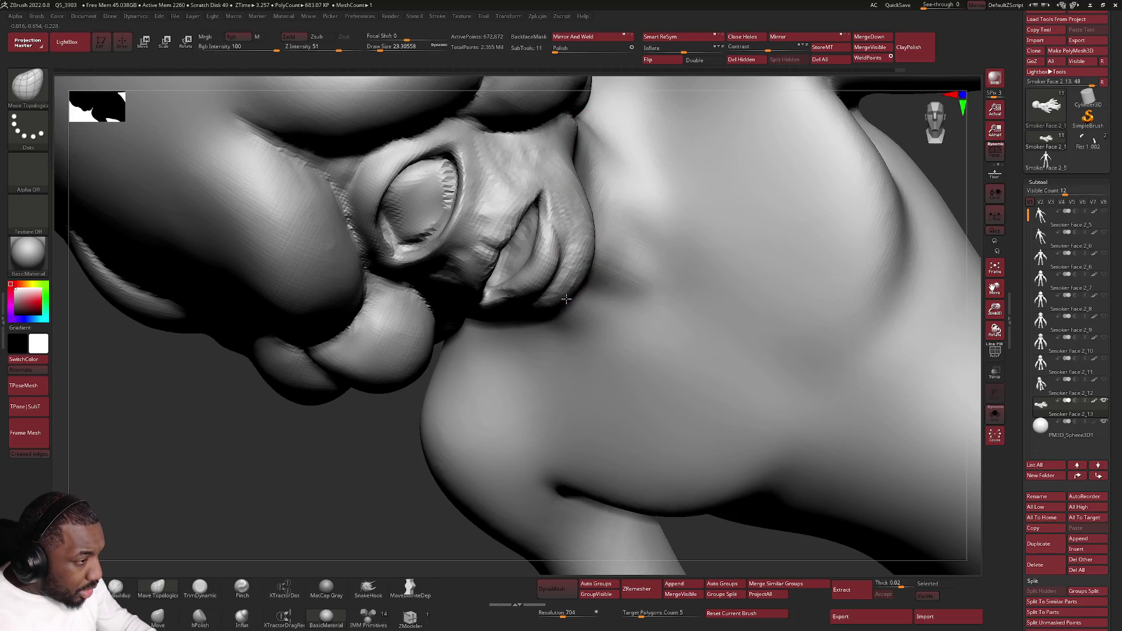
mouse_move(571, 300)
right_mouse_down()
mouse_move(559, 299)
mouse_move(560, 321)
right_mouse_up()
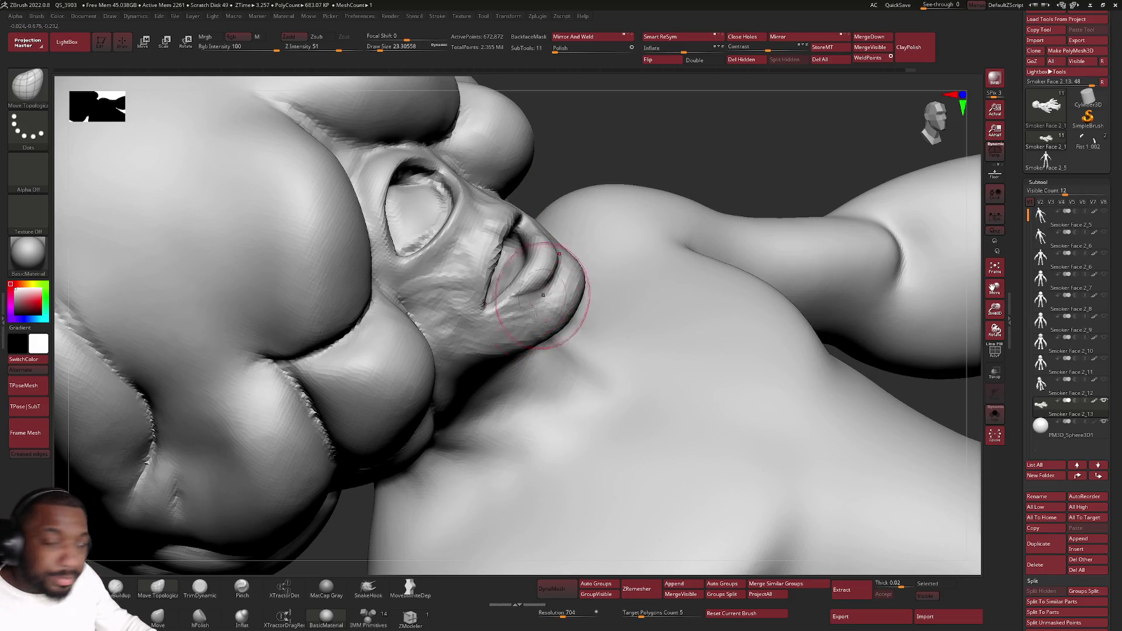
mouse_move(579, 359)
right_mouse_down()
mouse_move(520, 234)
mouse_move(539, 243)
mouse_move(520, 316)
right_mouse_up()
key("space")
left_click_drag(516, 322, 523, 347)
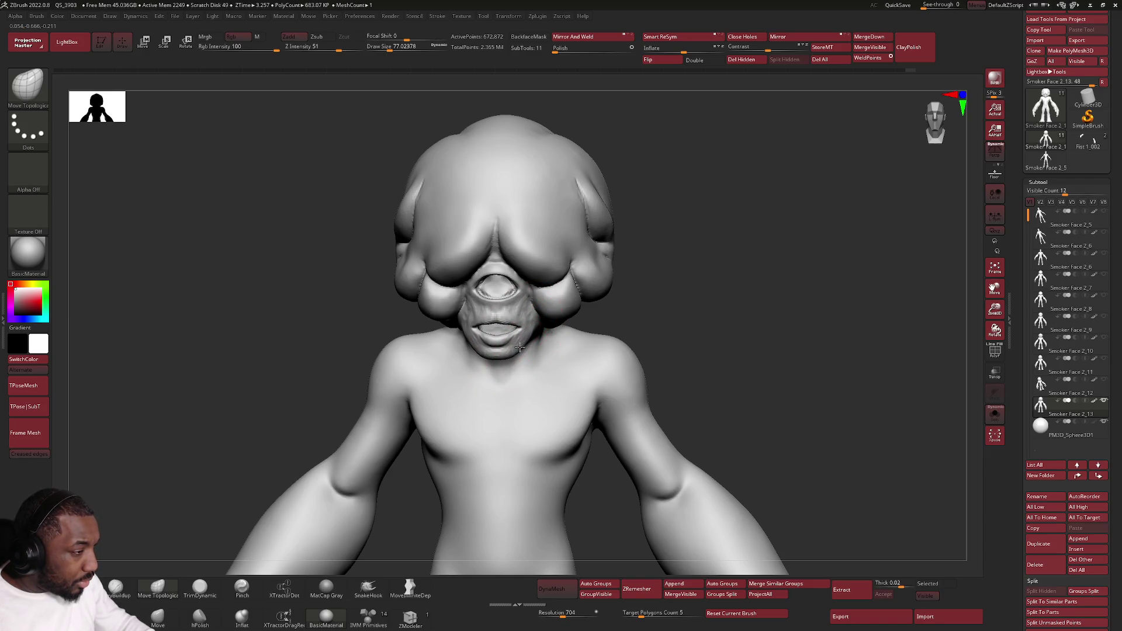
right_click_drag(504, 353, 538, 338)
key("space")
left_click_drag(529, 322, 504, 321)
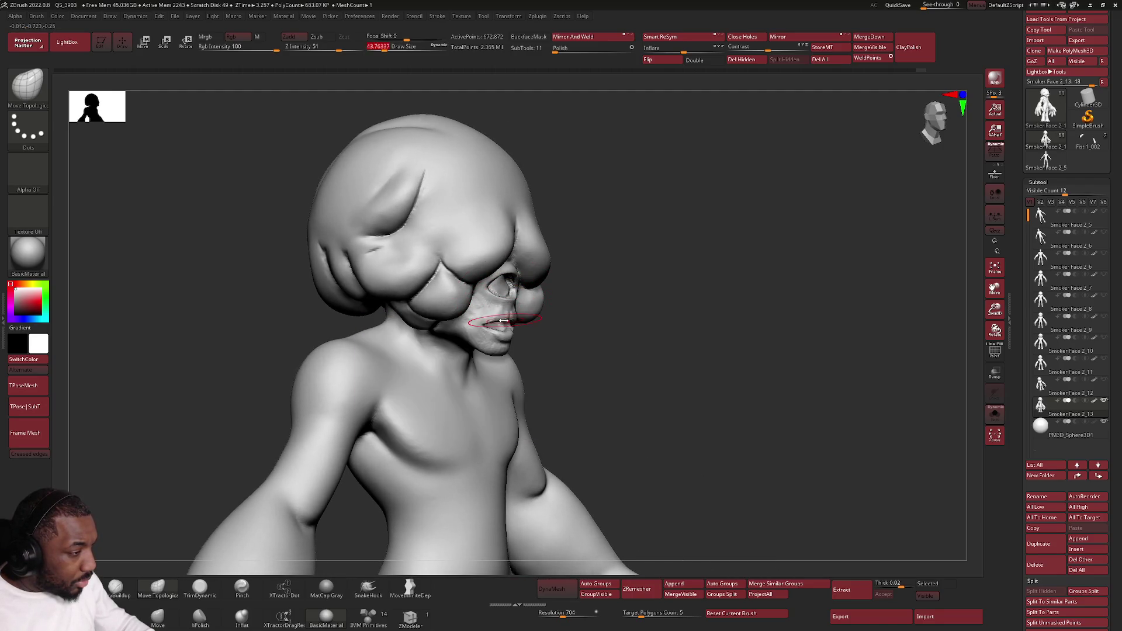
right_click_drag(494, 368, 469, 327)
key("space")
left_click_drag(468, 327, 464, 328)
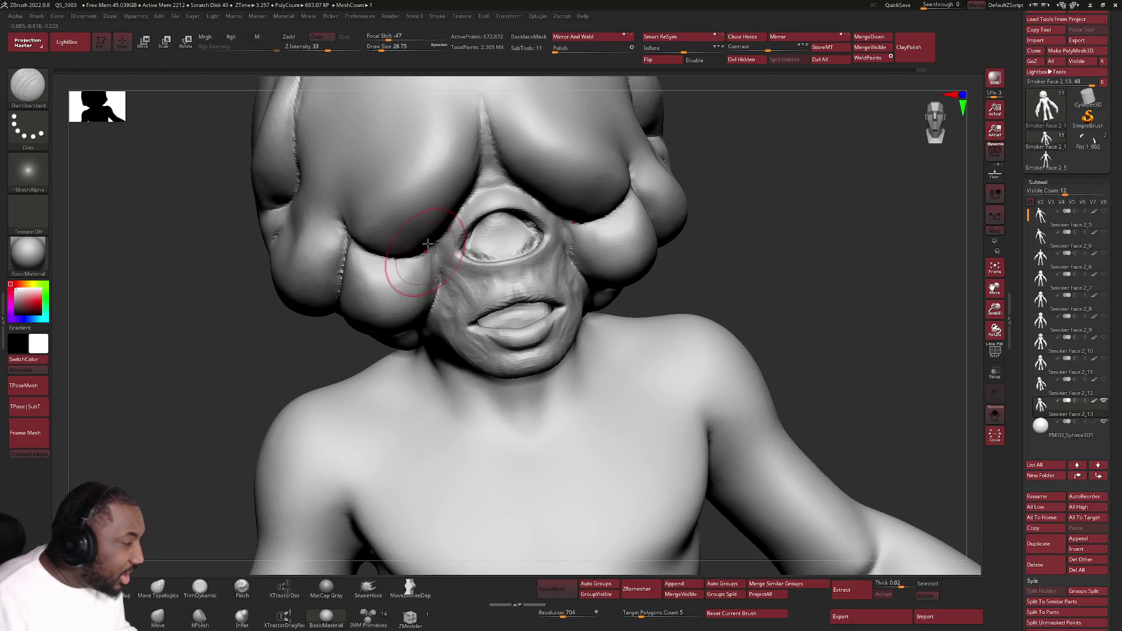
Step: Shrink the DamStandard brush Draw Size to about 9.4 for fine creases
right_click_drag(491, 272, 479, 288)
key("space")
left_click_drag(478, 288, 501, 274)
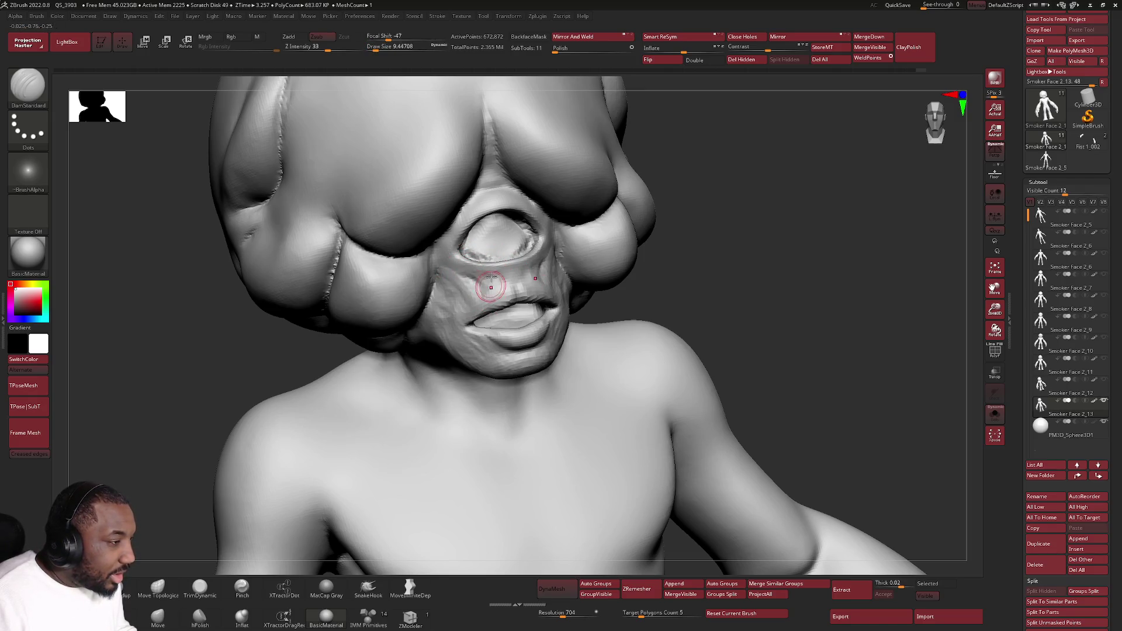
mouse_move(502, 280)
right_mouse_down()
mouse_move(495, 314)
mouse_move(511, 294)
right_mouse_up()
key("shift")
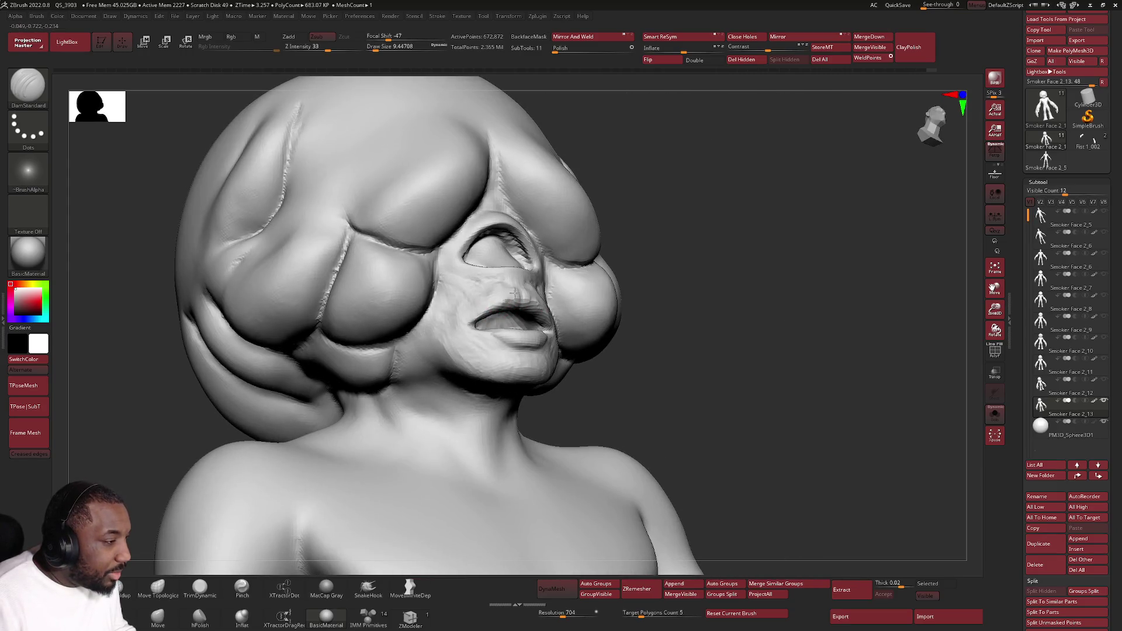
Step: Raise Draw Size to about 20 and cut a crease along the jaw below the cheek
mouse_move(508, 298)
right_mouse_down()
mouse_move(567, 333)
mouse_move(562, 349)
right_mouse_up()
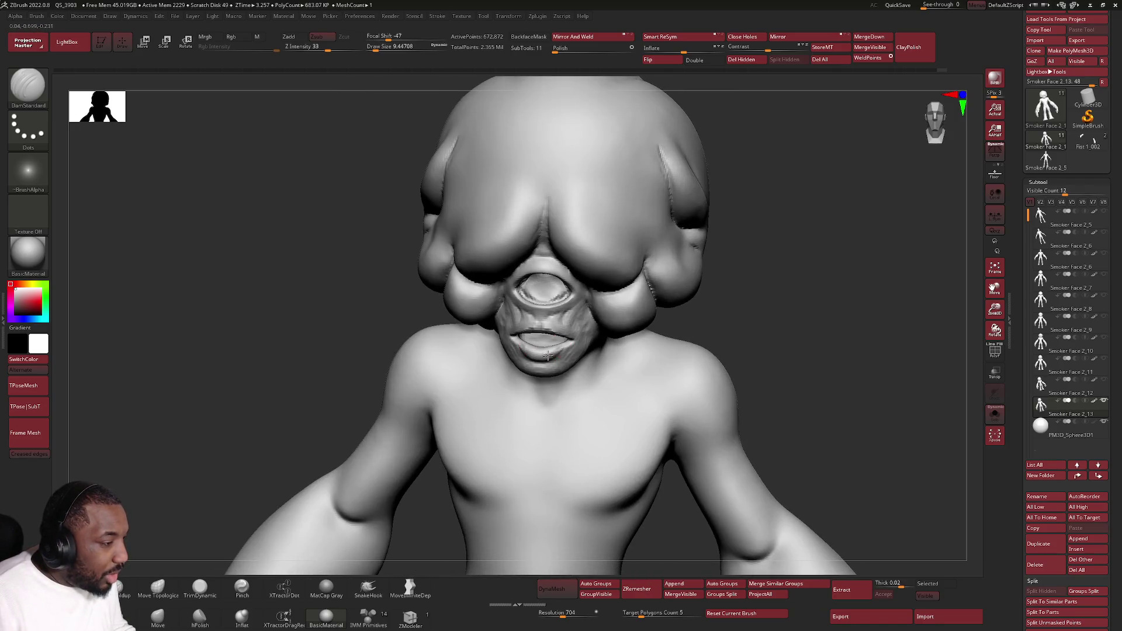
mouse_move(559, 351)
right_mouse_down()
mouse_move(538, 346)
mouse_move(568, 346)
mouse_move(507, 328)
mouse_move(462, 362)
mouse_move(465, 346)
right_mouse_up()
right_click(466, 345)
left_click_drag(462, 340, 484, 340)
mouse_move(469, 343)
right_mouse_down()
mouse_move(459, 346)
mouse_move(560, 359)
right_mouse_up()
left_click_drag(543, 381, 558, 349)
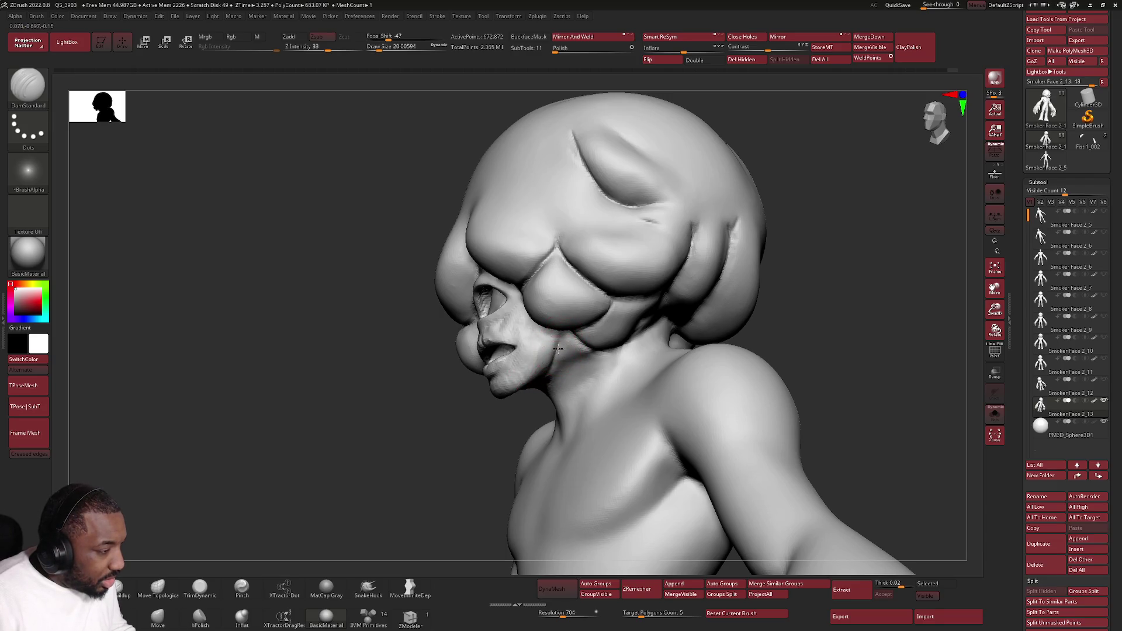
Step: Turn the head to a frontal three-quarter view and switch to the ClayBuildup brush
right_click_drag(559, 345, 558, 329)
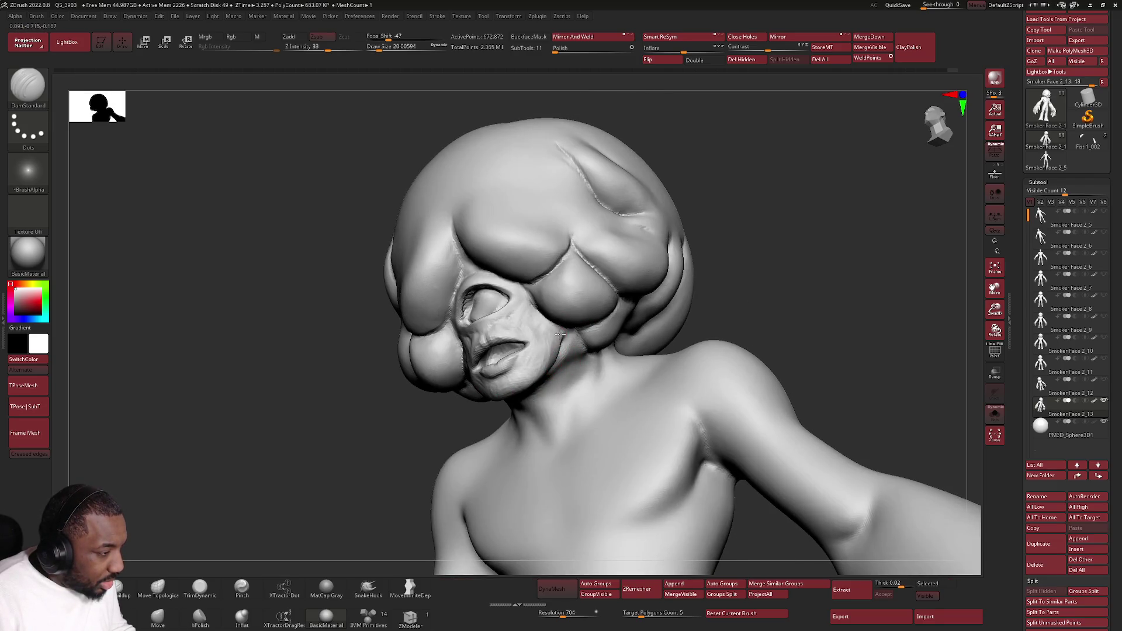
key("b")
key("c")
key("b")
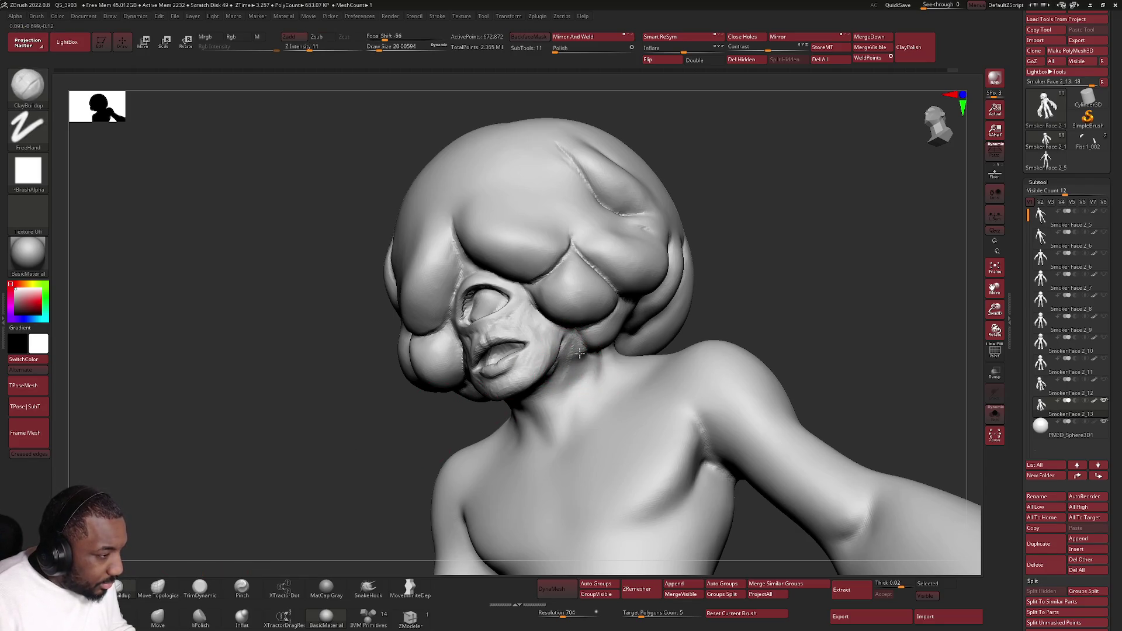
Step: Build a rounded clay bulge on the cheek beside the nose with ClayBuildup
mouse_move(573, 333)
right_mouse_down()
mouse_move(570, 298)
mouse_move(587, 333)
mouse_move(558, 354)
mouse_move(575, 348)
right_mouse_up()
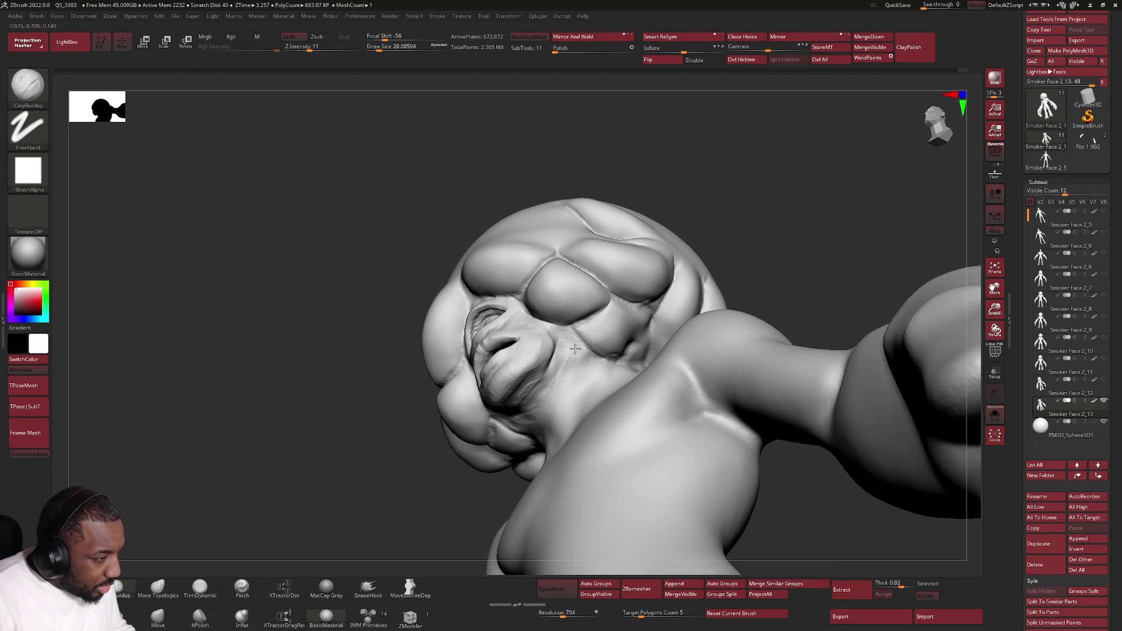
left_click_drag(566, 338, 562, 372)
right_click_drag(562, 372, 522, 374)
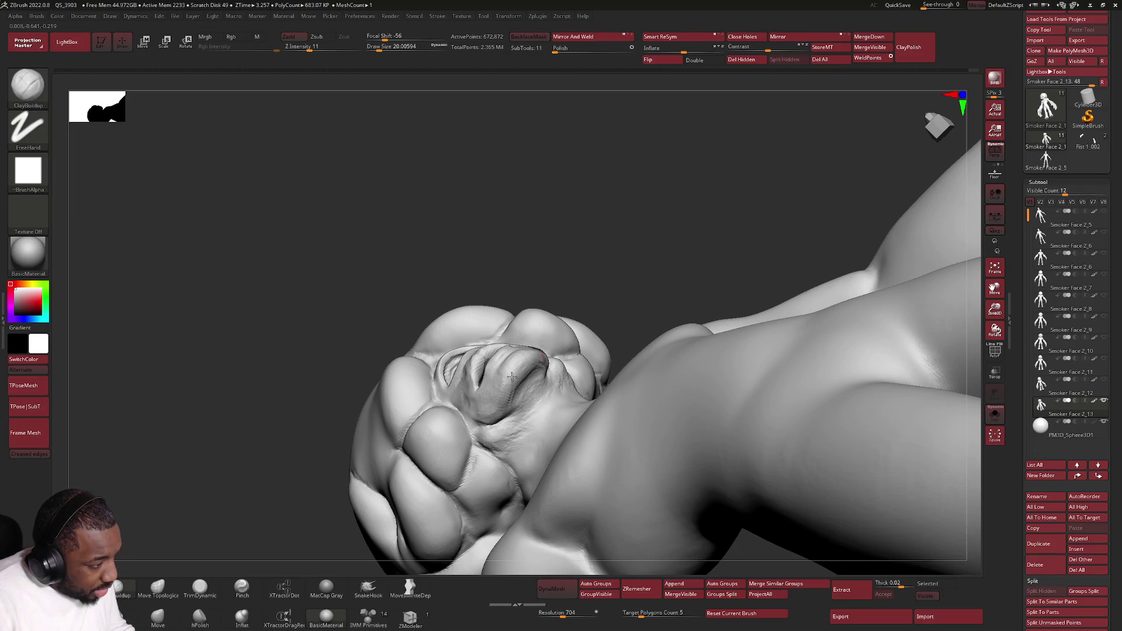
right_click_drag(519, 380, 529, 373)
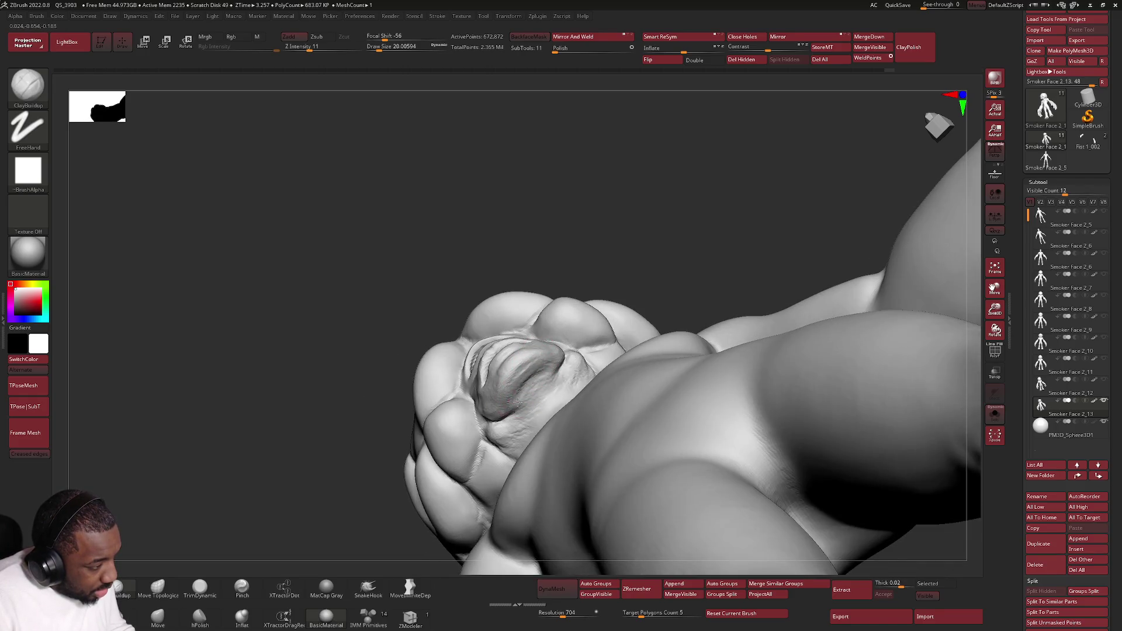
left_click_drag(536, 363, 528, 365)
Step: Smooth the new cheek bulge from a tilted three-quarter angle
mouse_move(506, 392)
right_mouse_down()
mouse_move(489, 402)
mouse_move(546, 320)
right_mouse_up()
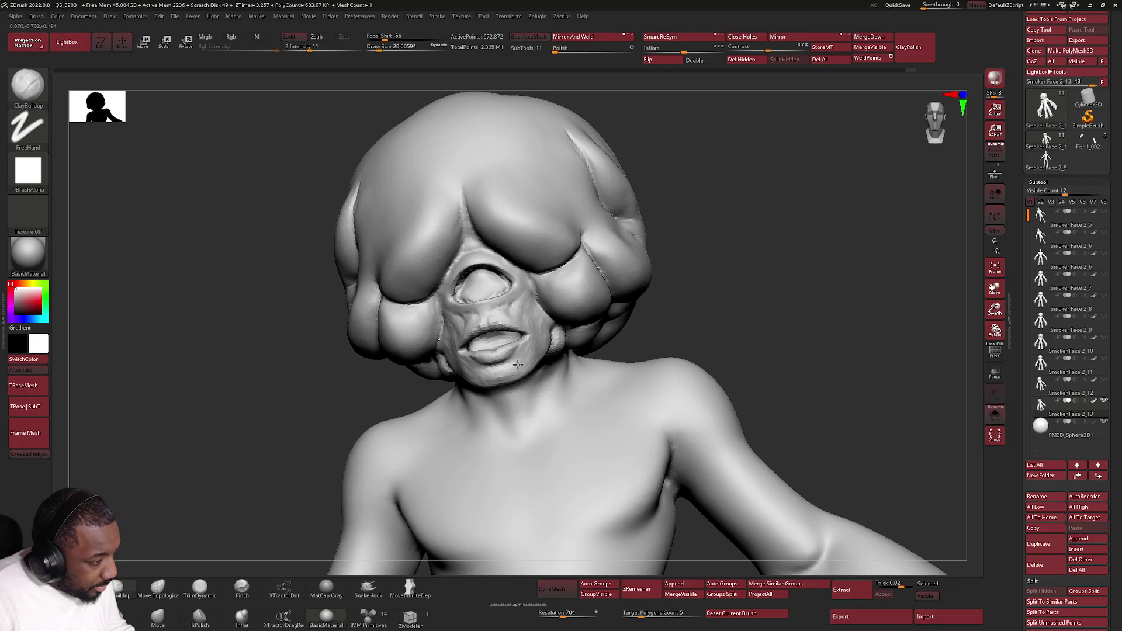
mouse_move(529, 361)
right_mouse_down()
mouse_move(485, 371)
mouse_move(450, 351)
mouse_move(427, 372)
right_mouse_up()
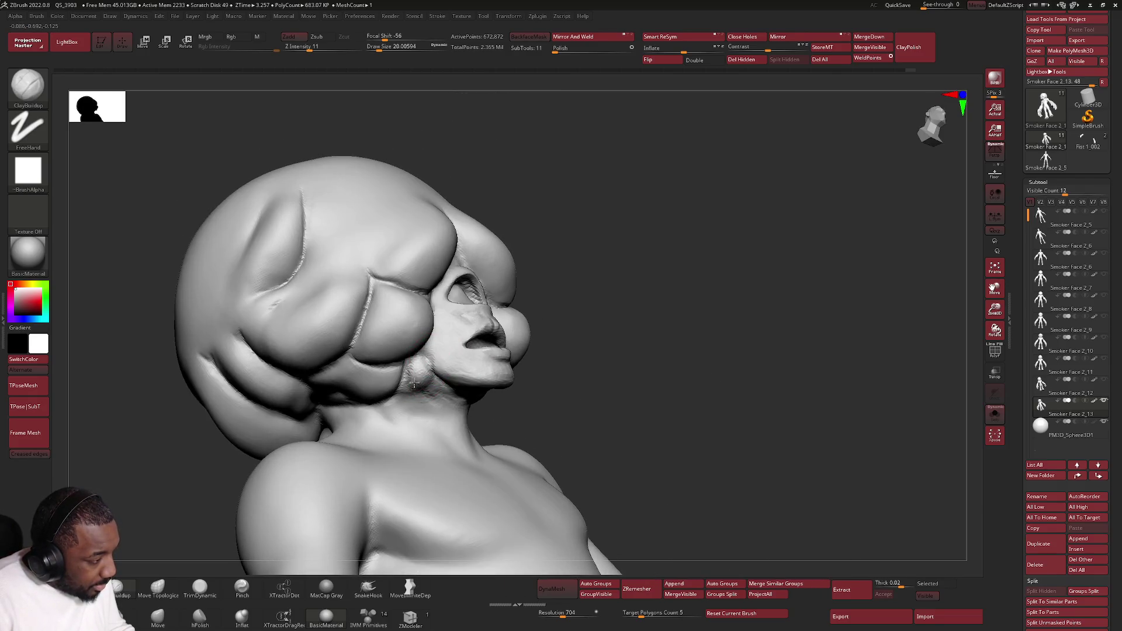
mouse_move(446, 333)
right_mouse_down("alt")
mouse_move(501, 308)
mouse_move(517, 391)
right_mouse_up("alt")
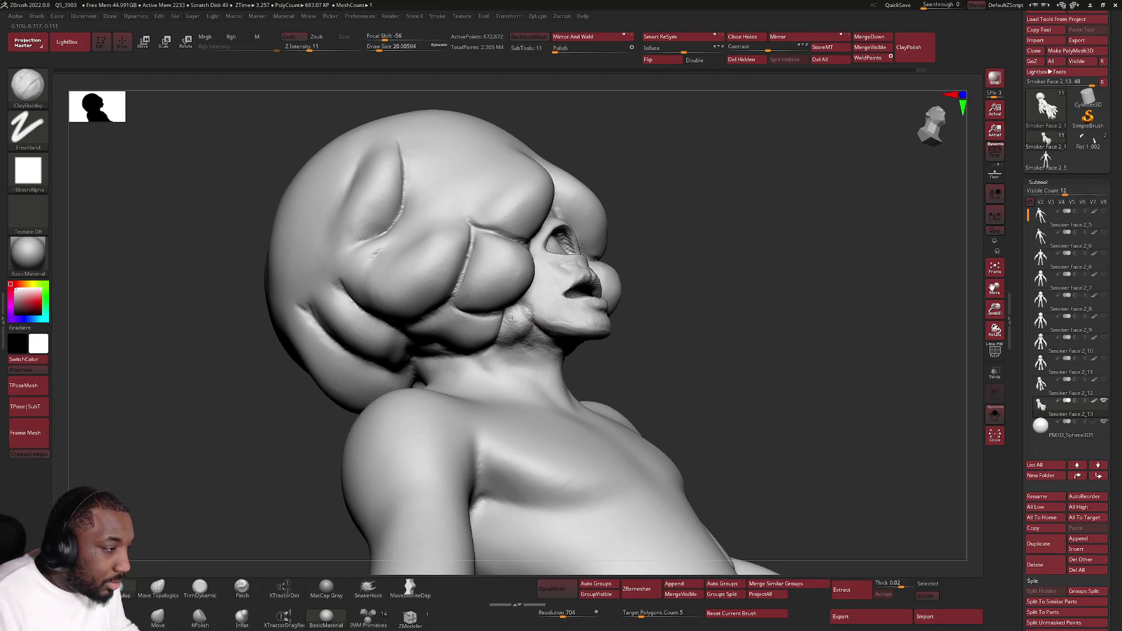
mouse_move(515, 325)
right_mouse_down()
mouse_move(388, 321)
mouse_move(351, 298)
right_mouse_up()
mouse_move(354, 340)
left_mouse_down("shift")
mouse_move(364, 320)
mouse_move(437, 299)
left_mouse_up("shift")
Step: Turn off Solo so the eye subtool reappears, and zoom in on the face and mouth
mouse_move(450, 275)
right_mouse_down()
mouse_move(599, 309)
mouse_move(613, 280)
mouse_move(774, 271)
right_mouse_up()
left_click(995, 414)
mouse_move(873, 426)
right_mouse_down()
mouse_move(748, 353)
mouse_move(731, 330)
right_mouse_up()
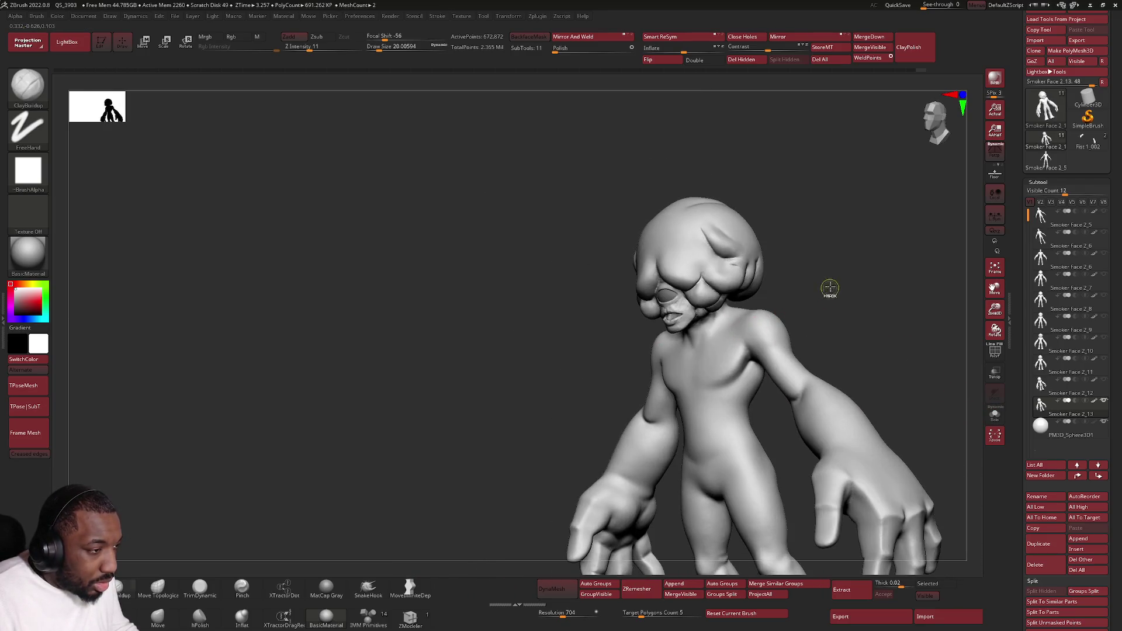
mouse_move(816, 318)
right_mouse_down("ctrl")
mouse_move(643, 350)
mouse_move(664, 313)
mouse_move(615, 288)
mouse_move(601, 300)
right_mouse_up("ctrl")
Step: Set ClayBuildup Draw Size to 8.42 and smooth the details beside the upper lip and mouth
right_click(601, 304)
key("ctrl")
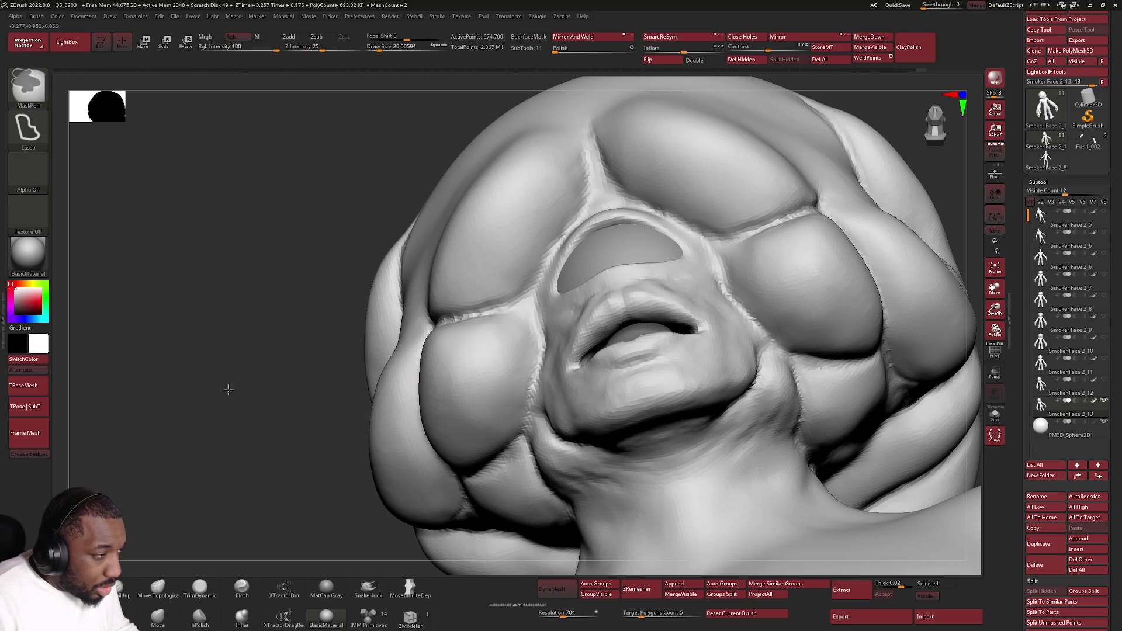
key("space")
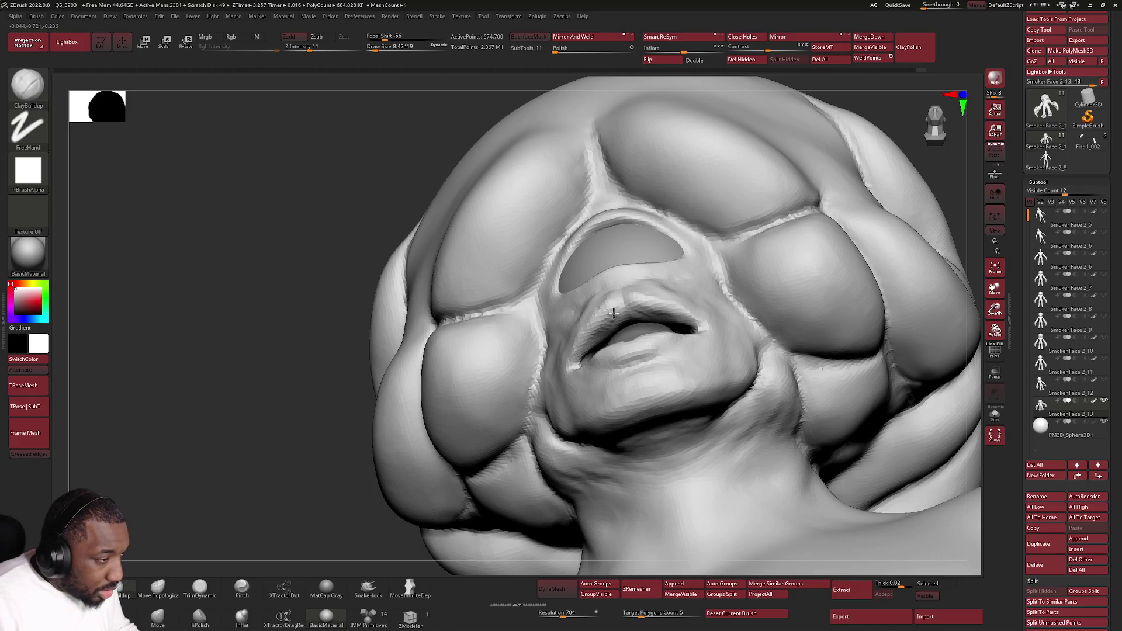
right_click_drag(601, 333, 587, 354)
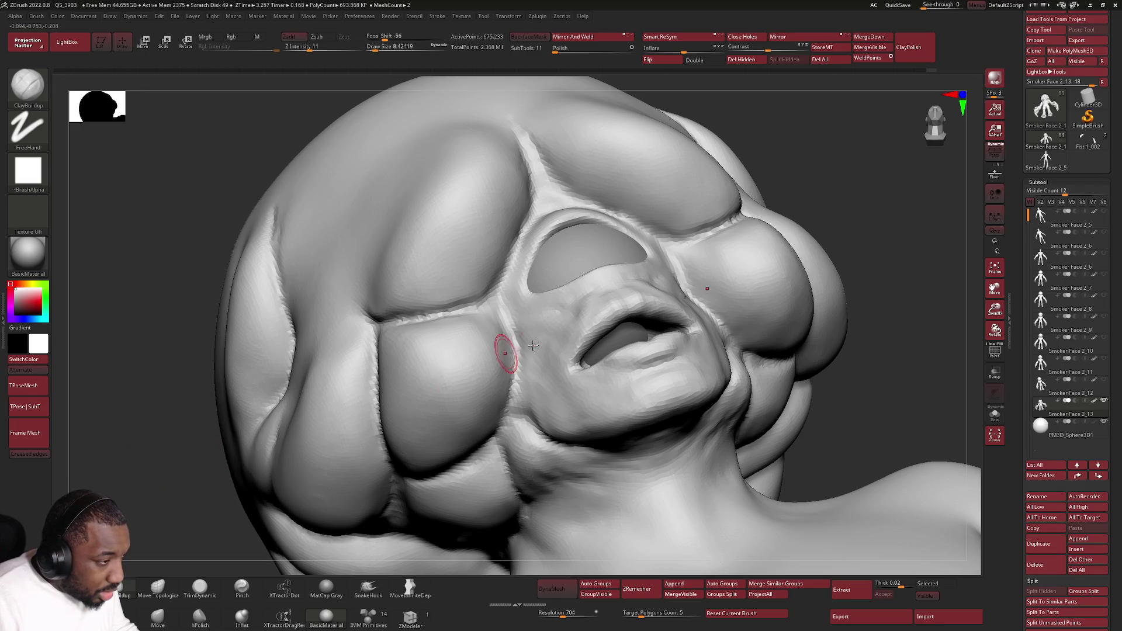
mouse_move(639, 305)
right_mouse_down("shift")
mouse_move(621, 318)
mouse_move(667, 332)
mouse_move(658, 383)
right_mouse_up("shift")
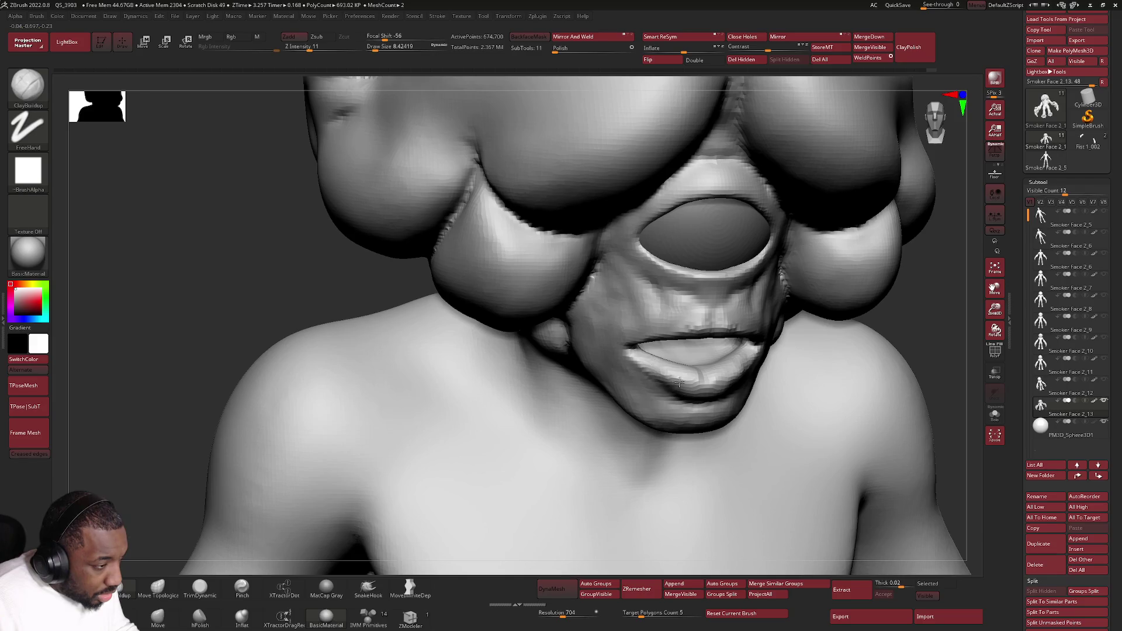
mouse_move(664, 388)
right_mouse_down("ctrl")
mouse_move(669, 356)
mouse_move(657, 351)
mouse_move(723, 361)
mouse_move(763, 343)
mouse_move(730, 399)
mouse_move(777, 394)
mouse_move(601, 325)
mouse_move(571, 337)
mouse_move(587, 332)
right_mouse_up("ctrl")
right_click(589, 331)
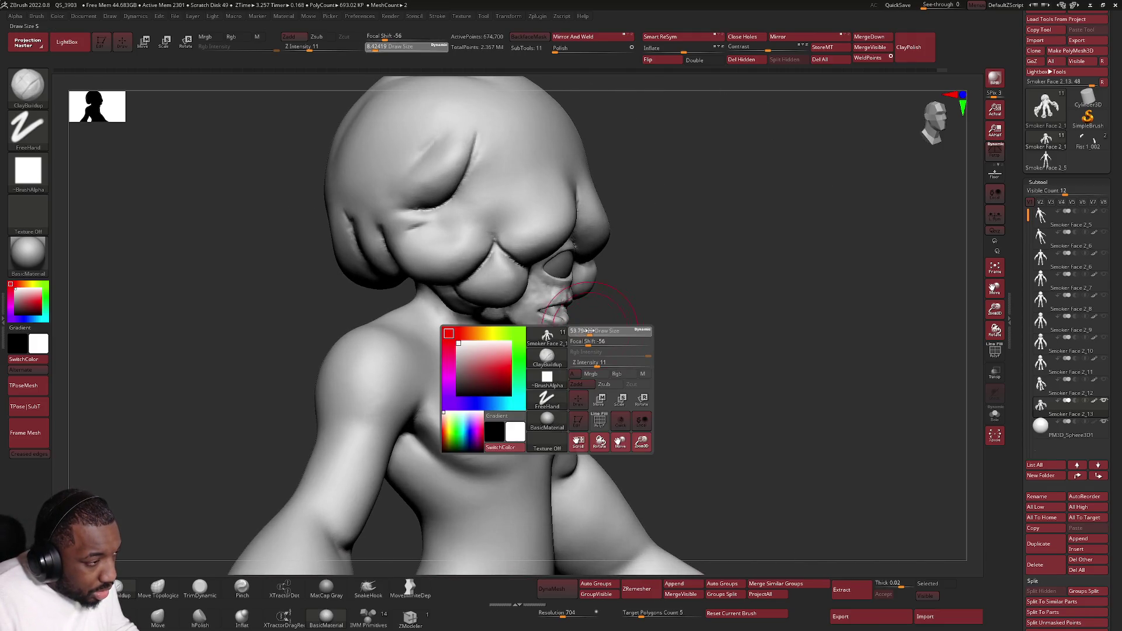
left_click(157, 617)
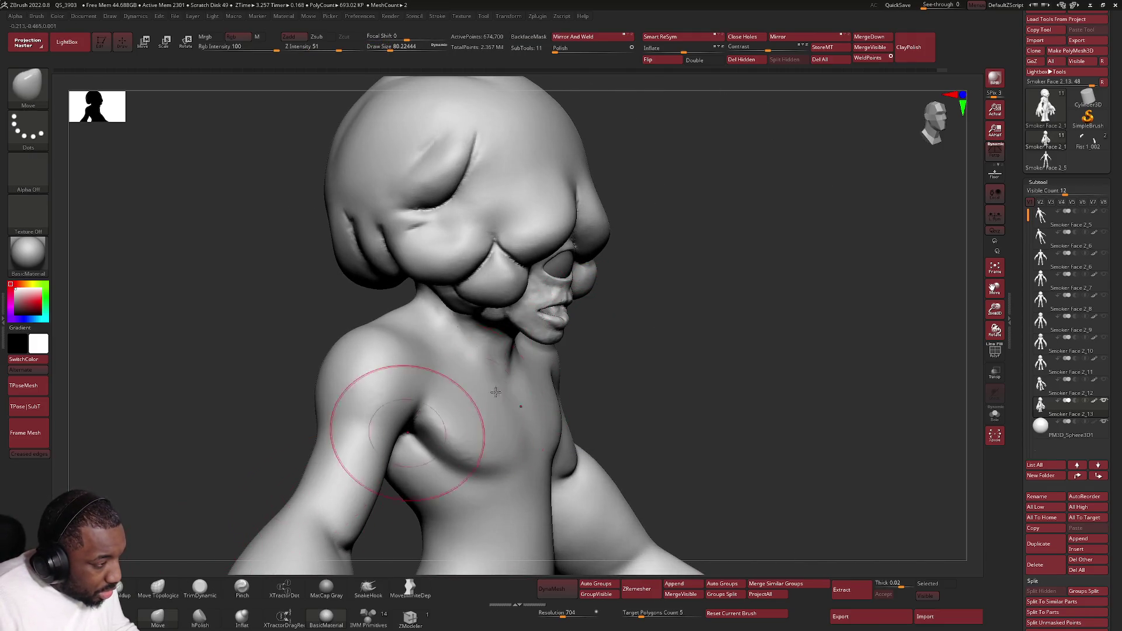
right_click_drag(388, 401, 585, 345)
right_click(546, 342)
left_click_drag(546, 342, 554, 340)
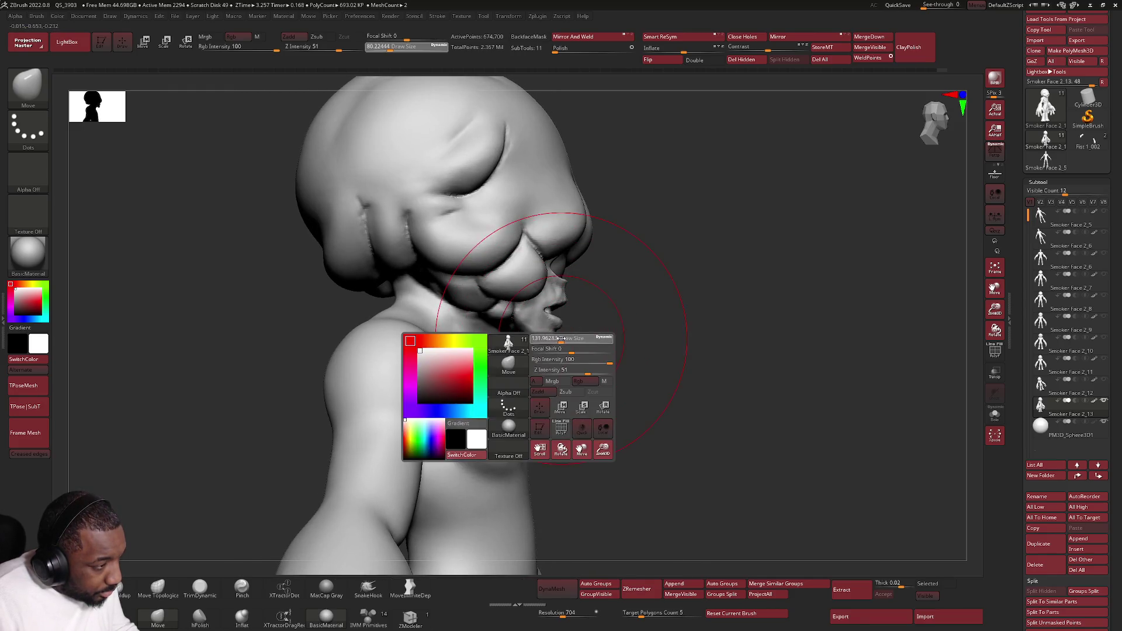
right_click_drag(549, 336, 551, 339)
right_click(551, 339)
left_click_drag(559, 339, 545, 339)
right_click(546, 339)
mouse_move(554, 326)
right_mouse_down()
mouse_move(555, 275)
mouse_move(552, 284)
right_mouse_up()
right_click(552, 284)
left_click_drag(558, 284, 548, 284)
mouse_move(548, 284)
right_mouse_down()
mouse_move(576, 265)
mouse_move(580, 285)
mouse_move(584, 264)
mouse_move(524, 272)
mouse_move(578, 298)
mouse_move(587, 325)
right_mouse_up()
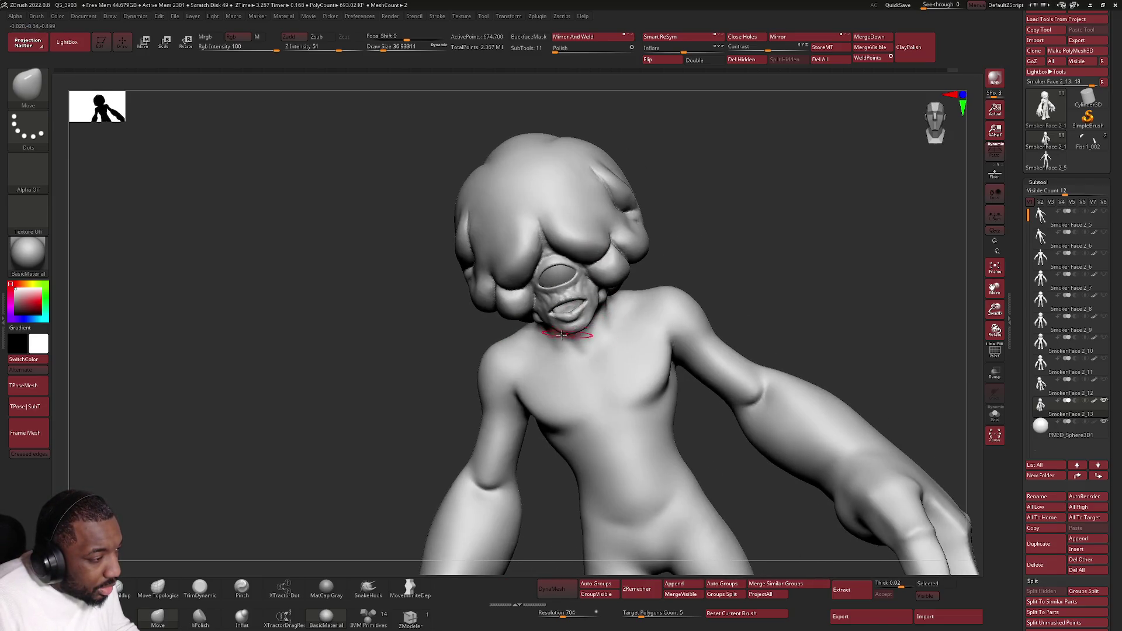
key("ctrl+z")
scroll(594, 311, "up", 3)
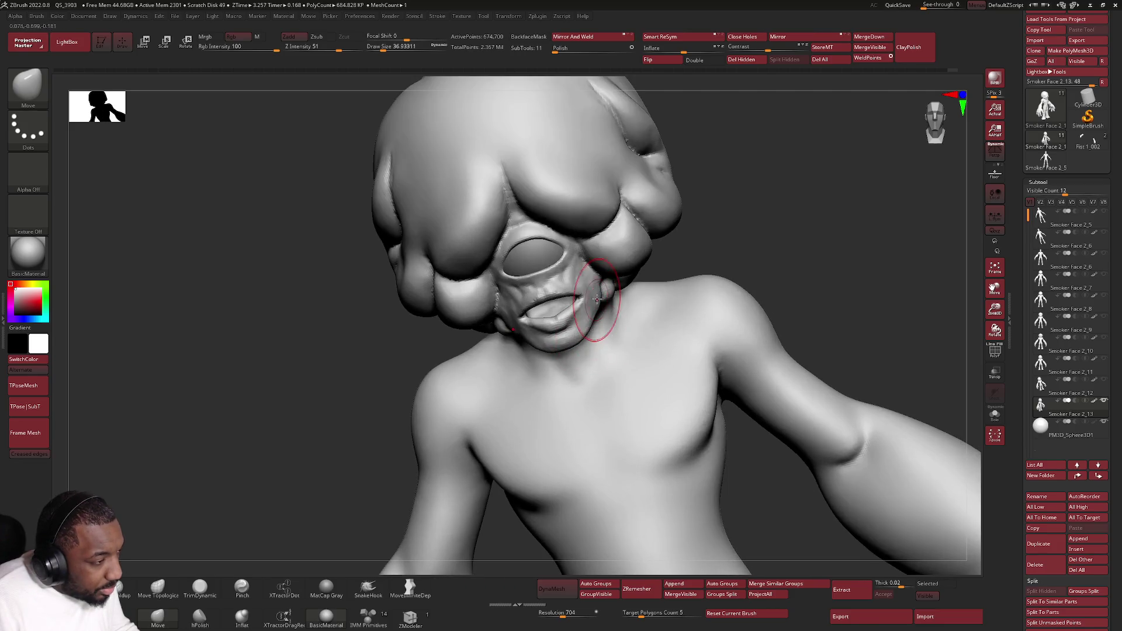
key("space")
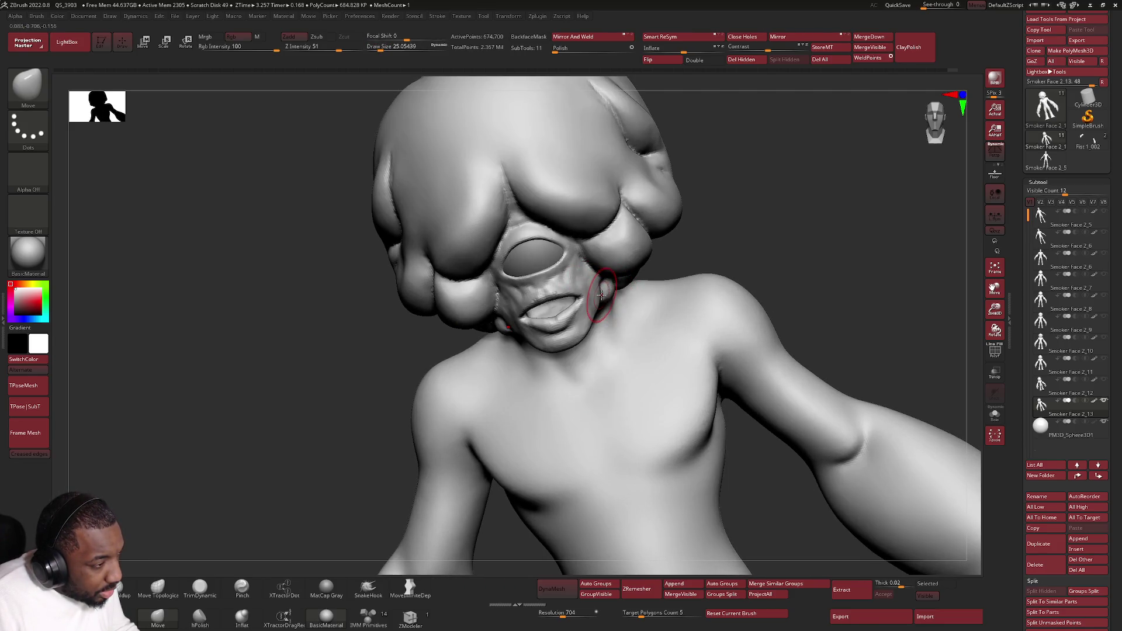
mouse_move(591, 315)
right_mouse_down()
mouse_move(582, 323)
mouse_move(592, 316)
right_mouse_up()
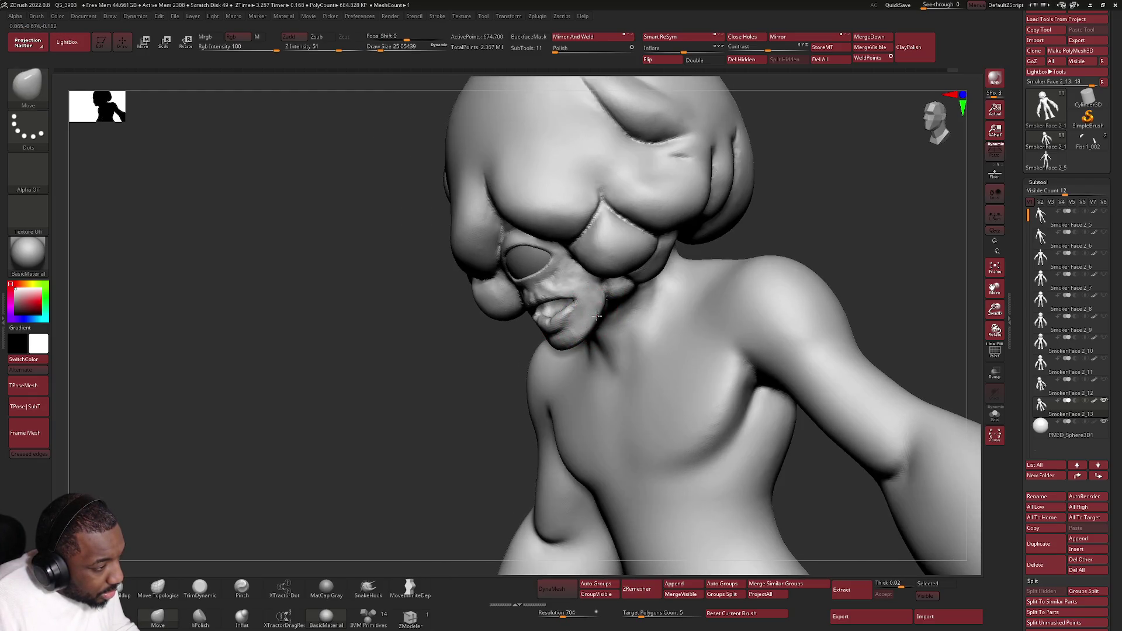
right_click_drag(586, 330, 565, 402)
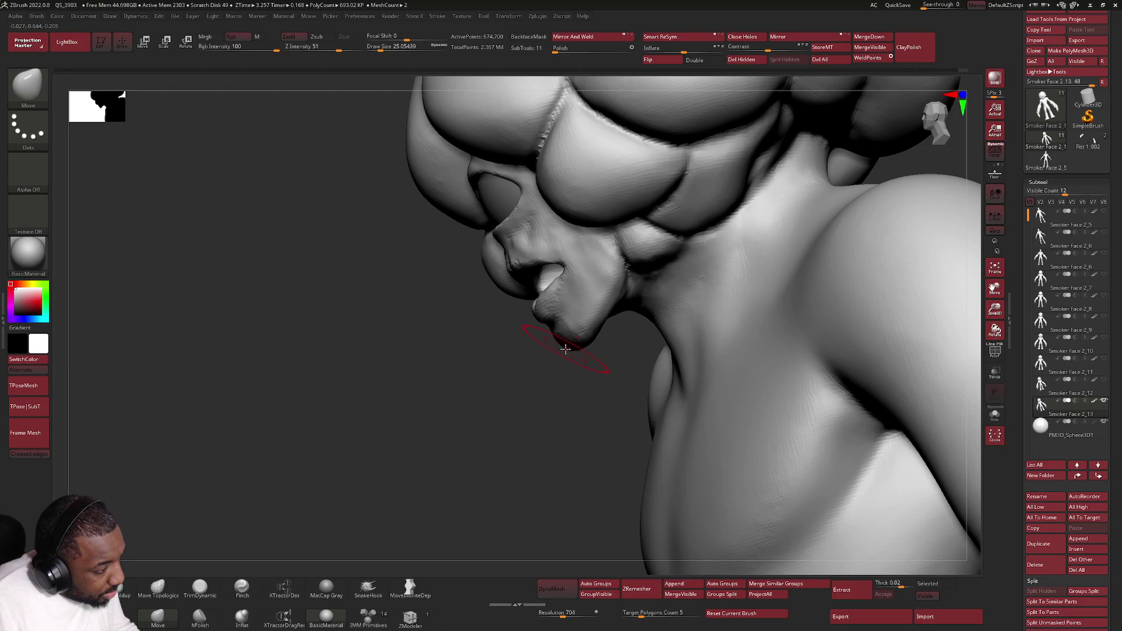
right_click_drag(564, 350, 595, 332)
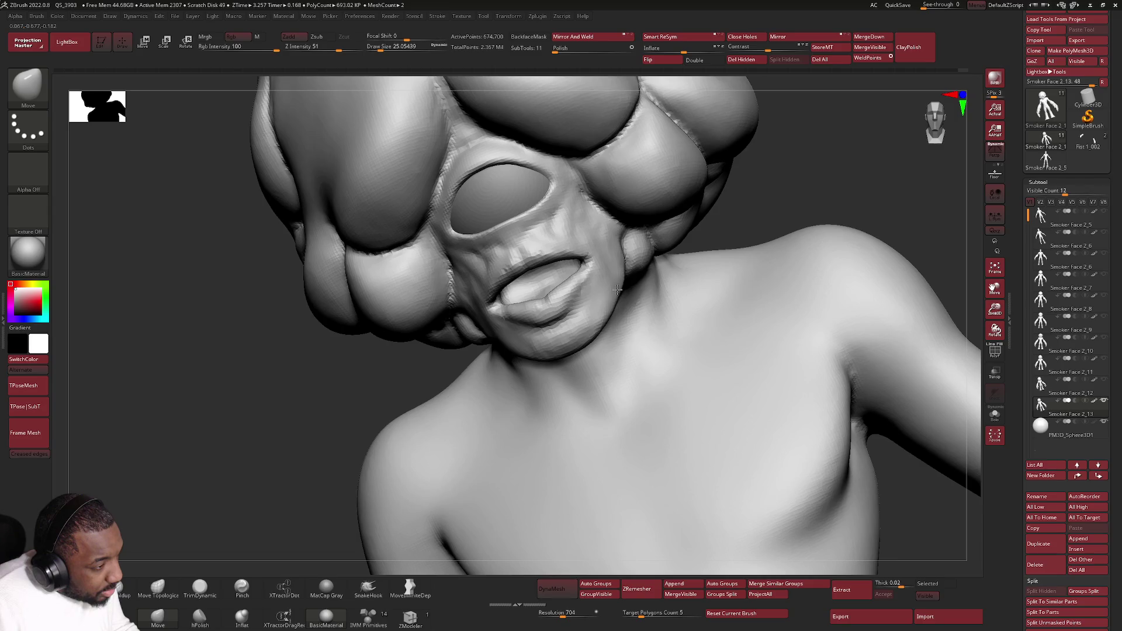
mouse_move(591, 305)
right_mouse_down()
mouse_move(548, 321)
mouse_move(523, 312)
mouse_move(546, 309)
mouse_move(585, 256)
mouse_move(493, 275)
right_mouse_up()
key("space")
key("space")
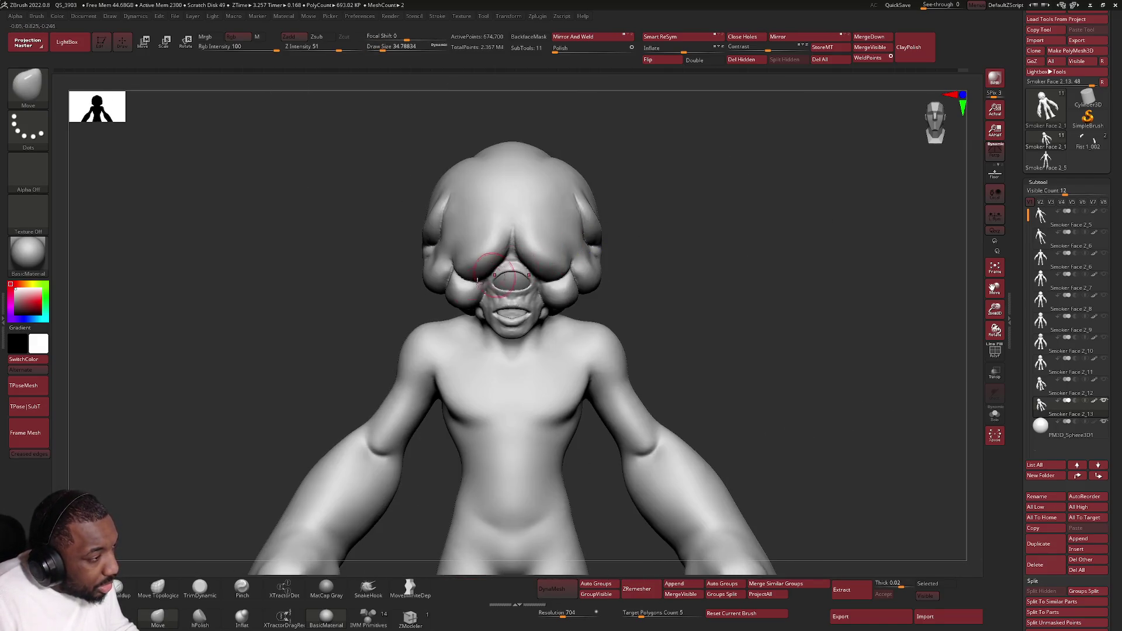
Step: Undo the last pose change to the arms and hands, then select the Smoker Face 2_5 subtool
mouse_move(682, 215)
right_mouse_down("ctrl")
mouse_move(629, 283)
mouse_move(608, 274)
mouse_move(562, 299)
mouse_move(602, 325)
mouse_move(608, 407)
mouse_move(595, 403)
right_mouse_up("ctrl")
right_click_drag(573, 447, 581, 467, "shift")
key("ctrl+z")
key("space")
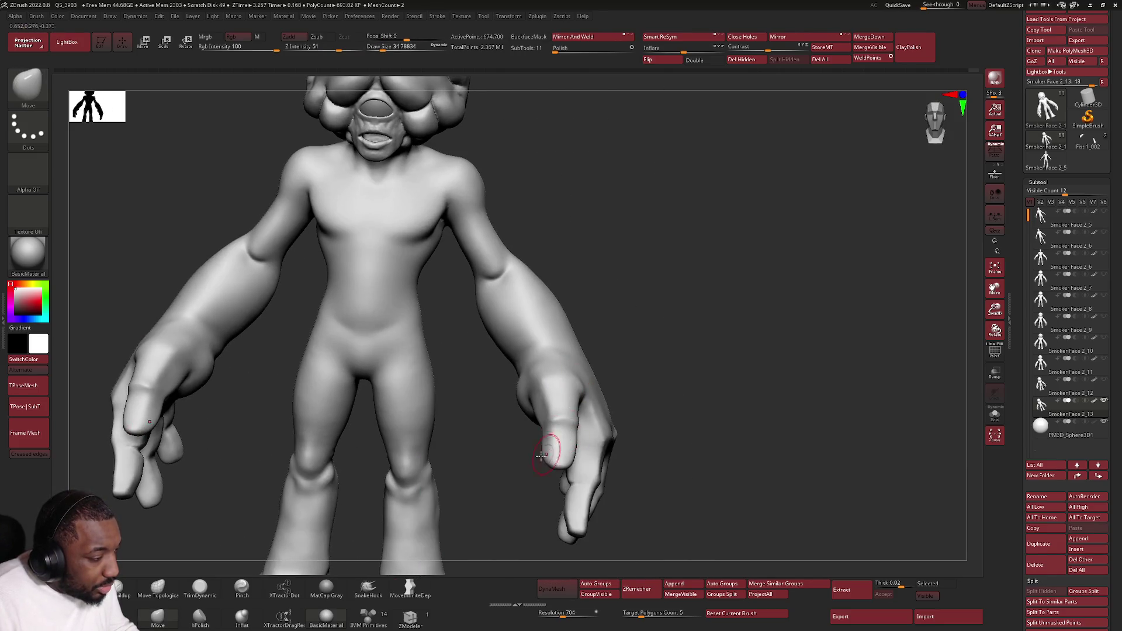
mouse_move(541, 449)
right_mouse_down()
mouse_move(551, 444)
mouse_move(533, 436)
mouse_move(560, 432)
mouse_move(556, 462)
mouse_move(570, 456)
mouse_move(621, 401)
mouse_move(633, 349)
right_mouse_up()
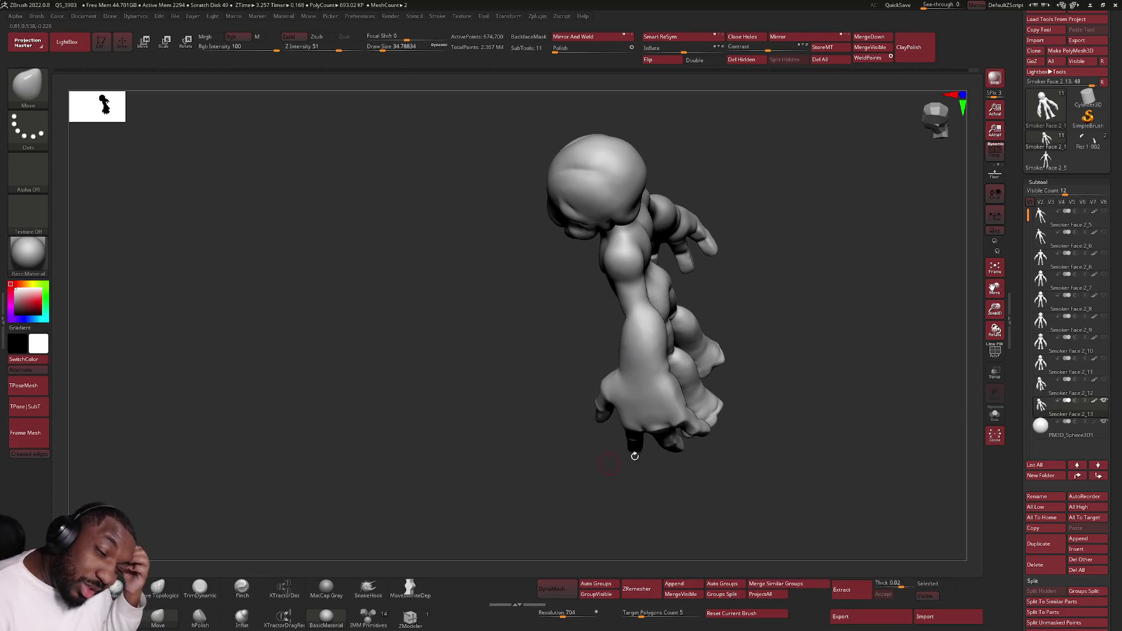
left_click(1069, 215)
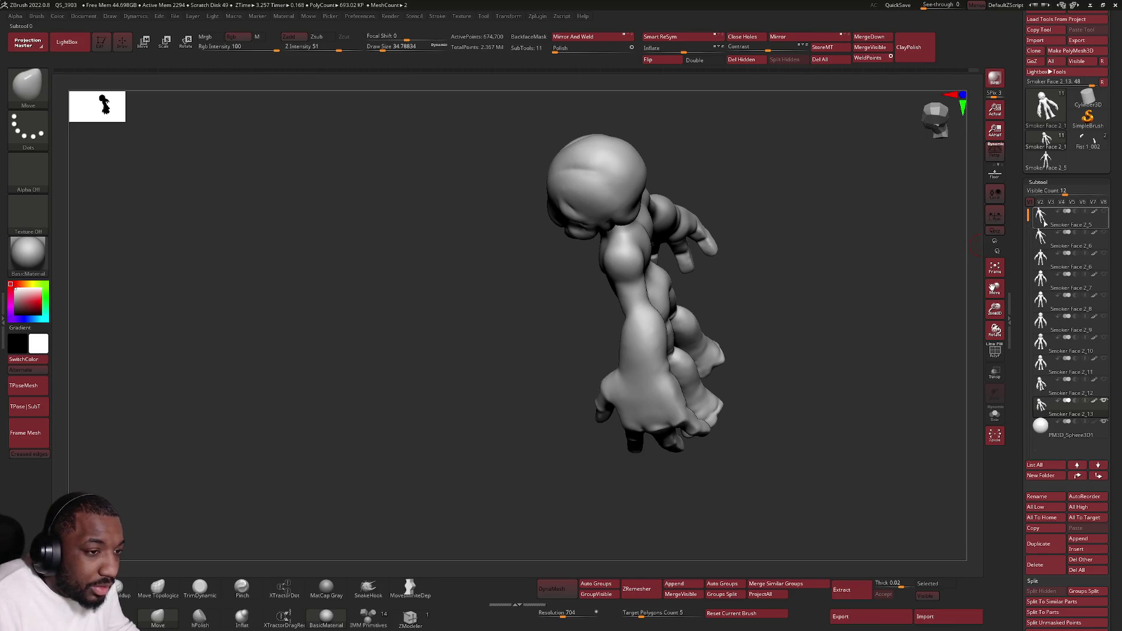
left_click_drag(761, 313, 805, 282)
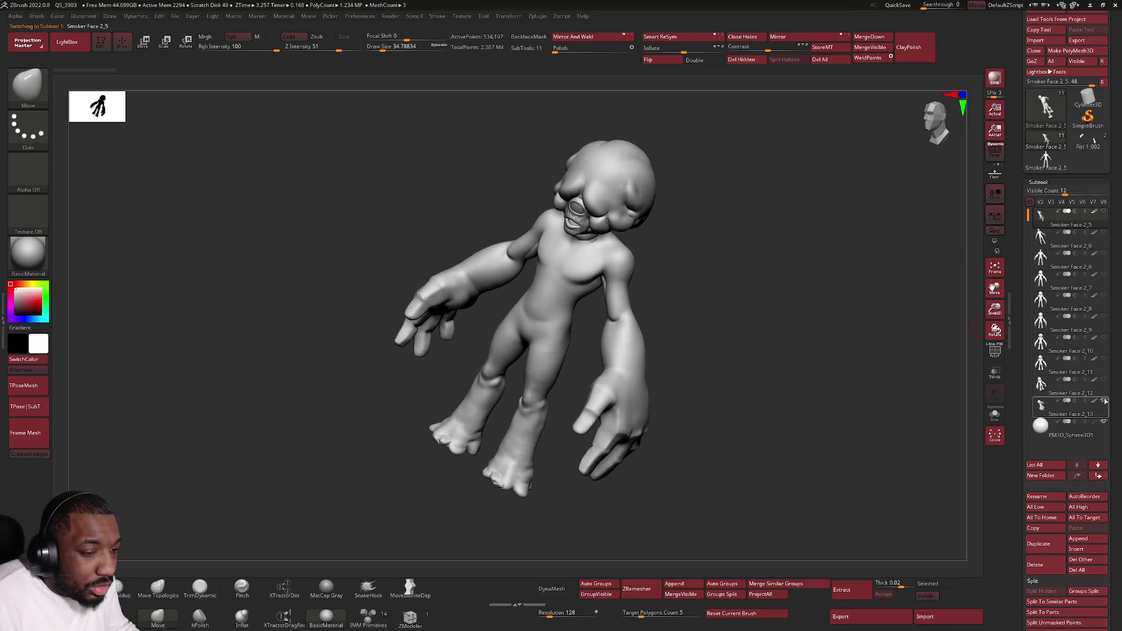
left_click(1104, 402)
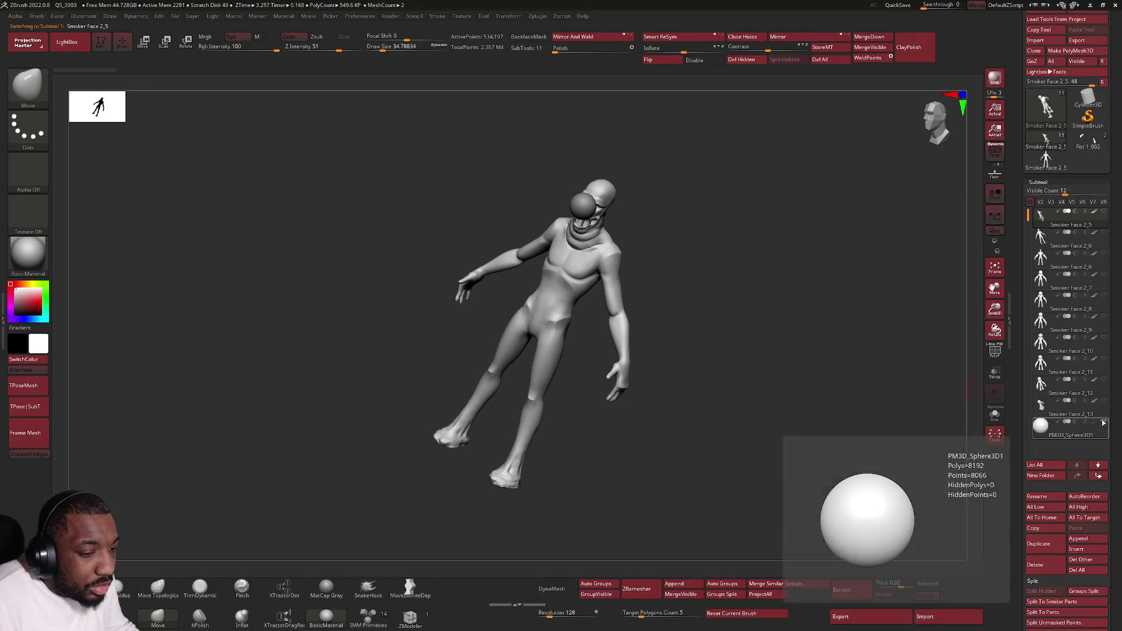
left_click(1103, 421)
mouse_move(914, 412)
left_mouse_down("shift")
mouse_move(774, 353)
mouse_move(940, 367)
left_mouse_up("shift")
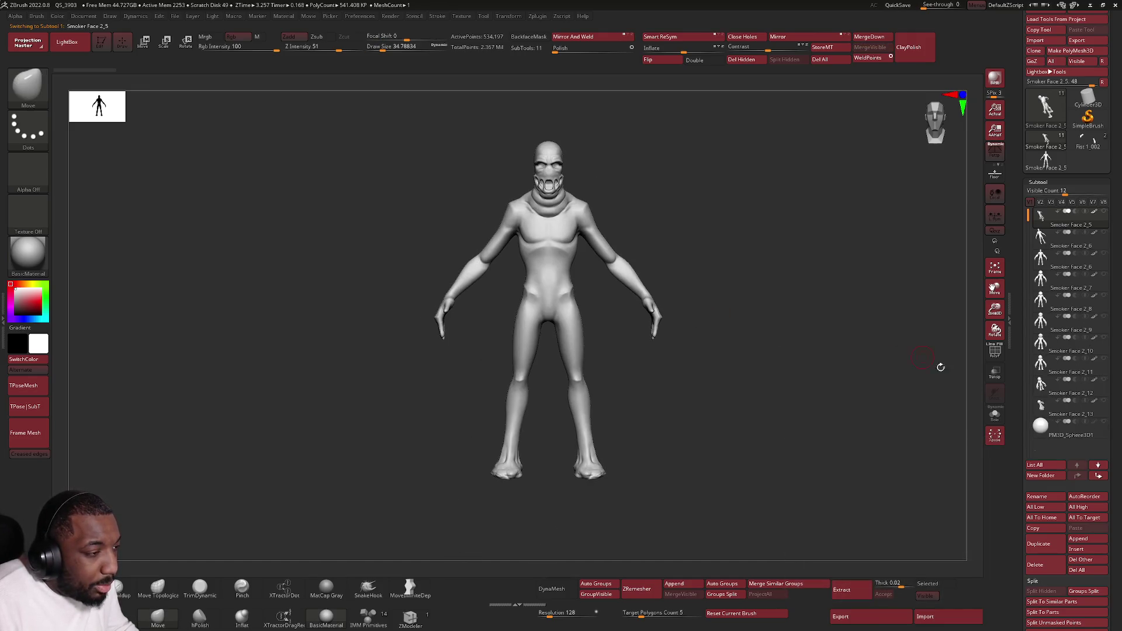
left_click(1043, 416)
left_click_drag(822, 377, 784, 372)
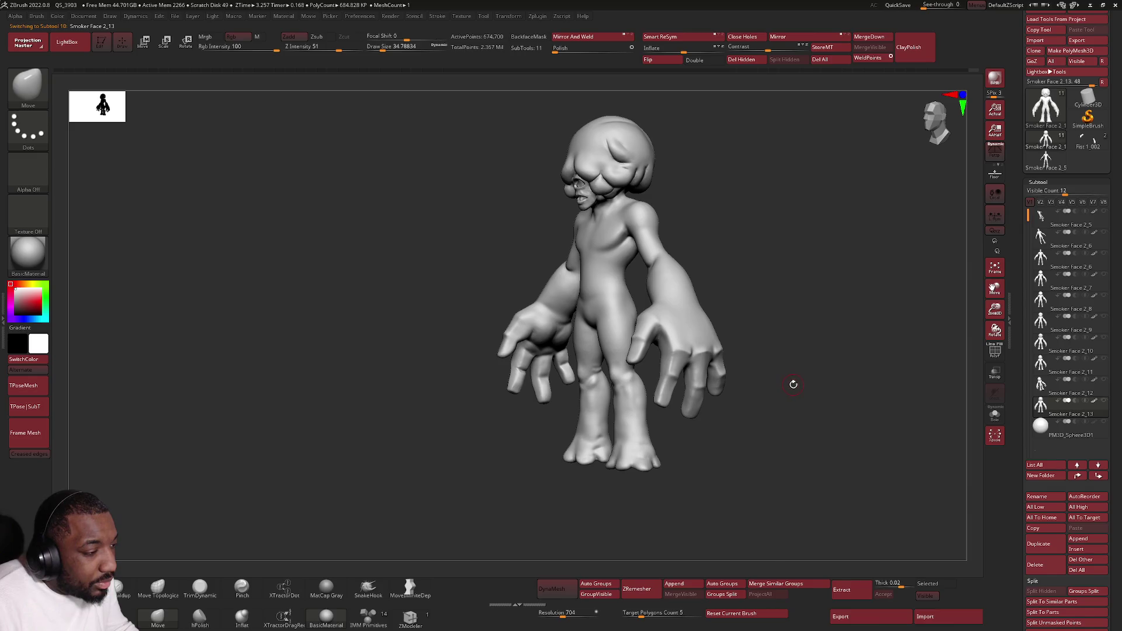
left_click_drag(820, 377, 805, 369)
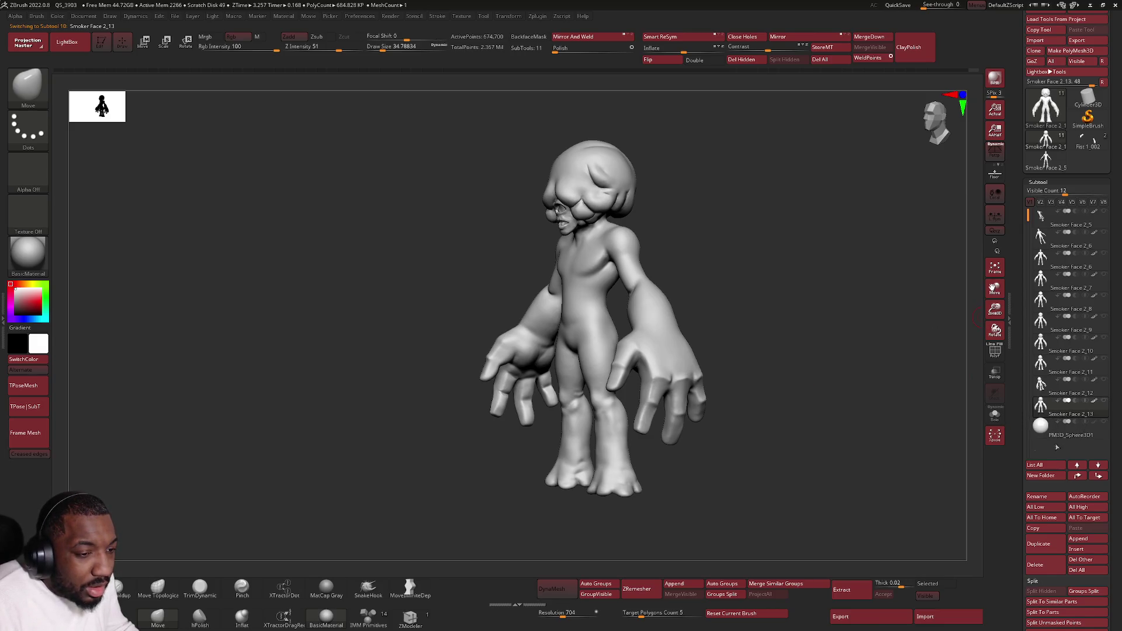
Step: Duplicate the creature subtool and lasso-hide the screen-right hand on the copy
left_click(1048, 545)
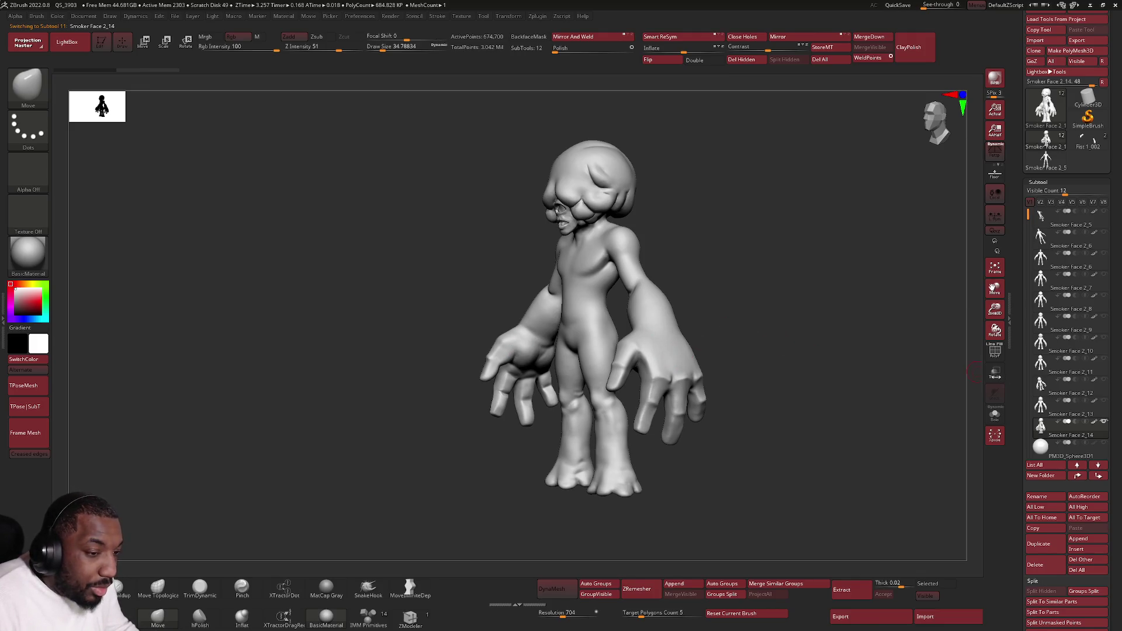
right_click_drag(662, 334, 666, 336, "shift")
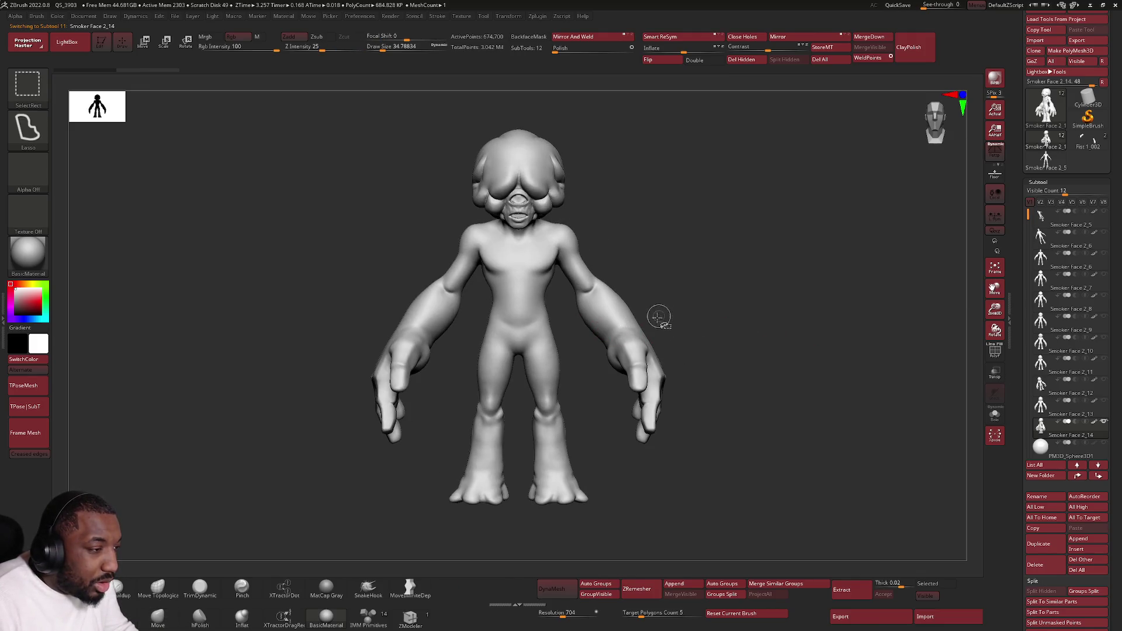
left_click_drag(603, 345, 756, 470, "ctrl+shift")
left_click_drag(751, 315, 742, 435, "ctrl+shift")
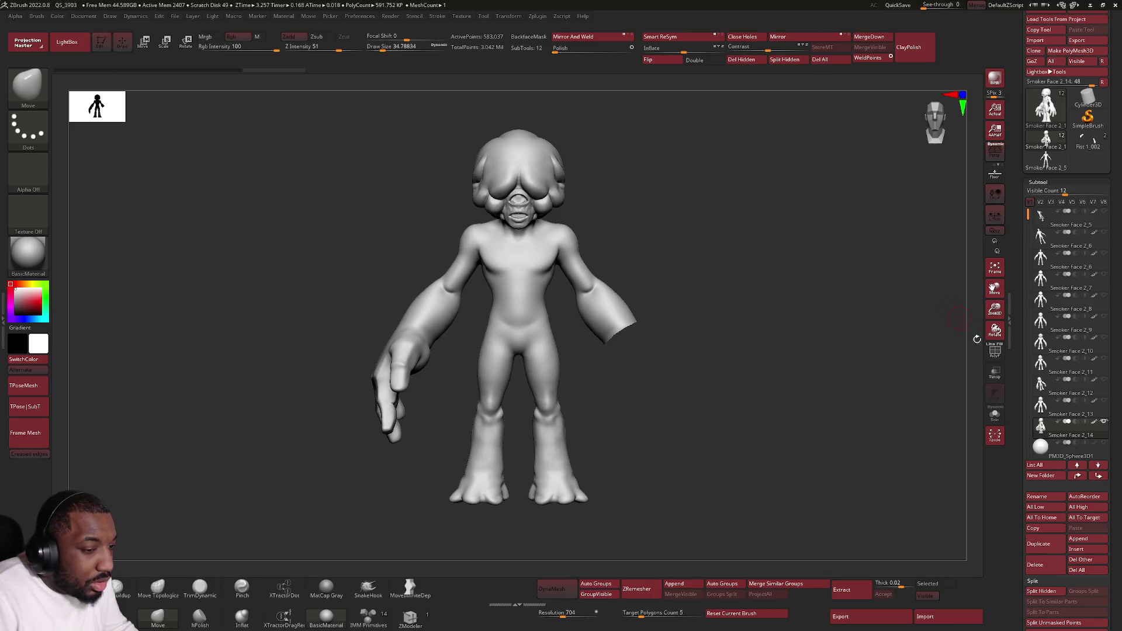
Step: Delete the hidden hand geometry with Del Hidden, leaving an open forearm stump
mouse_move(1098, 425)
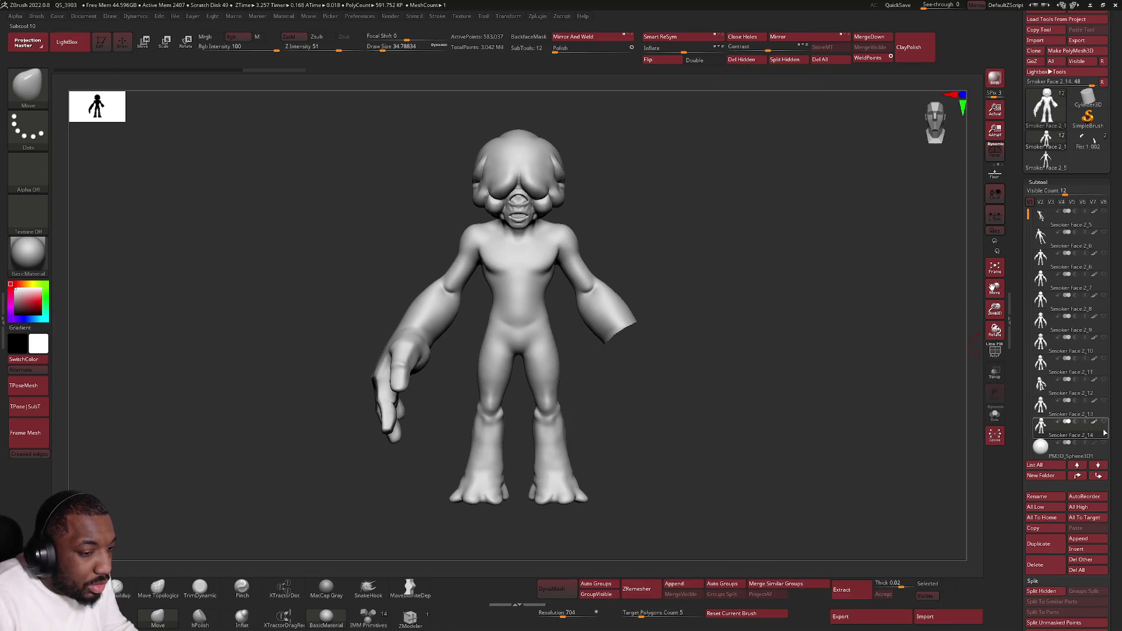
left_click(1041, 430)
left_click(1040, 430)
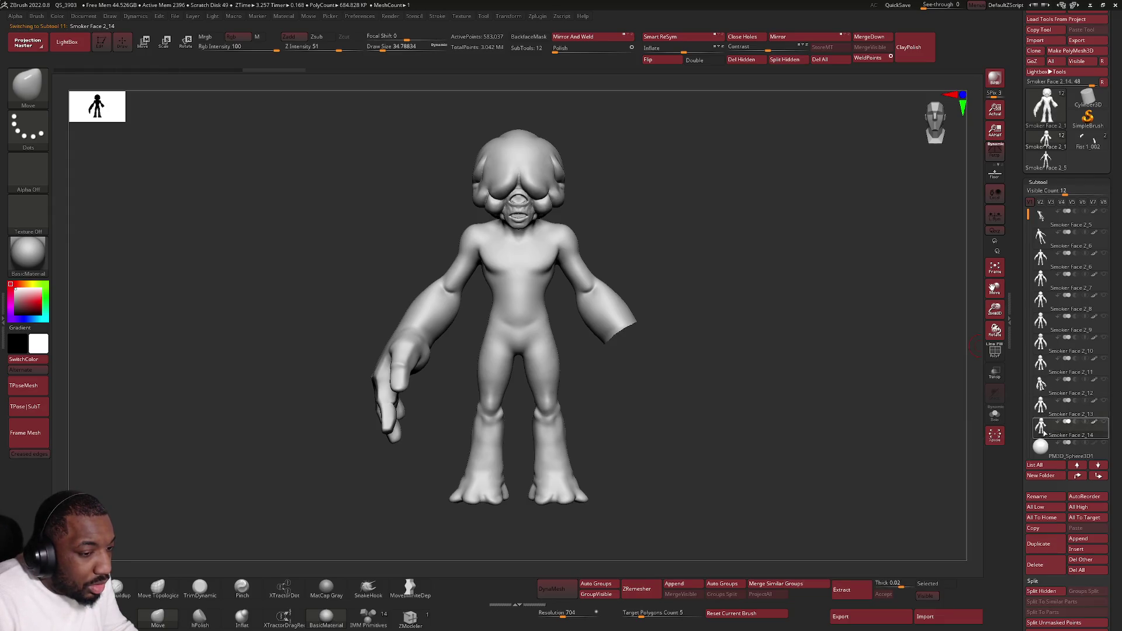
left_click(737, 60)
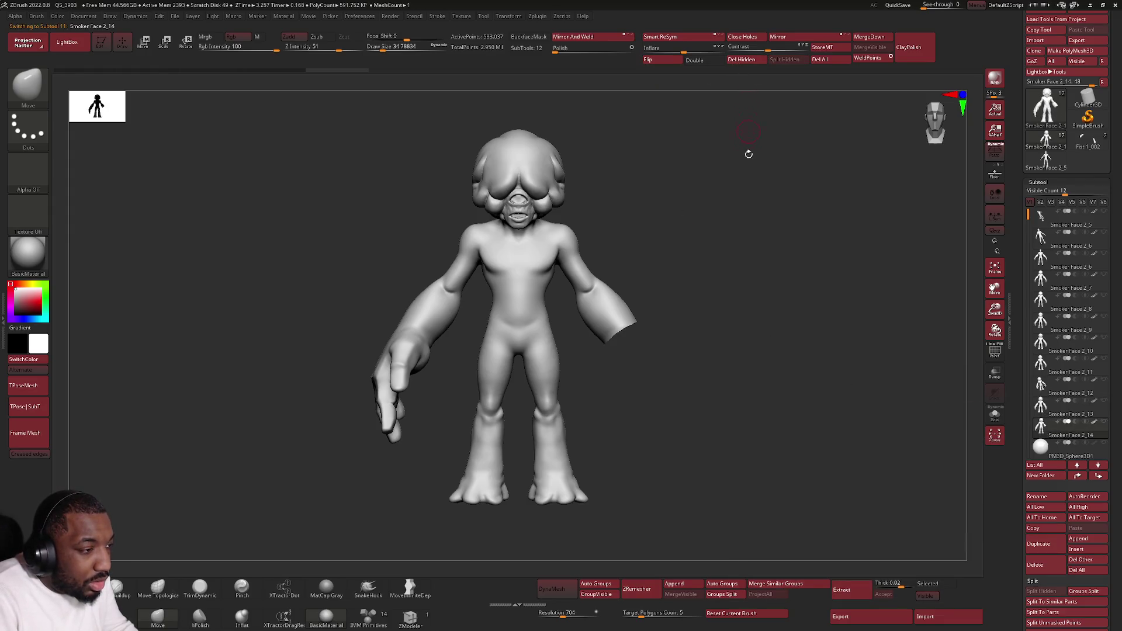
mouse_move(646, 343)
left_mouse_down()
mouse_move(676, 388)
mouse_move(678, 416)
mouse_move(661, 340)
mouse_move(691, 314)
left_mouse_up()
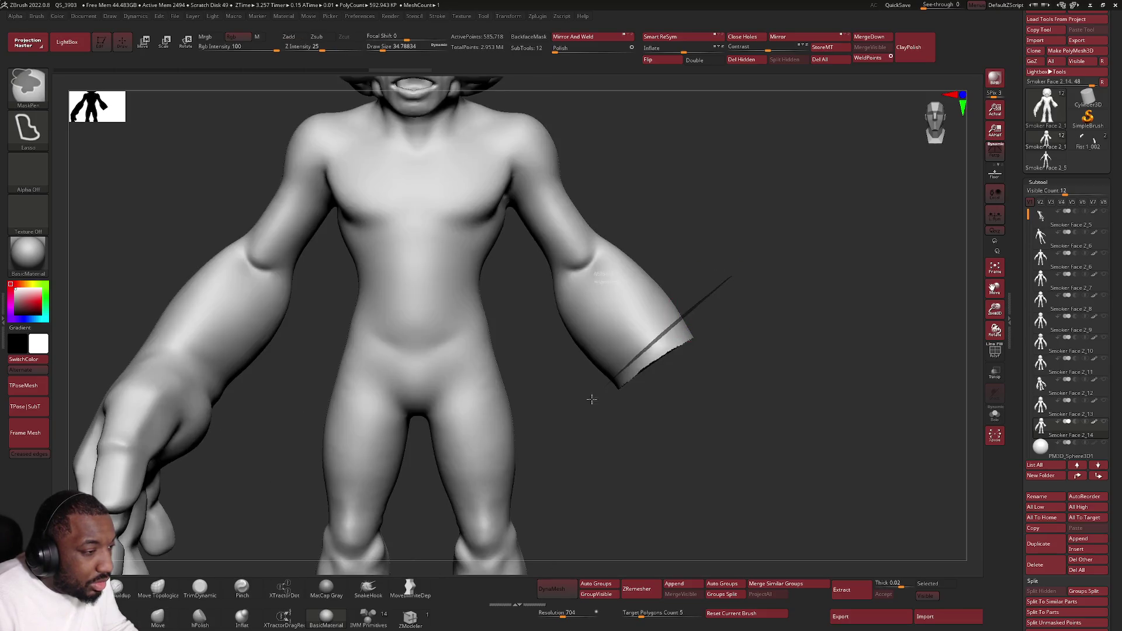
Step: Mask all but the forearm end and pull it longer and downward with the Gizmo 3D
left_click(717, 292, "ctrl")
left_click_drag(717, 291, 725, 299, "ctrl")
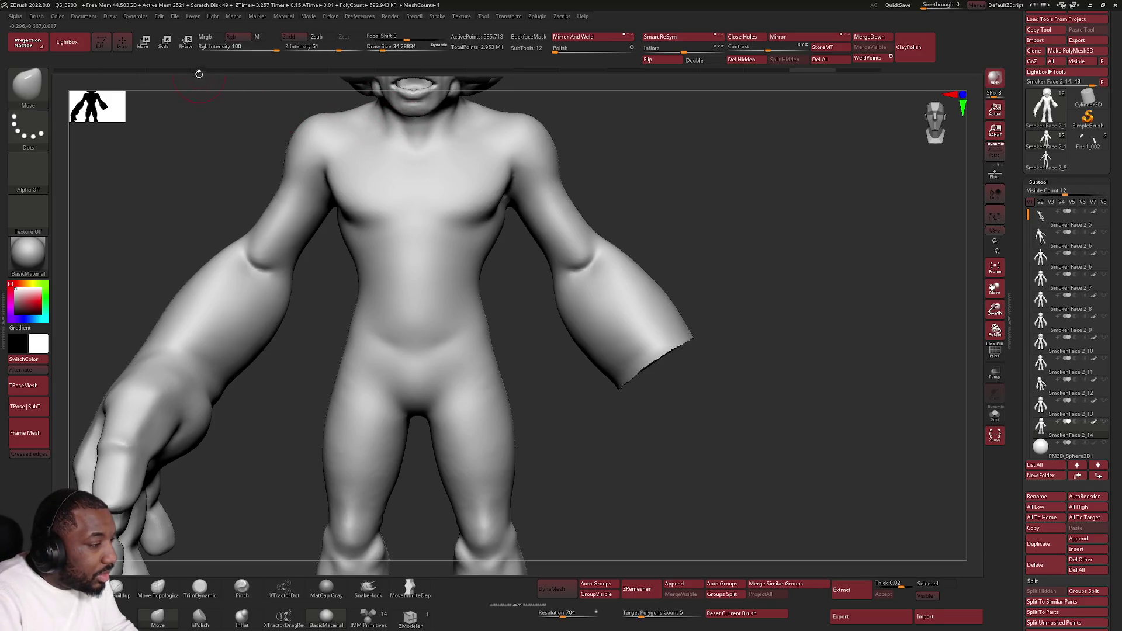
left_click(144, 47)
left_click(142, 43)
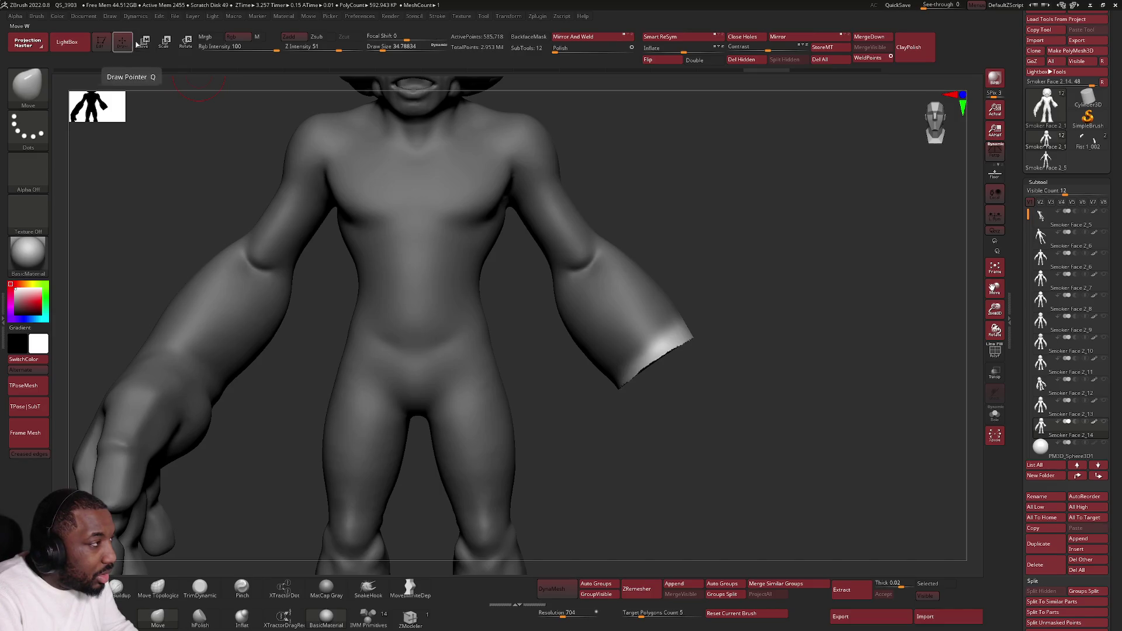
left_click(591, 300)
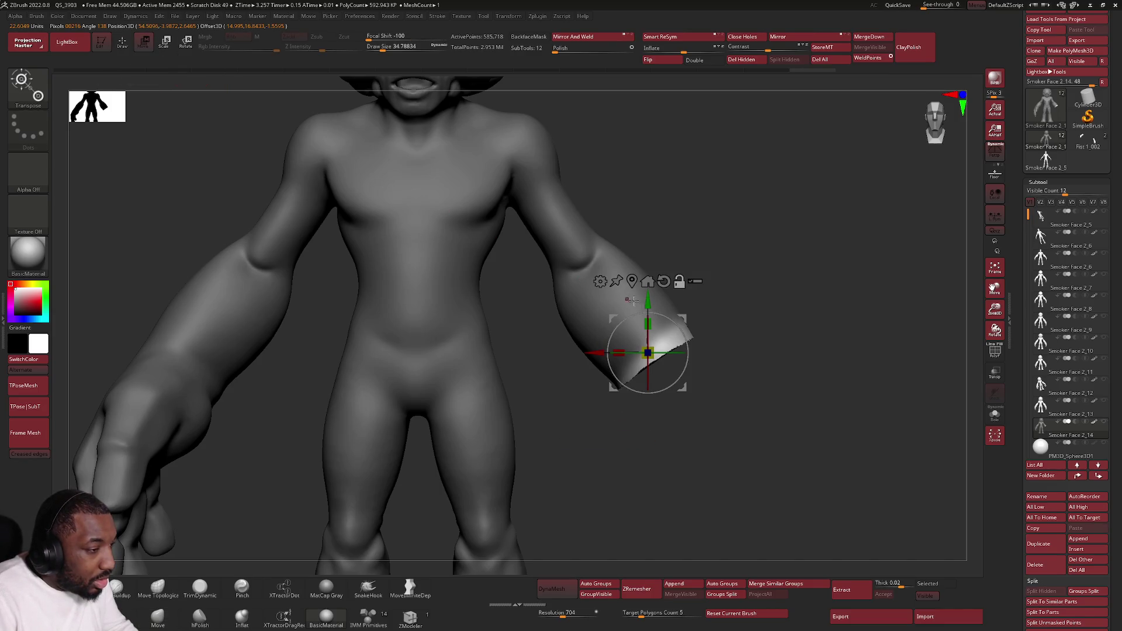
mouse_move(677, 323)
left_mouse_down()
mouse_move(660, 310)
mouse_move(634, 327)
mouse_move(654, 351)
mouse_move(640, 331)
mouse_move(736, 394)
mouse_move(734, 383)
mouse_move(743, 418)
left_mouse_up()
key("q")
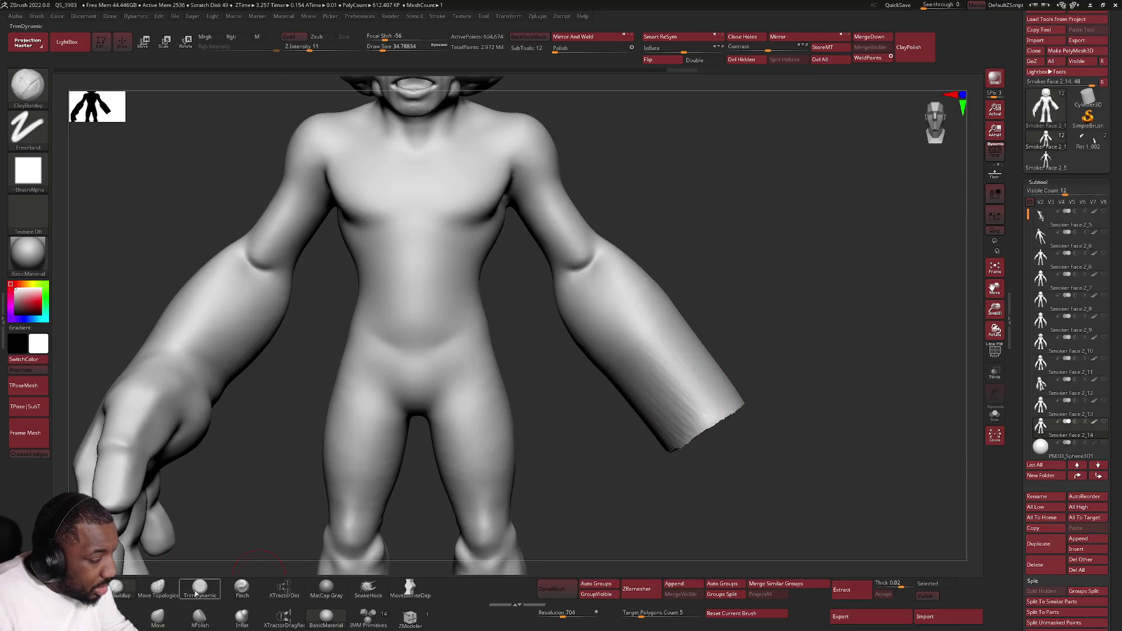
Step: Switch to the TrimDynamic brush and orbit to a low side view of the arm end
left_click(200, 588)
left_click_drag(701, 508, 728, 406)
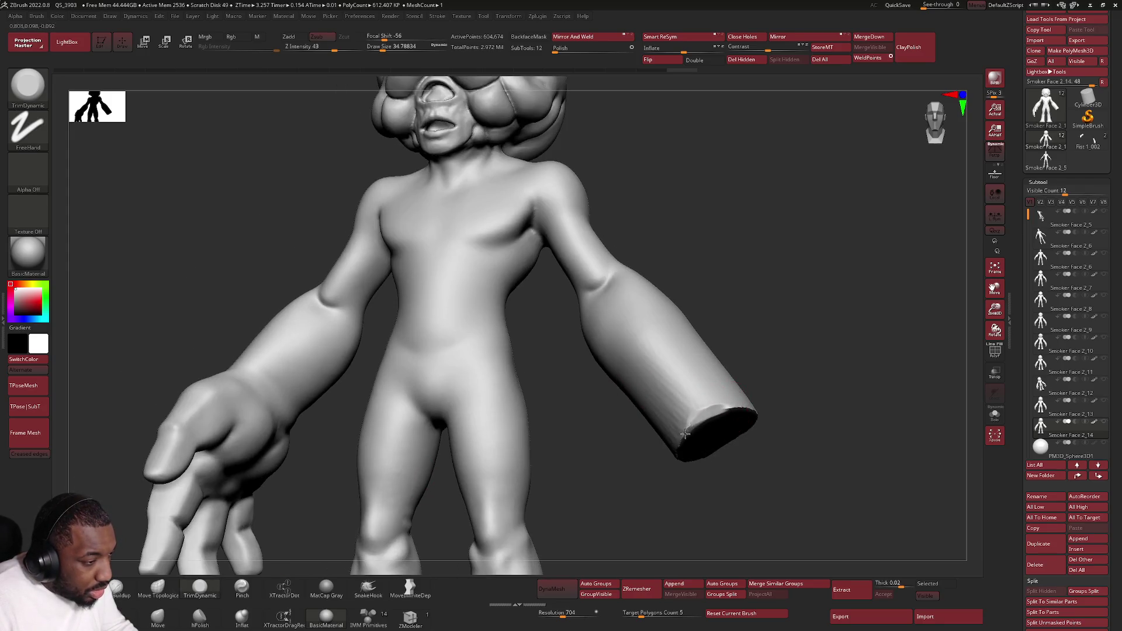
left_click_drag(678, 447, 673, 466)
mouse_move(673, 469)
right_mouse_down()
mouse_move(676, 500)
mouse_move(725, 485)
right_mouse_up()
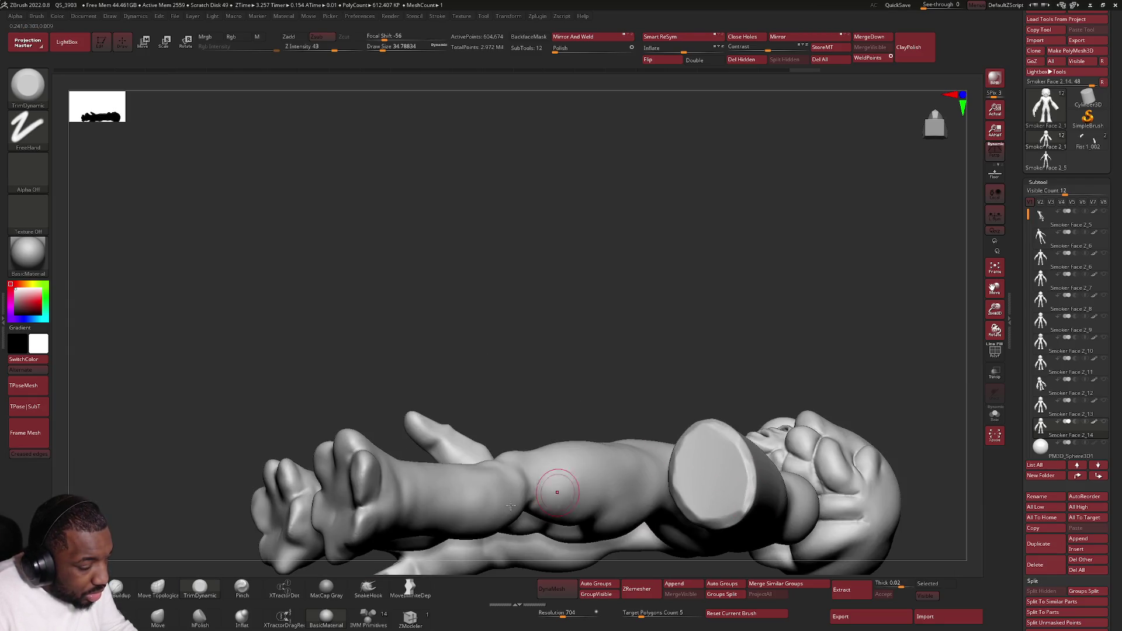
Step: Build clay strokes across the stump's open rim with ClayBuildup
key("b")
key("c")
key("b")
right_click_drag(365, 466, 704, 415)
mouse_move(704, 416)
left_mouse_down()
mouse_move(755, 458)
mouse_move(734, 503)
left_mouse_up()
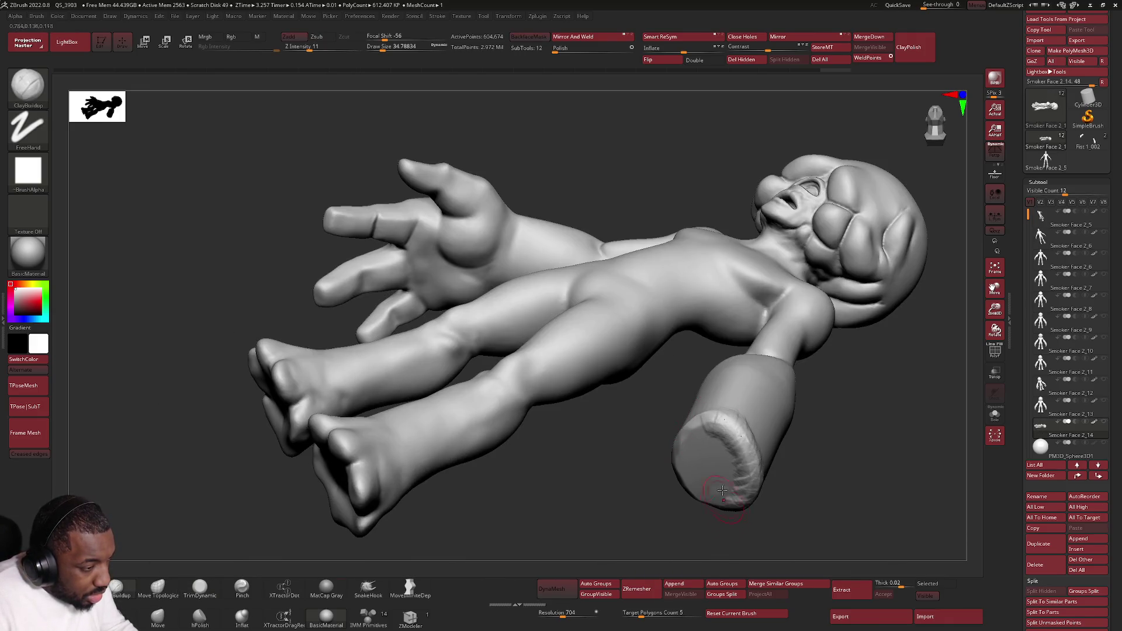
right_click_drag(733, 503, 701, 432)
mouse_move(701, 432)
left_mouse_down()
mouse_move(678, 491)
mouse_move(709, 511)
mouse_move(690, 444)
mouse_move(728, 452)
mouse_move(721, 490)
mouse_move(693, 456)
mouse_move(719, 456)
mouse_move(731, 479)
mouse_move(707, 441)
mouse_move(692, 452)
left_mouse_up()
Step: Select the DamStandard brush and view the figure from below
left_click(228, 598)
mouse_move(467, 467)
right_mouse_down()
mouse_move(695, 456)
mouse_move(700, 420)
mouse_move(727, 422)
mouse_move(748, 443)
right_mouse_up()
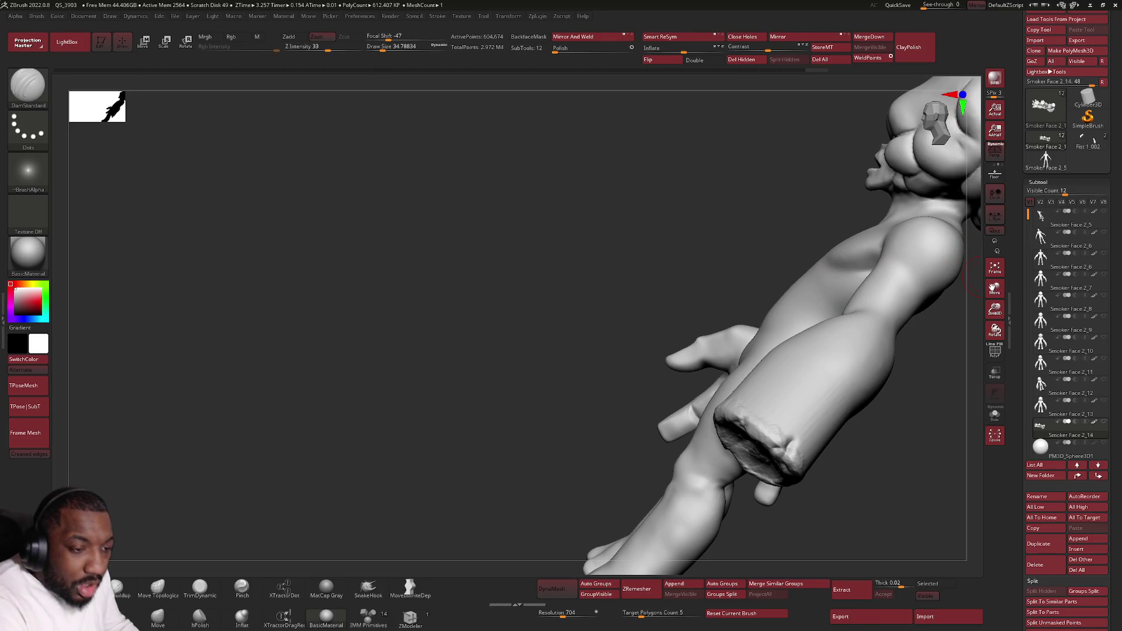
mouse_move(1094, 438)
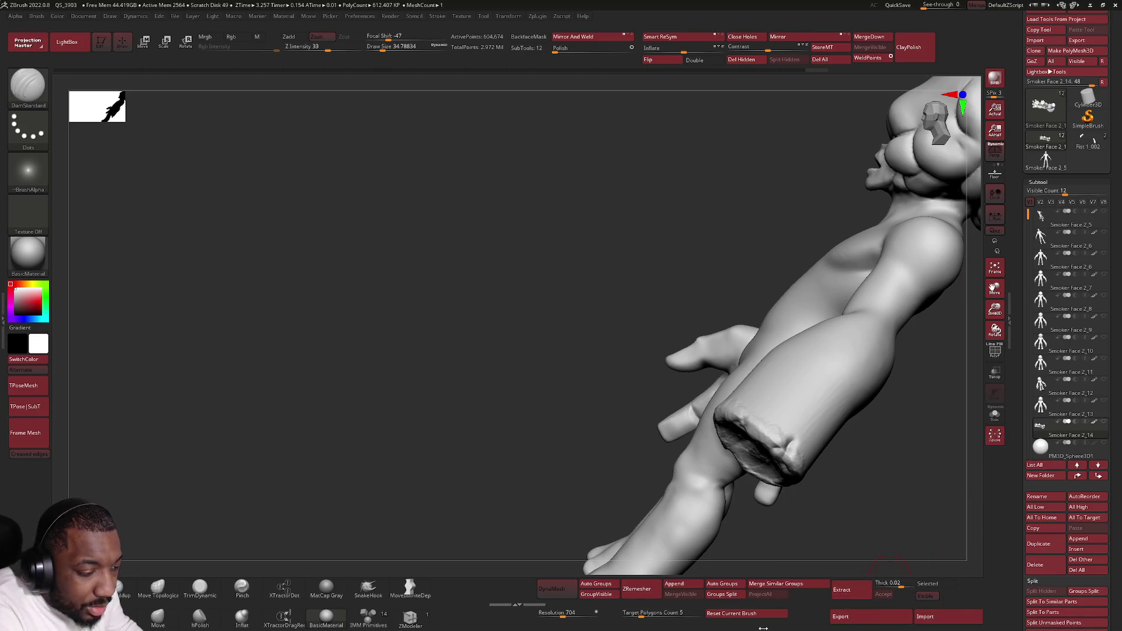
Step: Delete the Smoker Face 2_14 subtool, confirm with OK, and center the figure front-on
left_click(1055, 570)
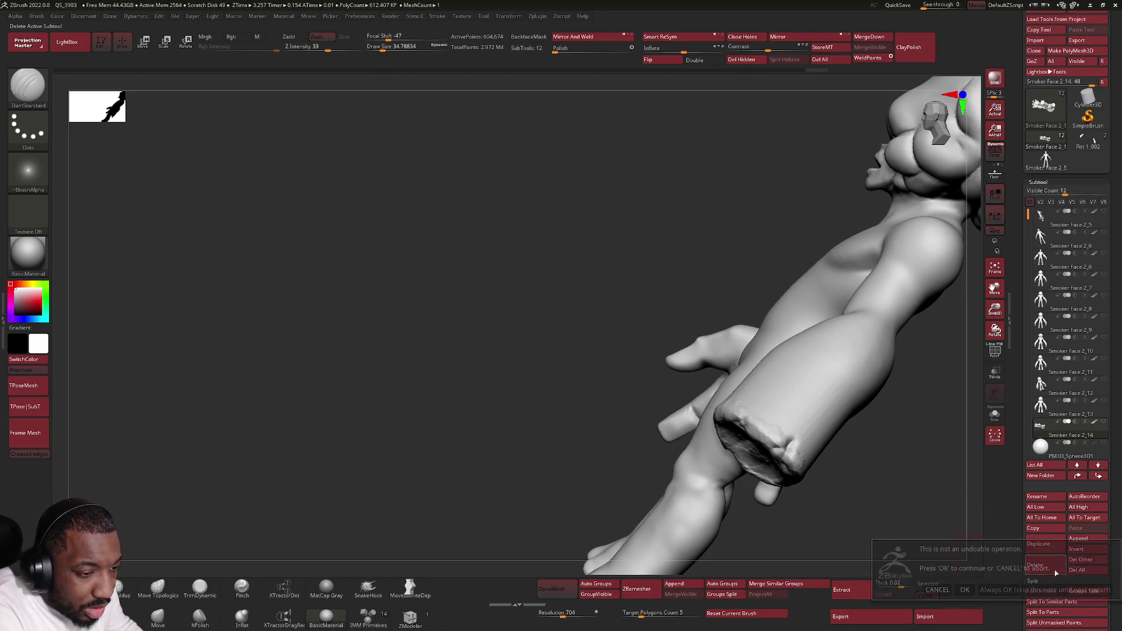
left_click(966, 589)
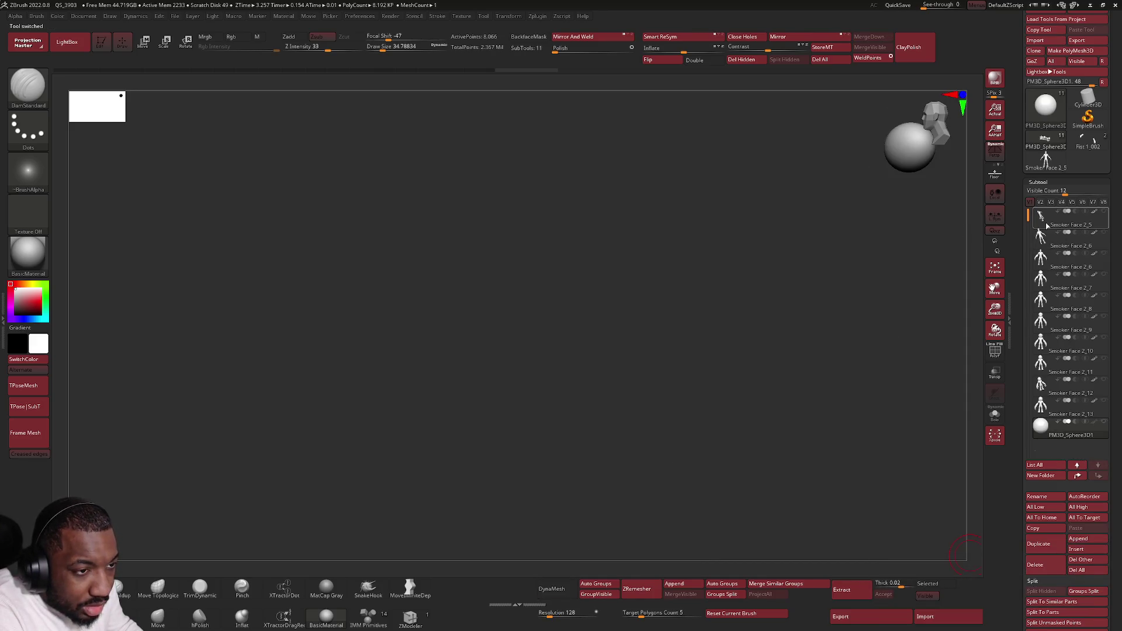
mouse_move(761, 391)
right_mouse_down()
mouse_move(871, 438)
mouse_move(874, 311)
mouse_move(899, 343)
mouse_move(875, 354)
right_mouse_up()
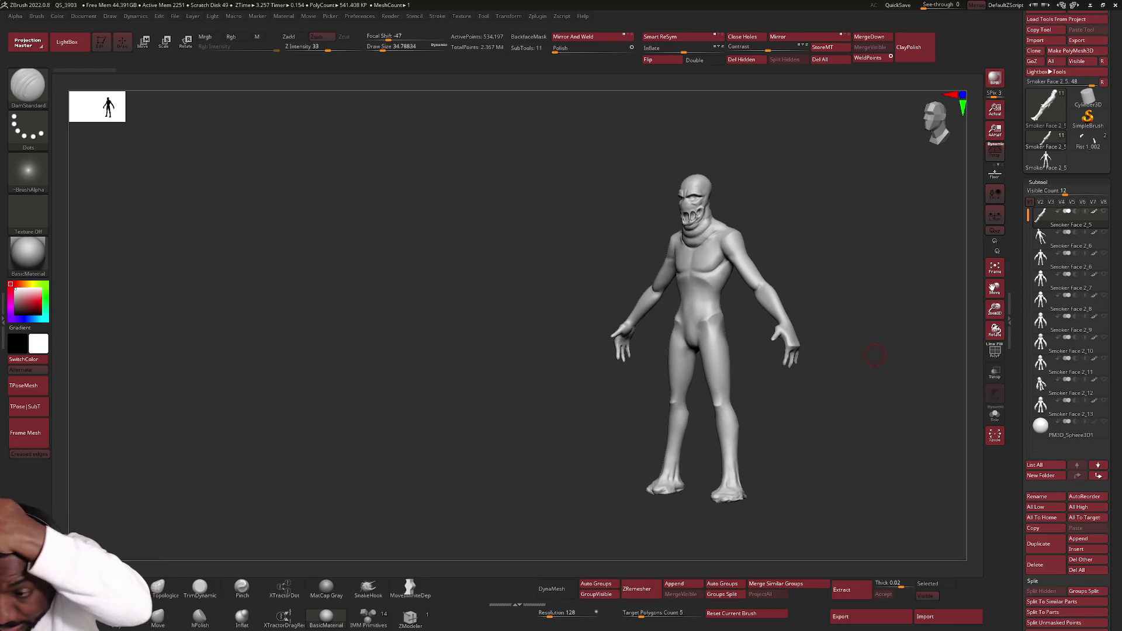
Step: Select Smoker Face 2_13 and turn it to a straight front view
left_click(1041, 404)
left_click_drag(911, 351, 732, 331)
mouse_move(732, 331)
right_mouse_down("ctrl")
mouse_move(690, 326)
mouse_move(733, 300)
right_mouse_up("ctrl")
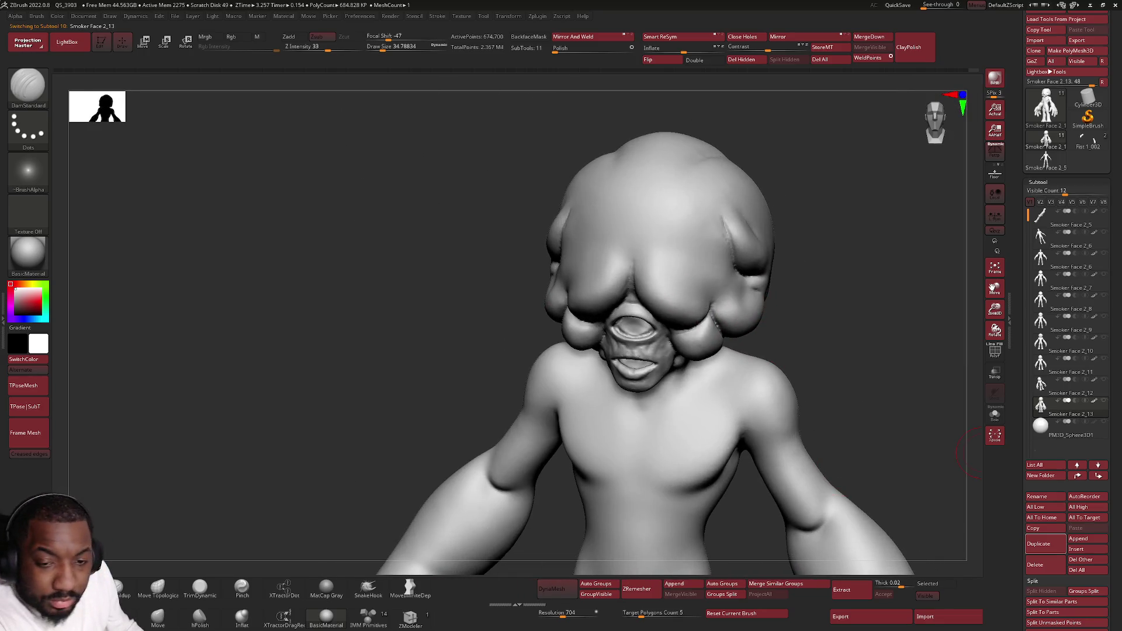
mouse_move(678, 415)
right_mouse_down("ctrl")
mouse_move(758, 356)
mouse_move(784, 401)
mouse_move(803, 409)
right_mouse_up("ctrl")
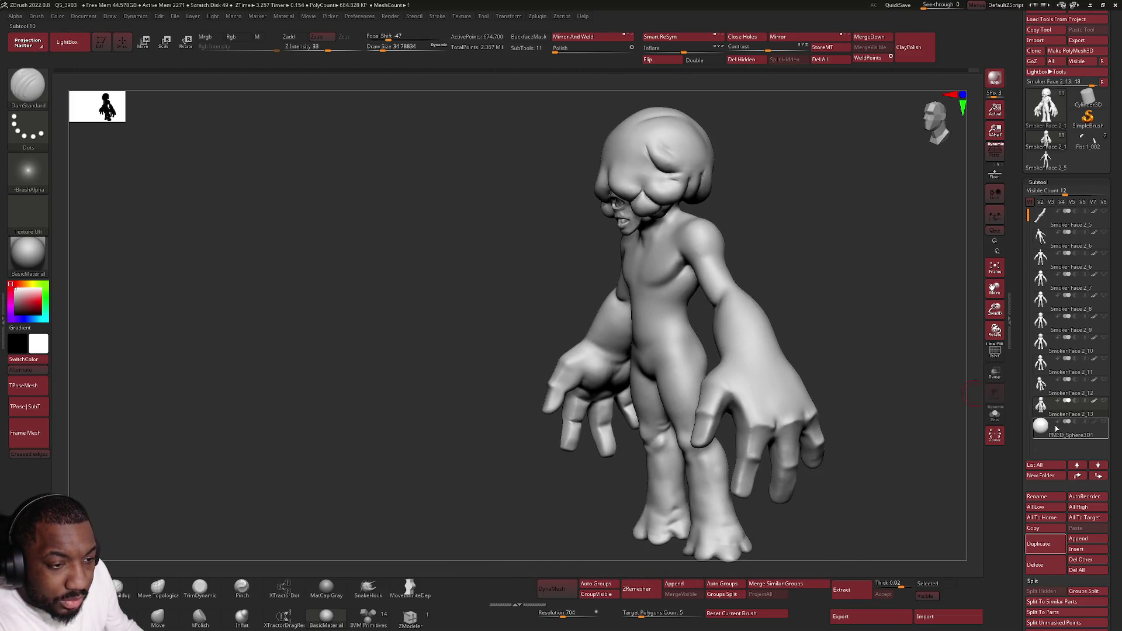
Step: Compare Smoker Face 2_12 with 2_13, then keep 2_13 active and frame it
mouse_move(1040, 430)
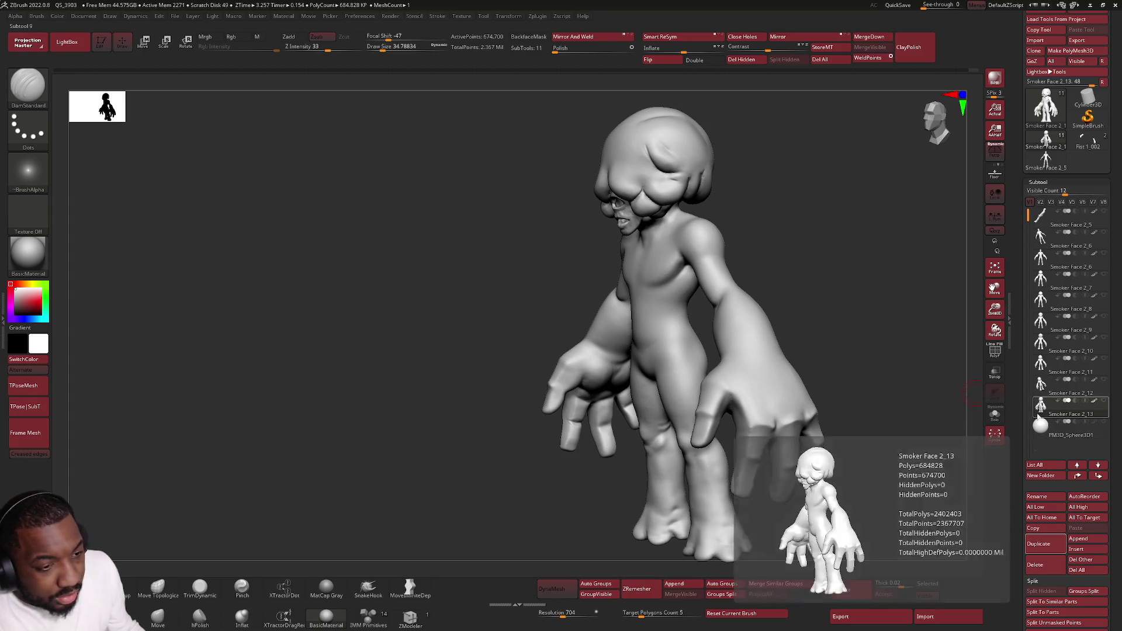
left_click(1047, 405)
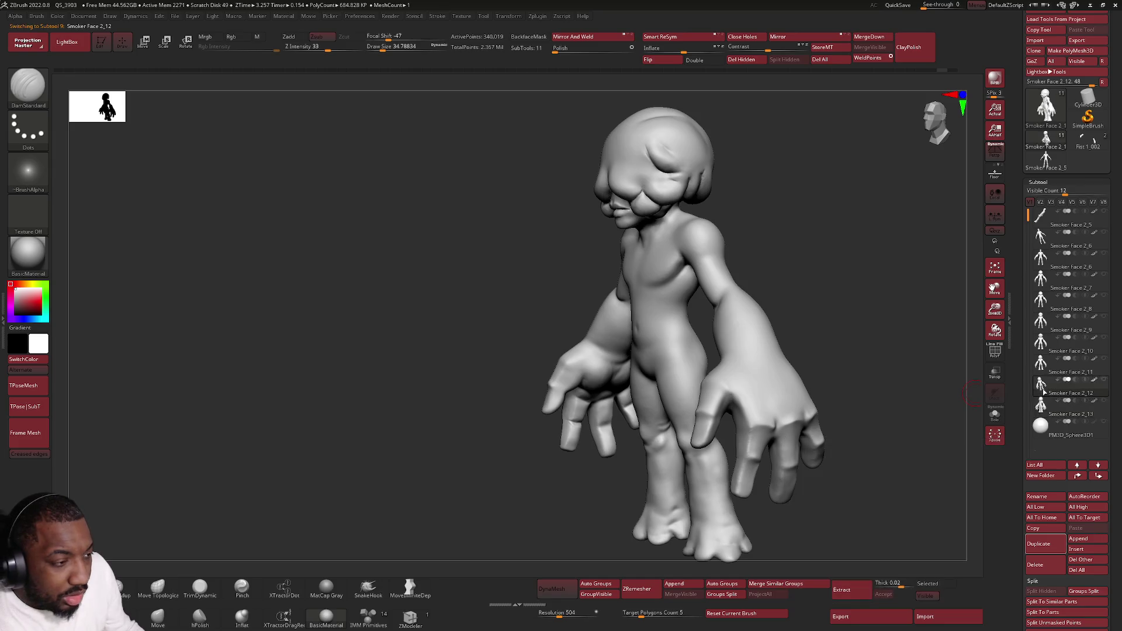
left_click(1047, 406)
mouse_move(1048, 397)
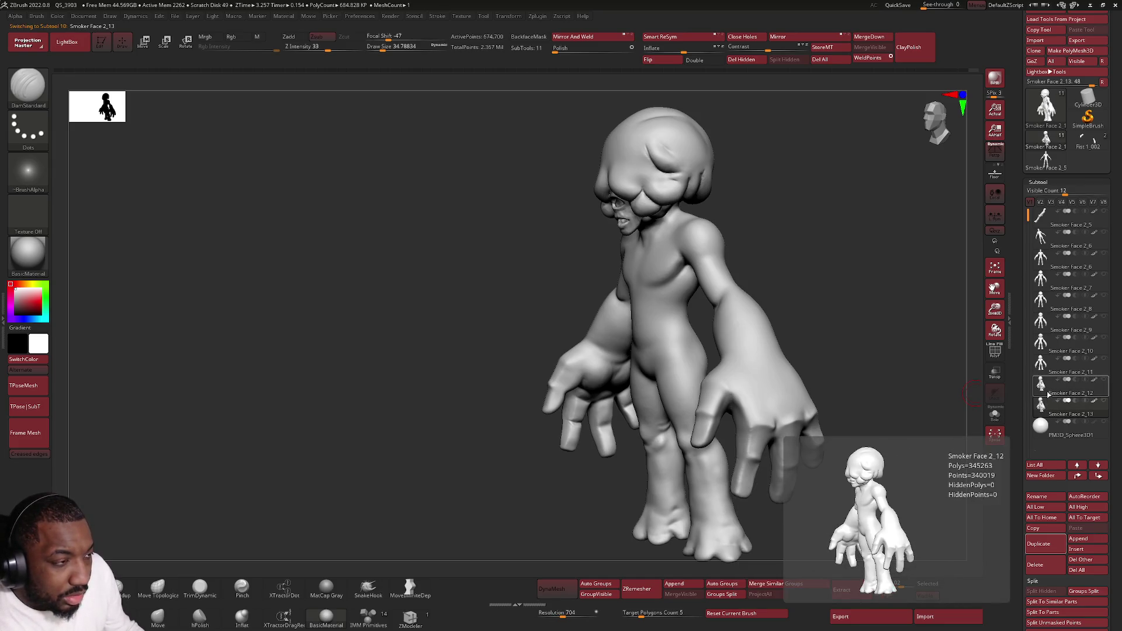
key("f")
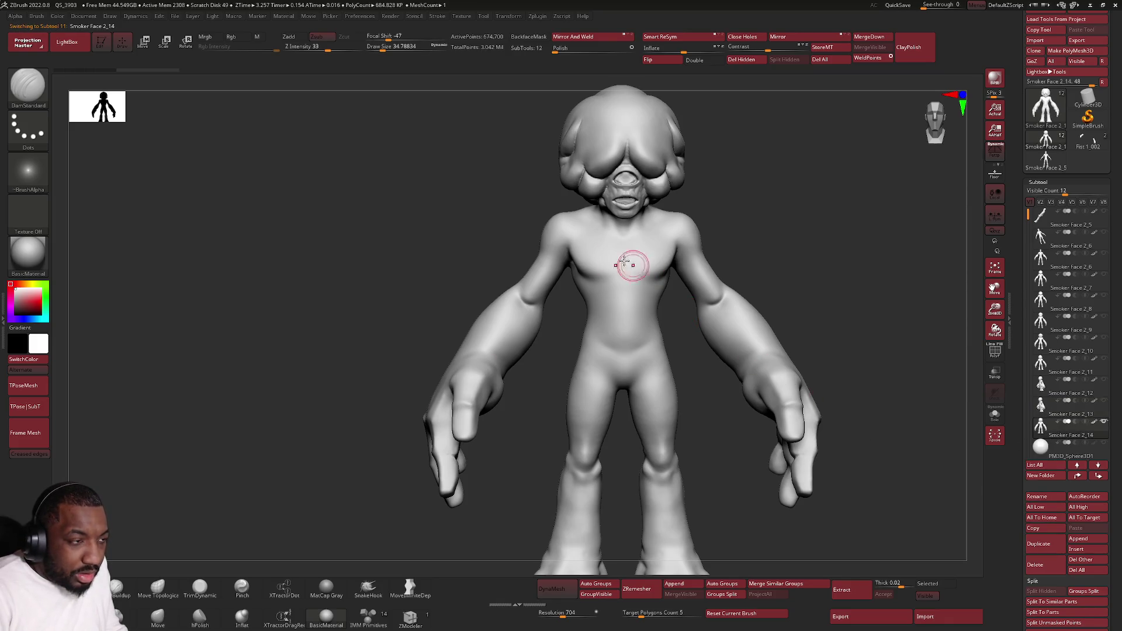
left_click(28, 84)
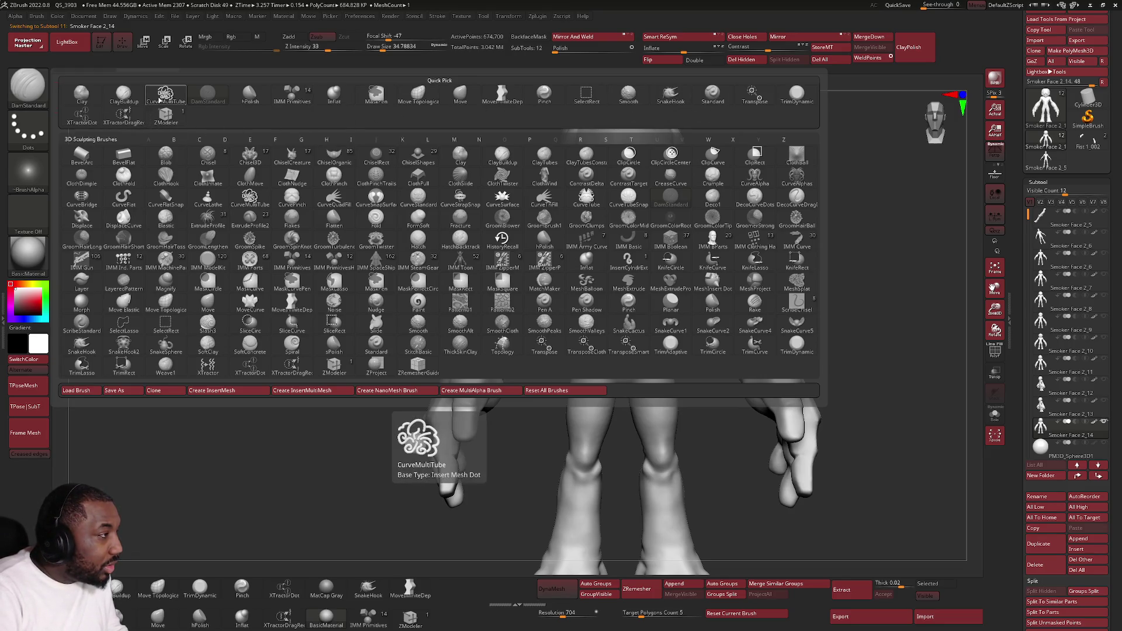
Step: Draw a CurveMultiTube tube along the screen-right forearm, redrawing it at brush size about 25
left_click(165, 94)
scroll(735, 318, "up", 3)
mouse_move(691, 319)
left_mouse_down()
mouse_move(693, 384)
mouse_move(721, 399)
mouse_move(737, 391)
left_mouse_up()
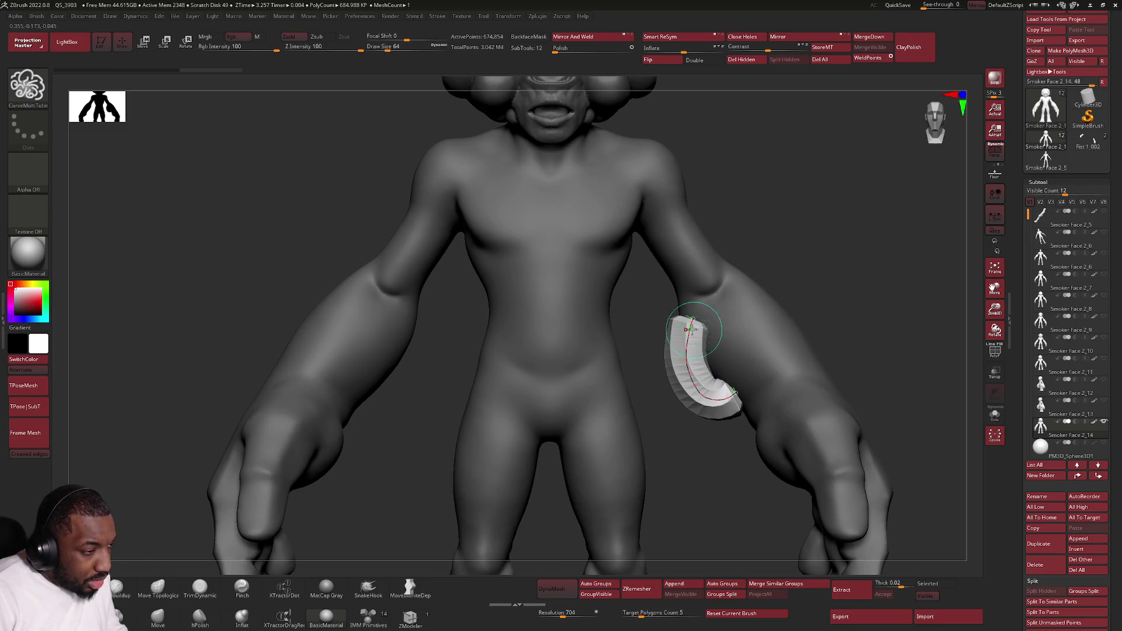
key("ctrl+z")
key("space")
left_click_drag(691, 323, 690, 325)
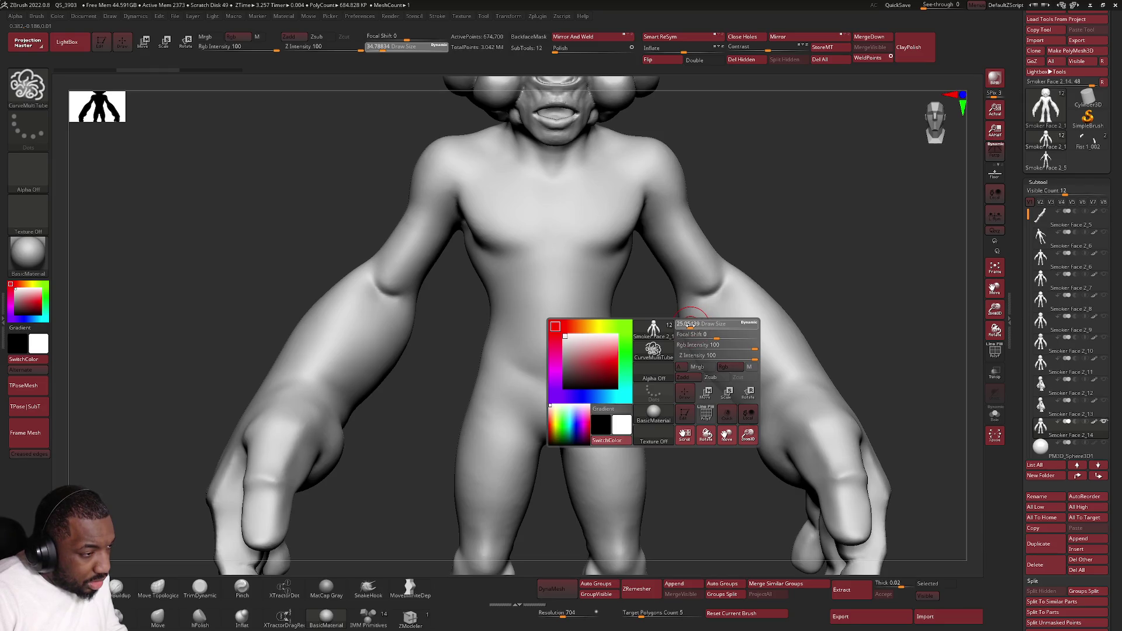
left_click_drag(690, 325, 688, 333)
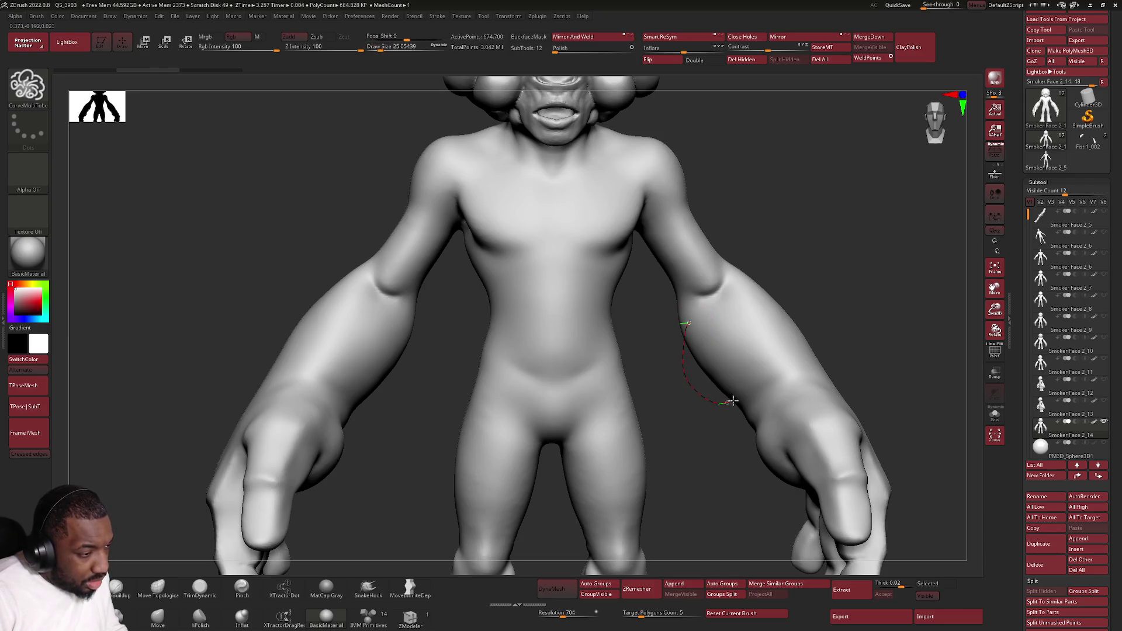
left_click_drag(745, 396, 746, 398)
key("b")
Step: With Move Topological, pull the tube's upper tip higher and round it
key("m")
key("t")
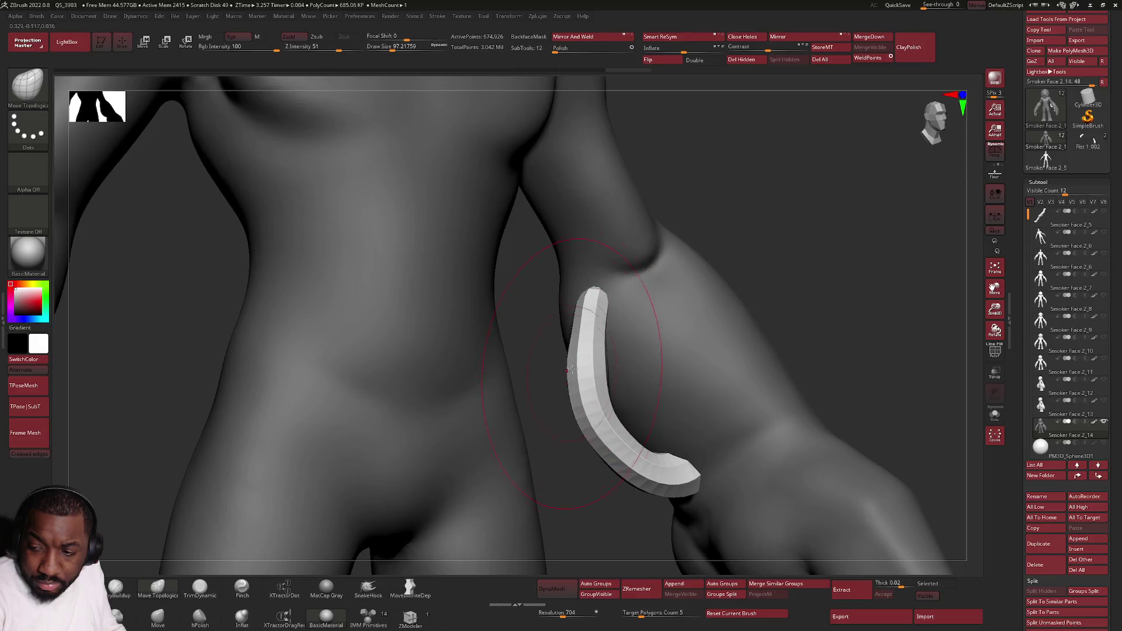
scroll(627, 348, "down", 3)
scroll(598, 316, "up", 3)
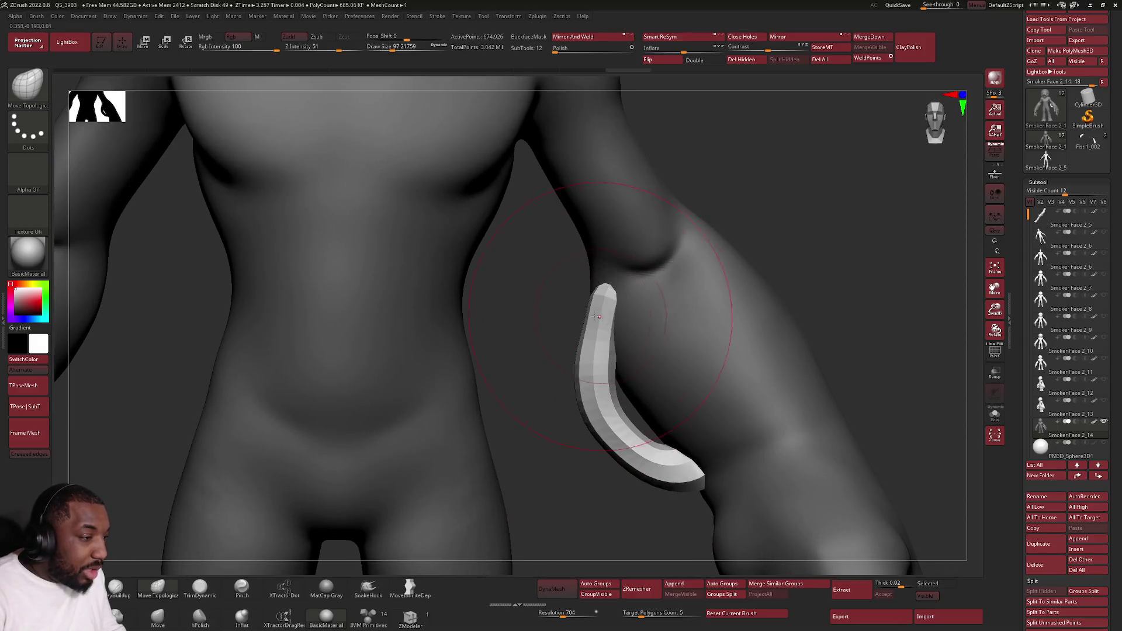
left_click_drag(597, 280, 599, 273)
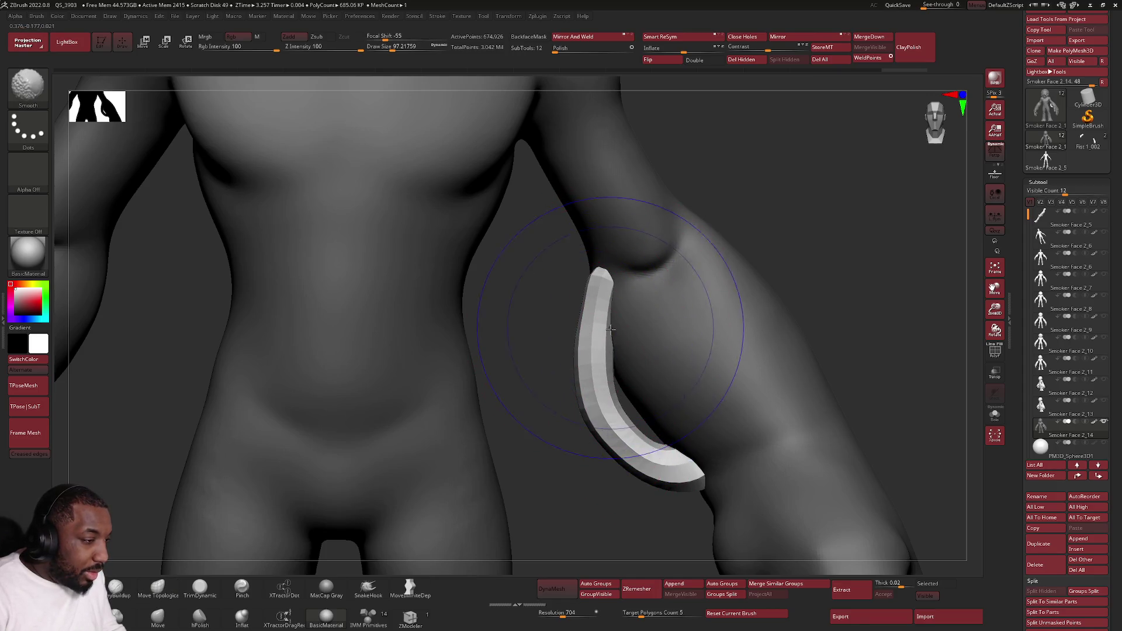
Step: Inflate and smooth the lower part of the tube, then orbit around the arm and tube
left_click(249, 618)
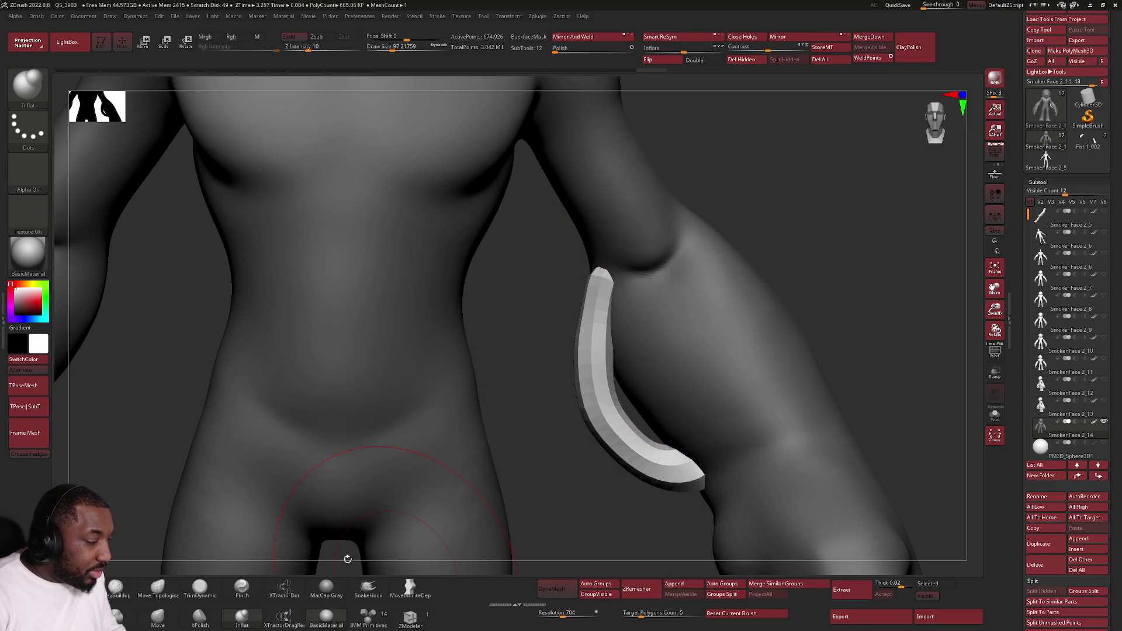
mouse_move(626, 446)
left_mouse_down()
mouse_move(724, 510)
mouse_move(604, 374)
left_mouse_up()
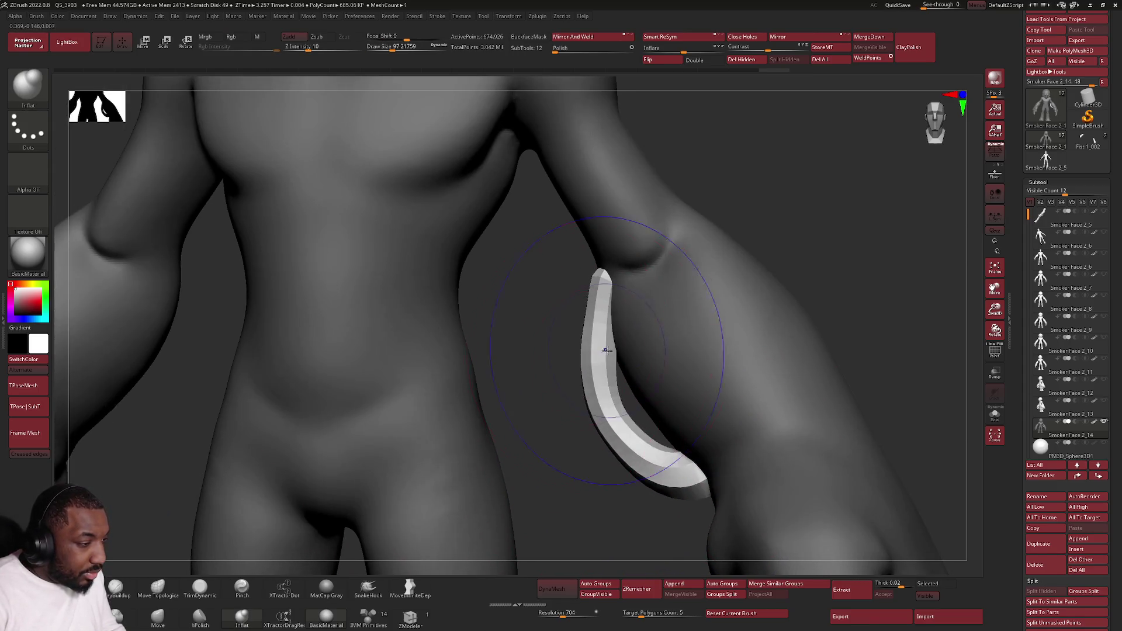
mouse_move(605, 276)
right_mouse_down()
mouse_move(585, 284)
mouse_move(608, 290)
right_mouse_up()
key("space")
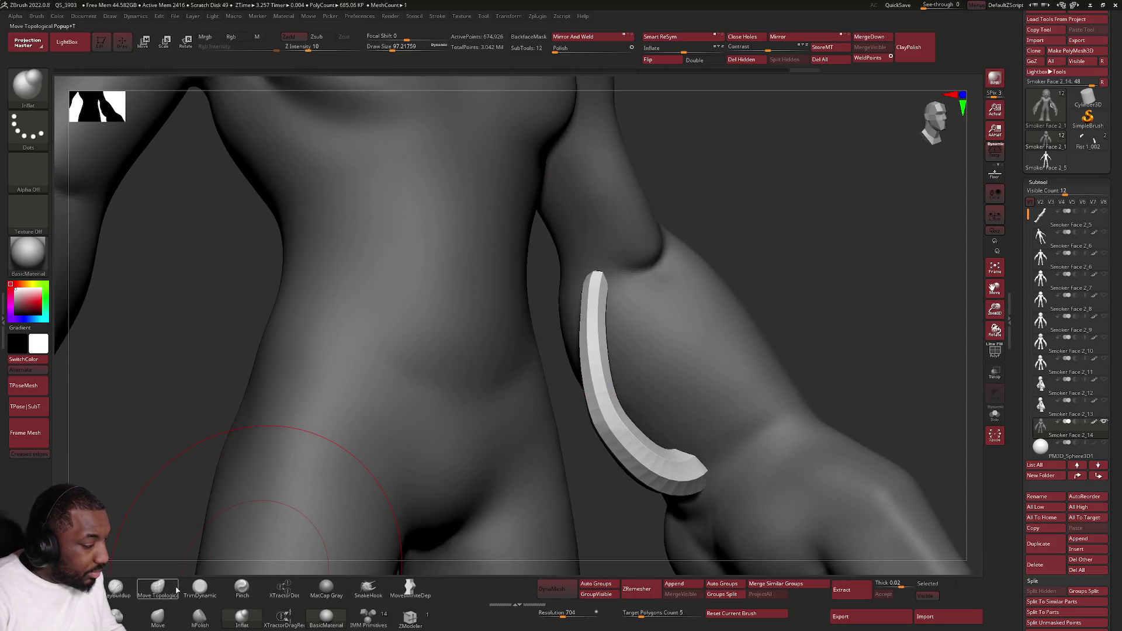
left_click(158, 586)
mouse_move(438, 274)
right_mouse_down()
mouse_move(611, 265)
mouse_move(646, 237)
mouse_move(588, 274)
mouse_move(619, 292)
right_mouse_up()
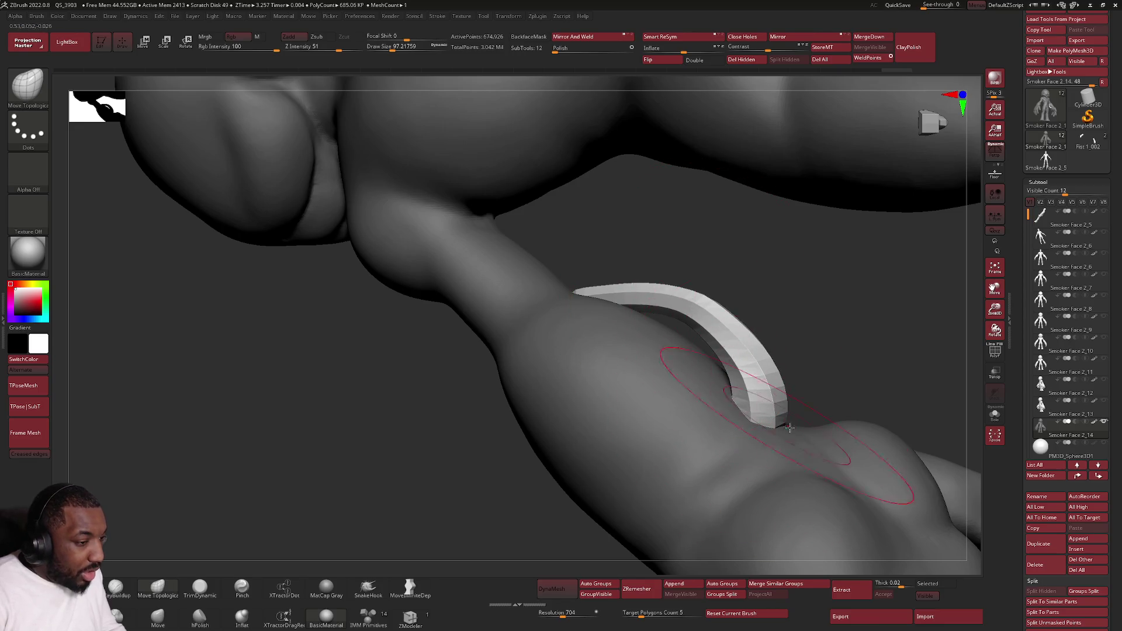
mouse_move(785, 431)
right_mouse_down()
mouse_move(616, 413)
mouse_move(554, 483)
right_mouse_up()
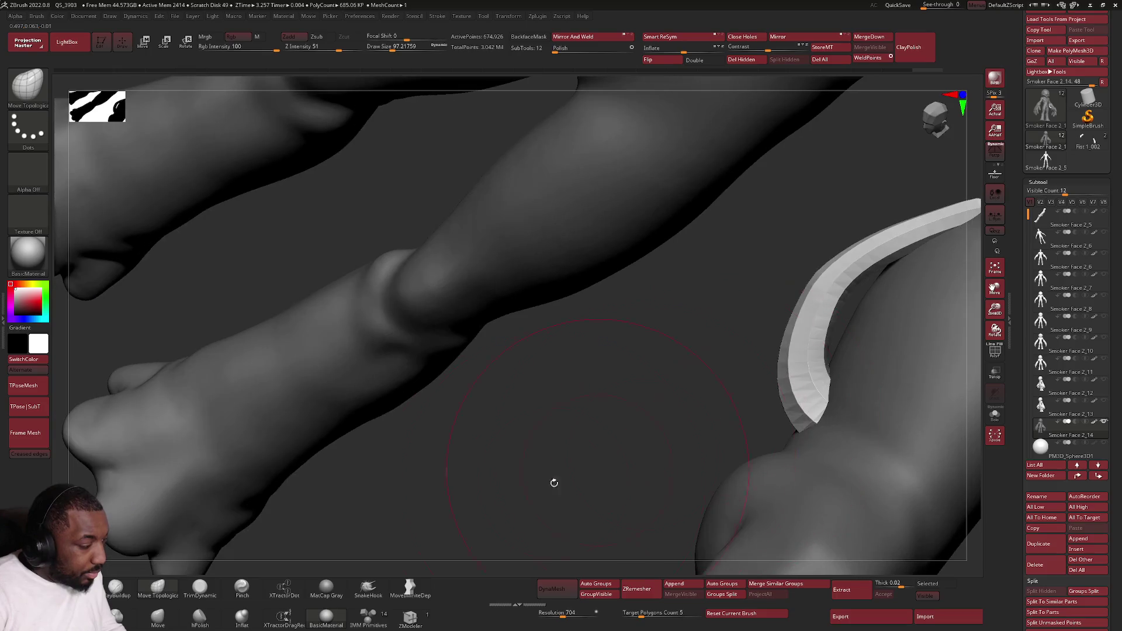
Step: Switch to the Move brush and nudge the forearm strip's shape from a front view
left_click(238, 624)
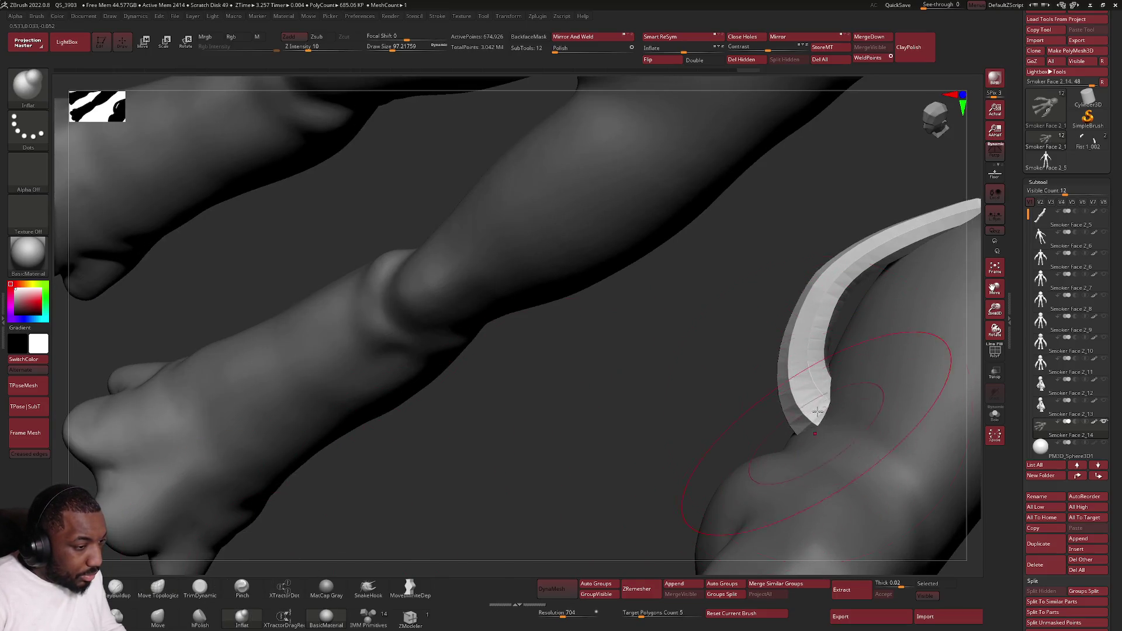
left_click(159, 592)
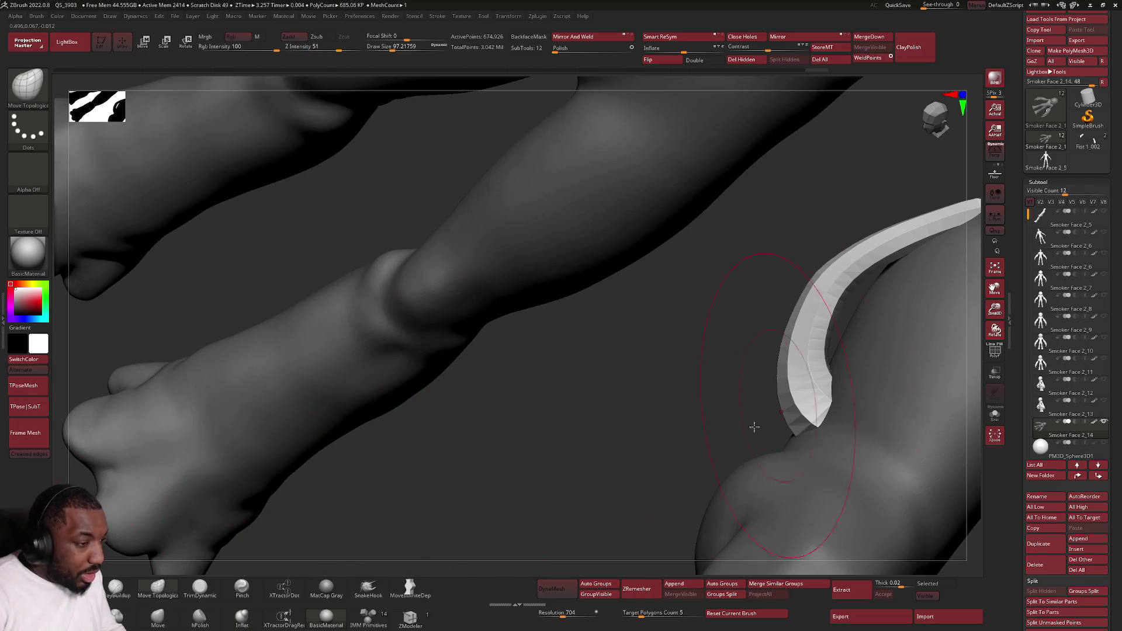
left_click(157, 618)
scroll(762, 348, "down", 3)
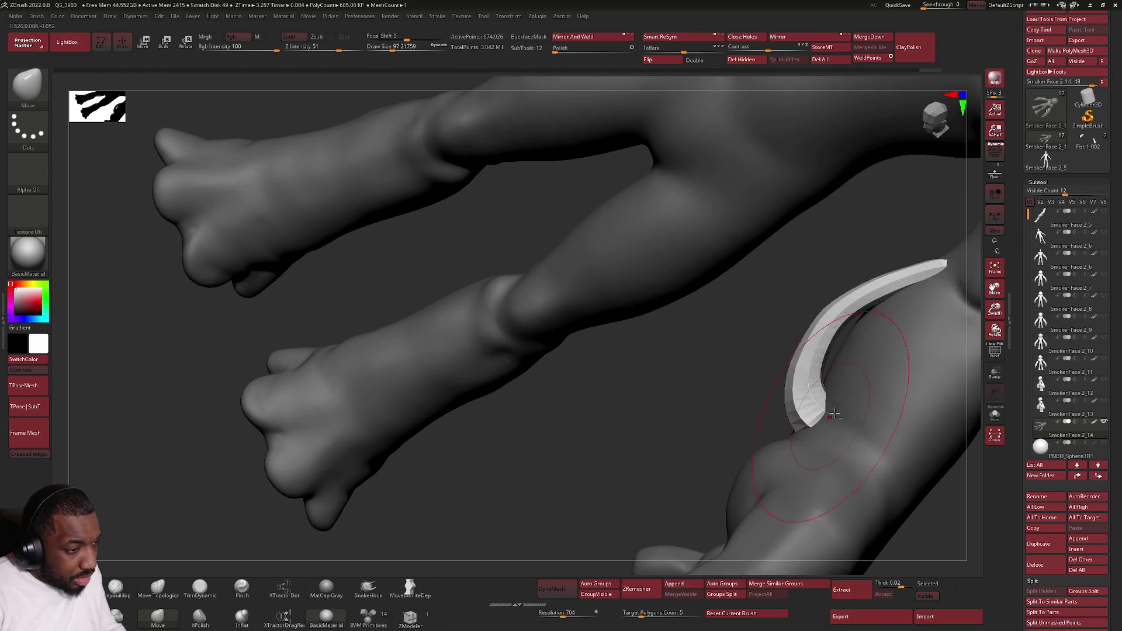
scroll(815, 316, "down", 3)
mouse_move(815, 316)
right_mouse_down()
mouse_move(864, 326)
mouse_move(813, 428)
right_mouse_up()
left_click_drag(806, 430, 836, 447)
scroll(896, 463, "up", 5)
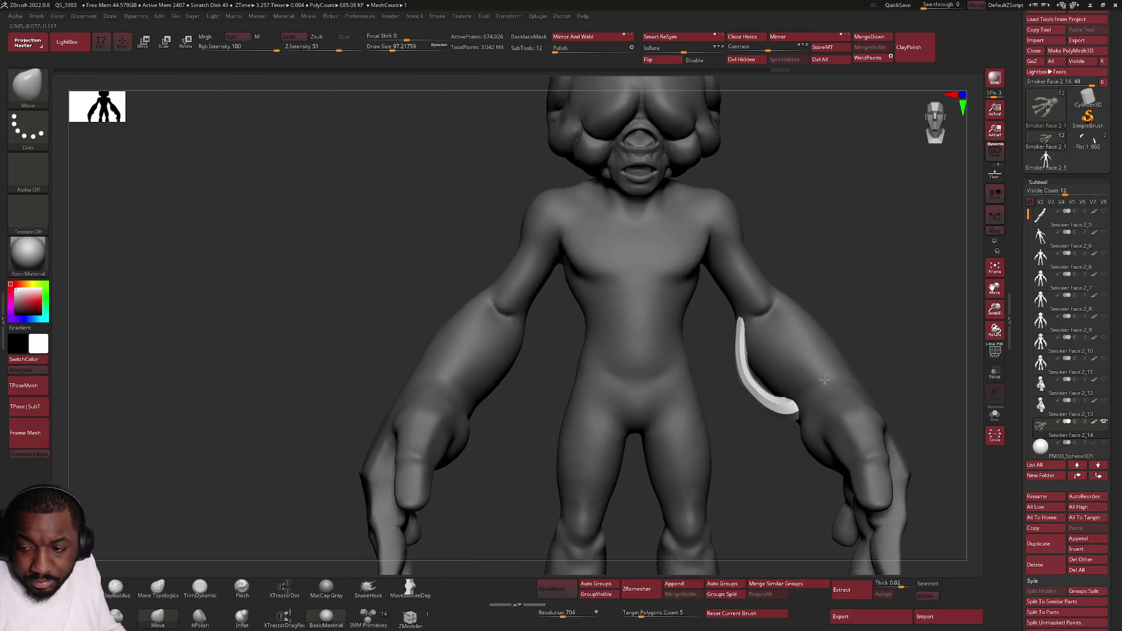
Step: With Move Topological at brush size about 54, reshape the forearm and adjust the strip's lower tip
left_click(157, 587)
mouse_move(786, 344)
left_mouse_down()
mouse_move(759, 402)
mouse_move(747, 402)
left_mouse_up()
key("space")
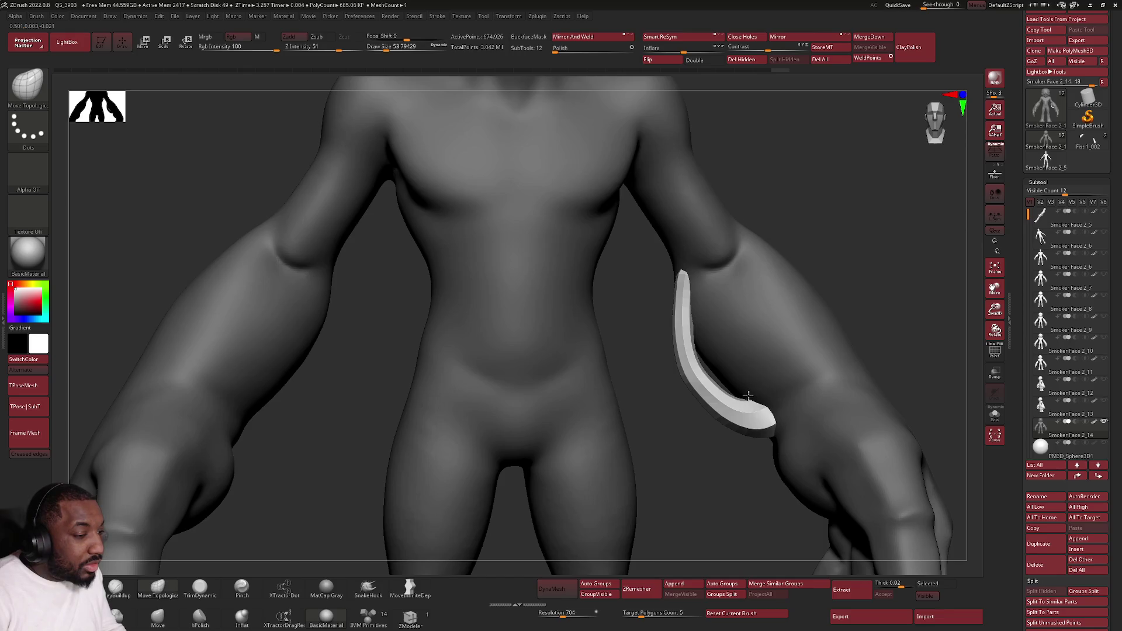
left_click_drag(747, 403, 742, 391)
left_click_drag(758, 437, 767, 438)
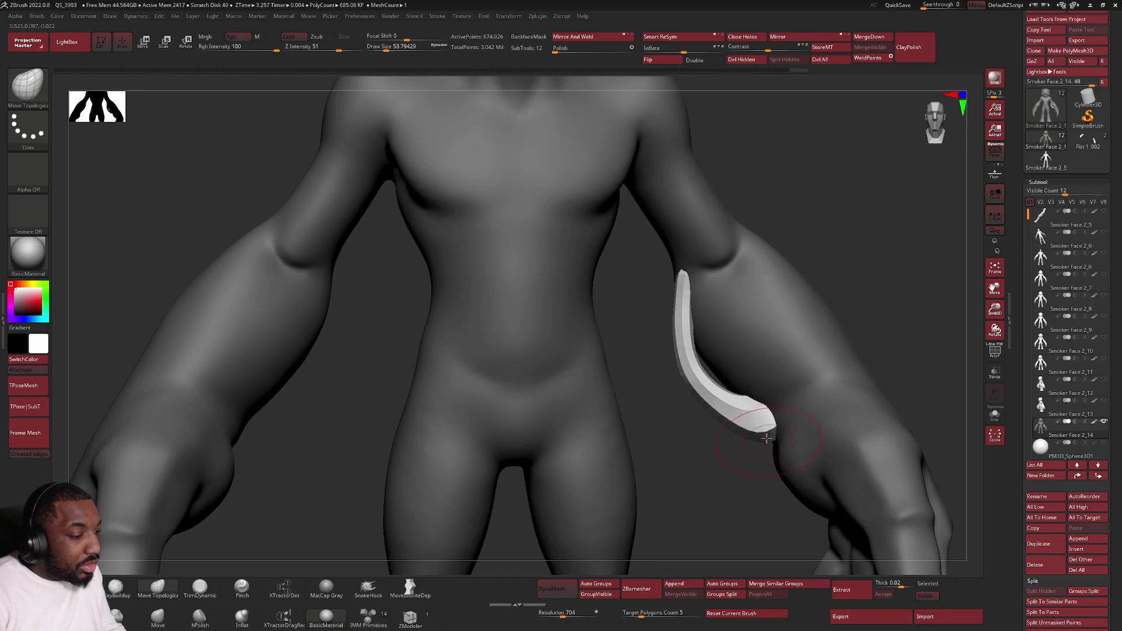
Step: Check the strip from below, then at brush size about 41 shift its upper middle inward
mouse_move(666, 362)
left_mouse_down()
mouse_move(732, 233)
mouse_move(682, 274)
left_mouse_up()
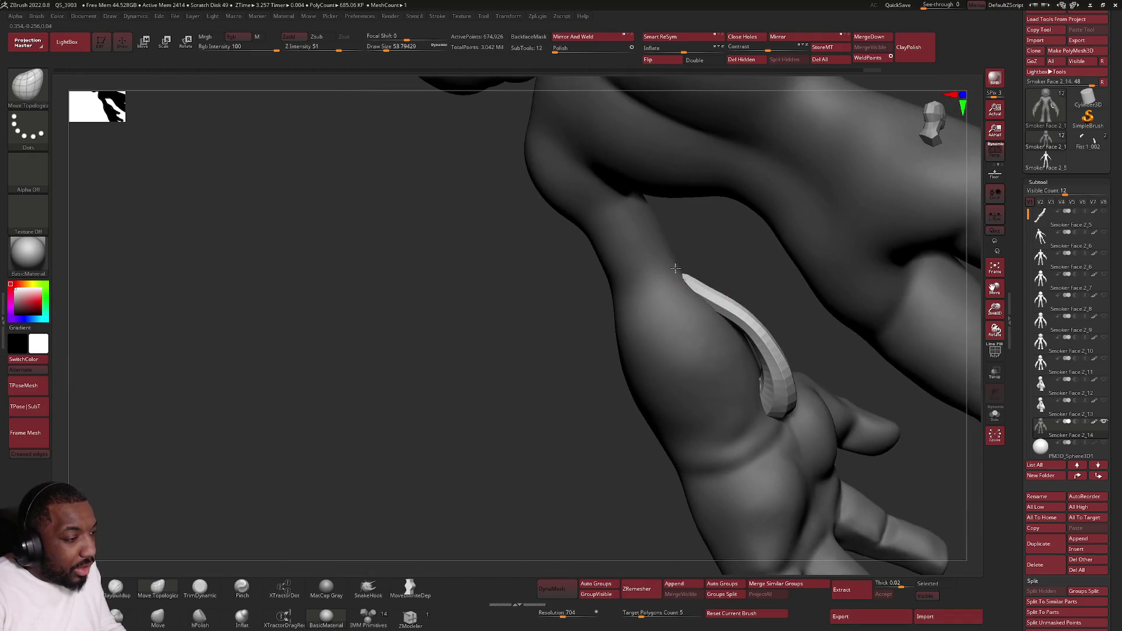
mouse_move(675, 270)
left_mouse_down()
mouse_move(672, 283)
mouse_move(746, 225)
mouse_move(590, 313)
left_mouse_up()
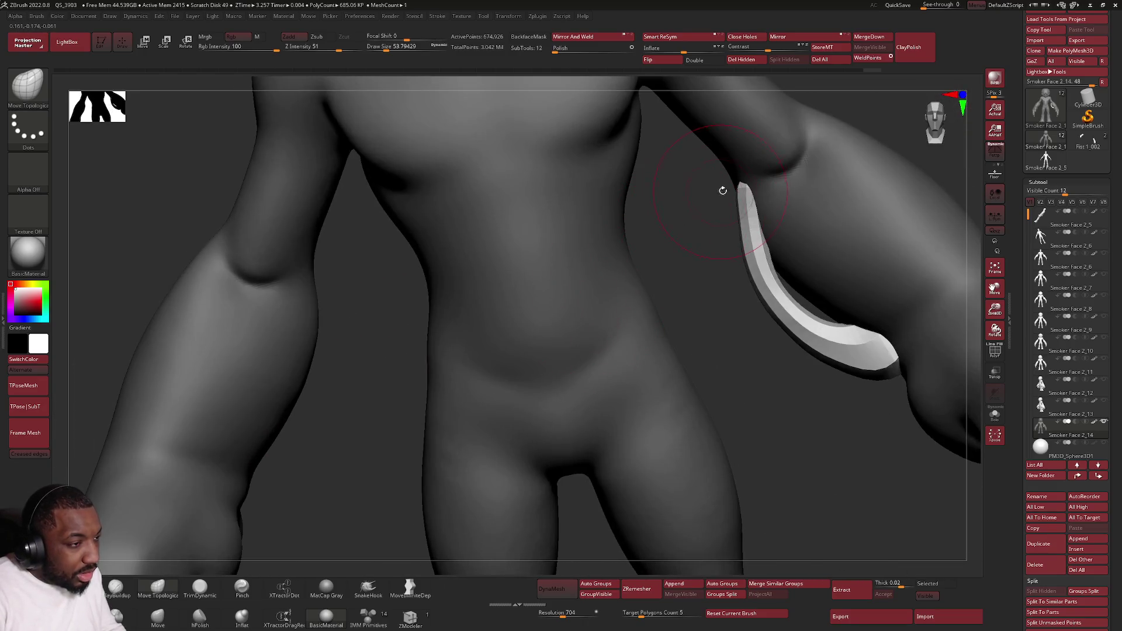
key("space")
left_click_drag(741, 185, 715, 140)
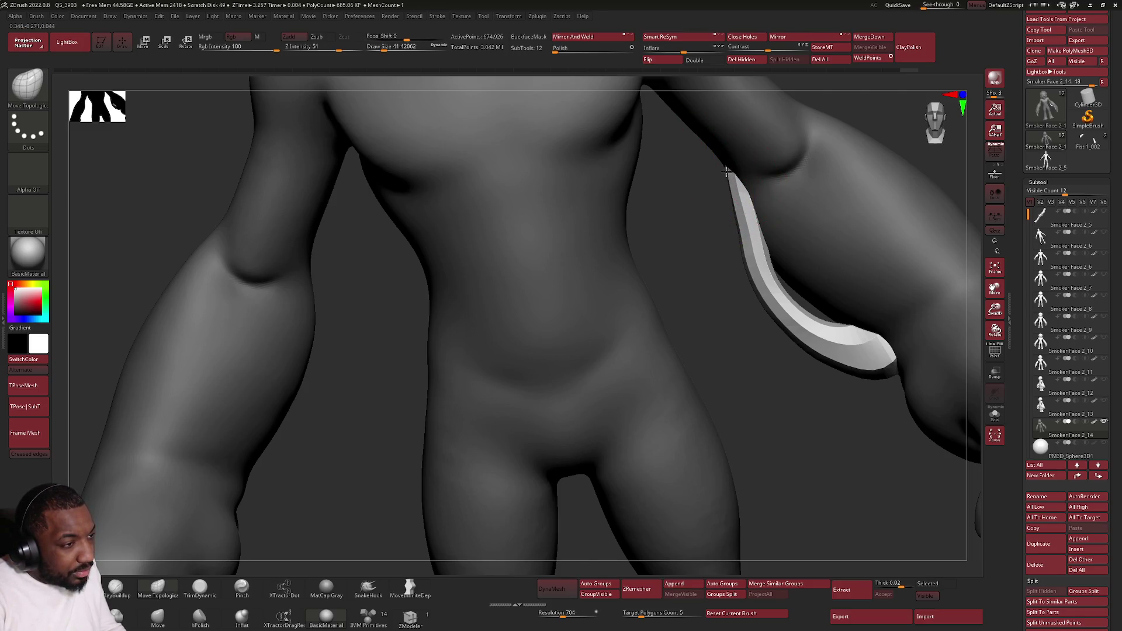
left_click_drag(753, 248, 772, 328)
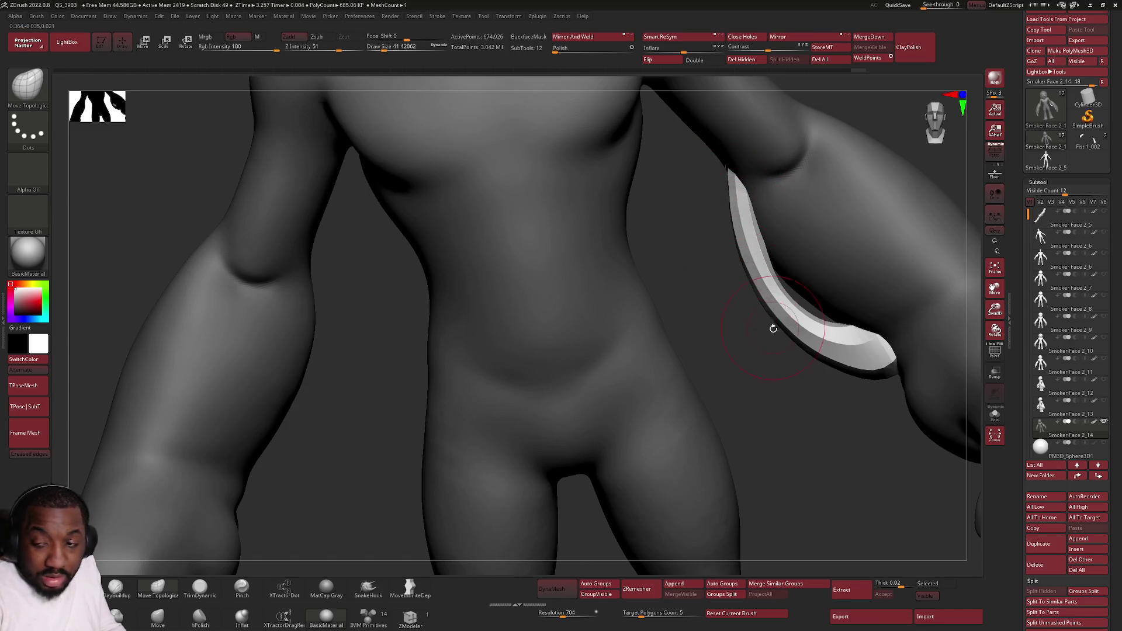
Step: Orbit low and high around the arm and strip to inspect where it meets the wrist
right_click_drag(854, 341, 815, 290)
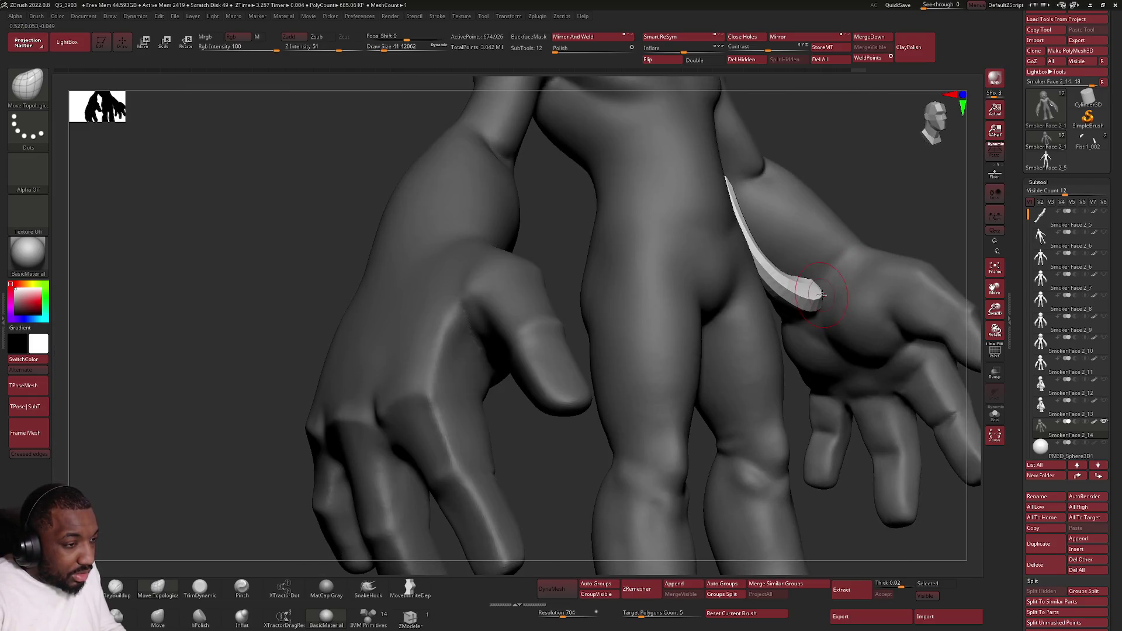
right_click_drag(821, 294, 822, 278)
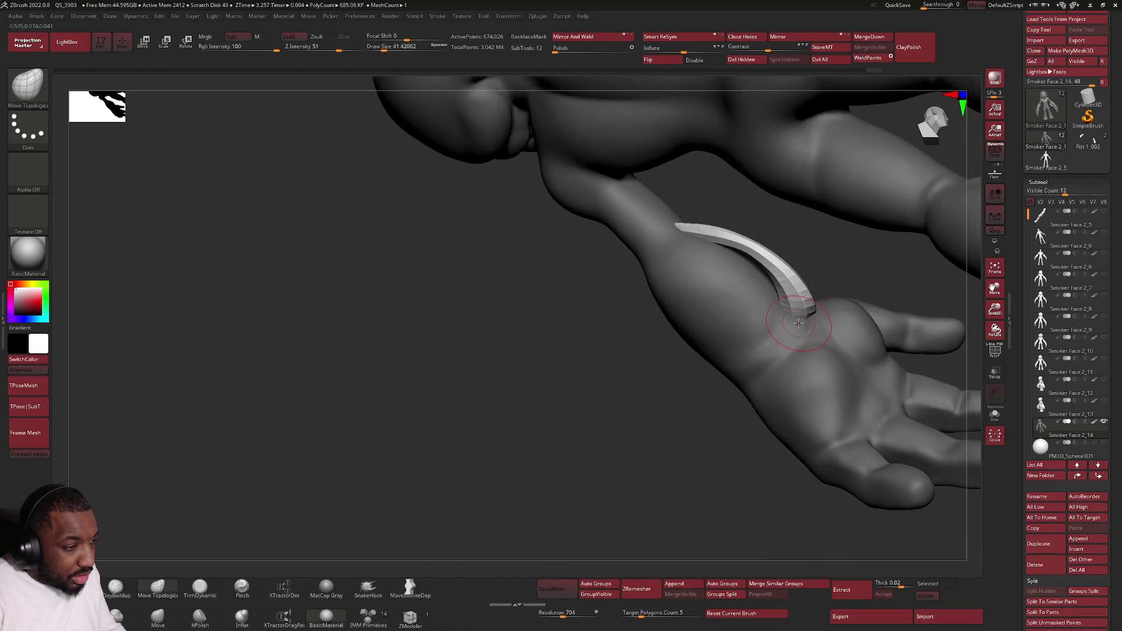
right_click_drag(798, 320, 793, 313)
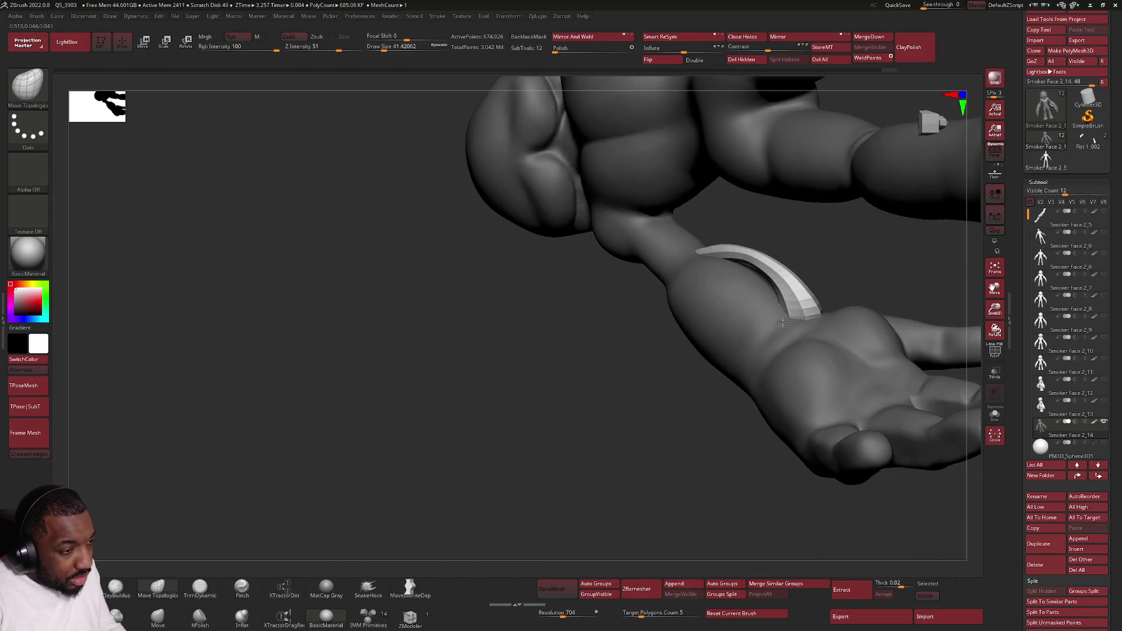
mouse_move(784, 316)
right_mouse_down()
mouse_move(758, 328)
mouse_move(780, 320)
right_mouse_up()
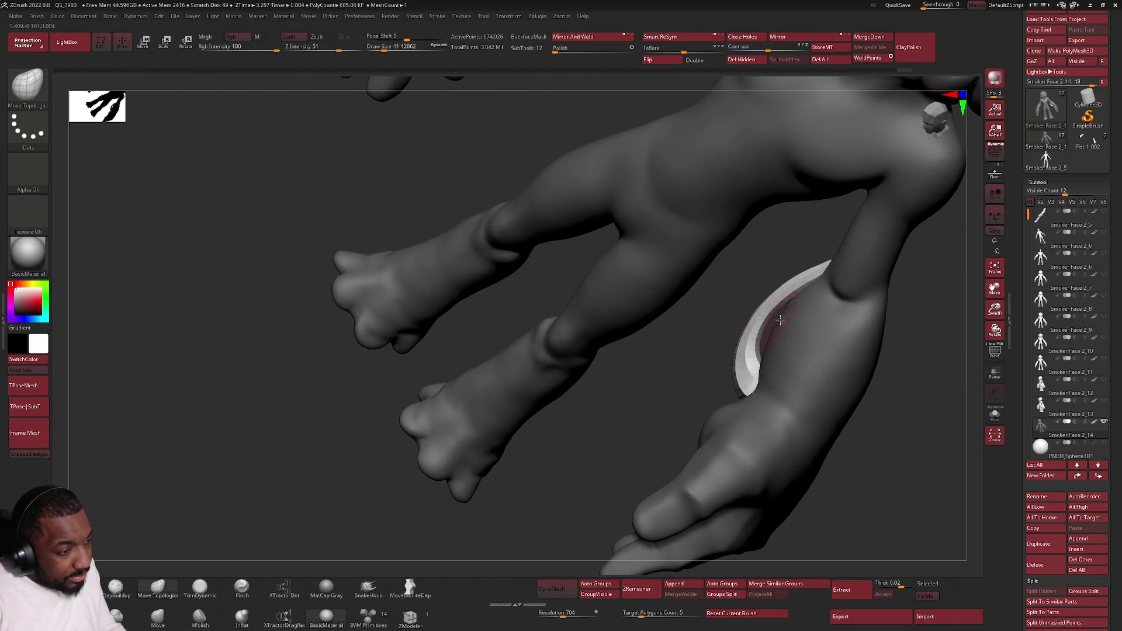
left_click(870, 350, "alt")
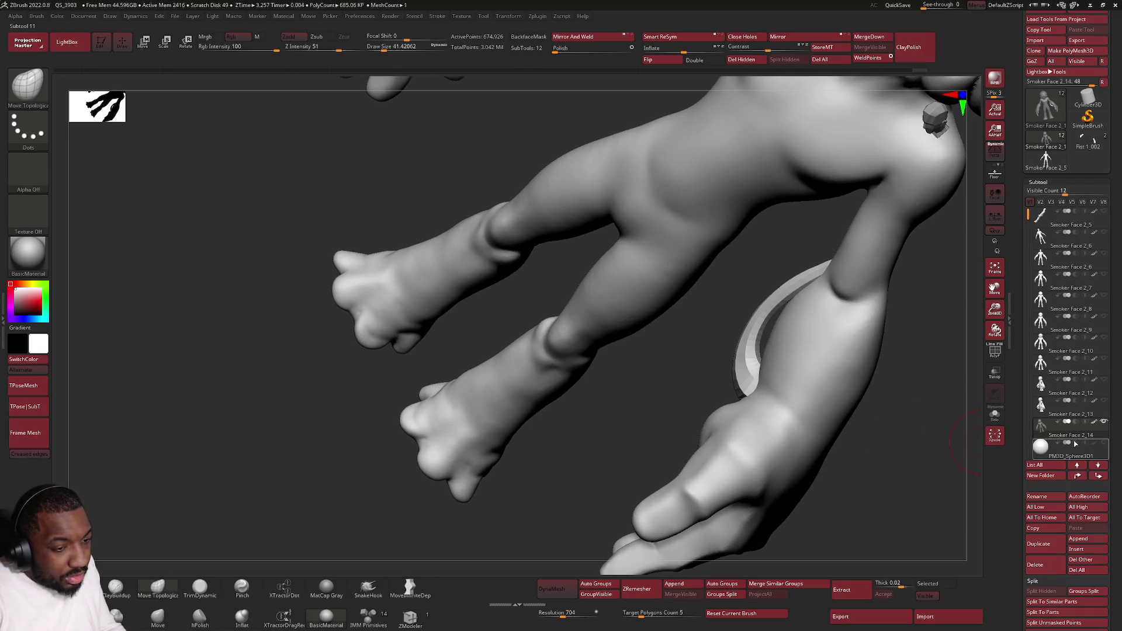
Step: Switch between the Smoker Face 2_13 and 2_14 subtools, zooming on the forearm loop and out again
left_click(1057, 428)
key("f")
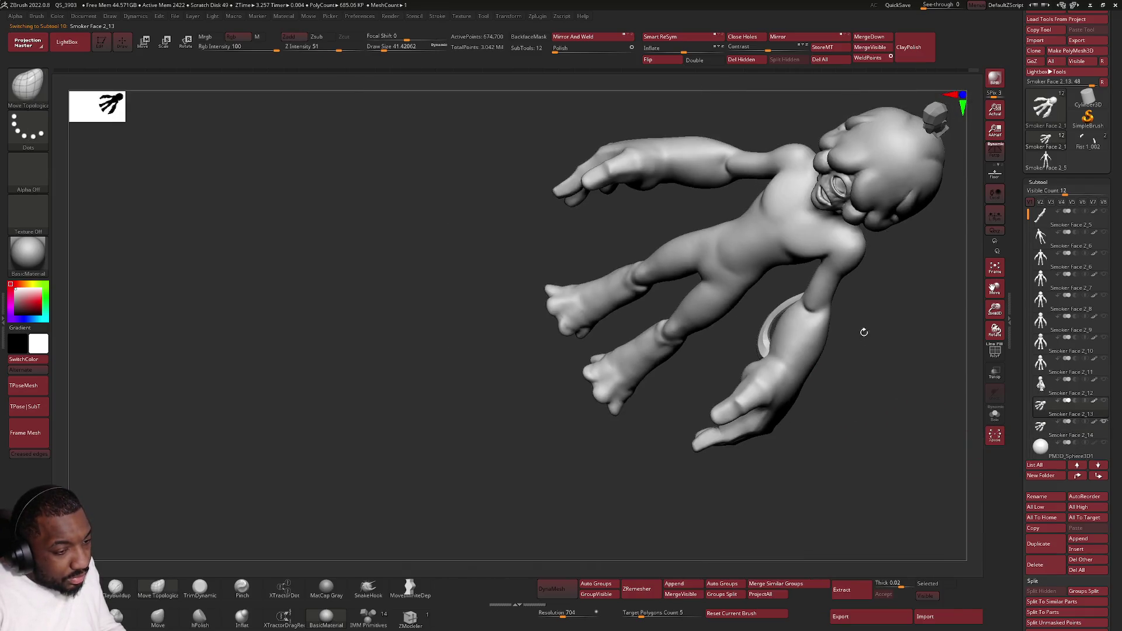
right_click_drag(864, 330, 855, 346)
left_click(1051, 429)
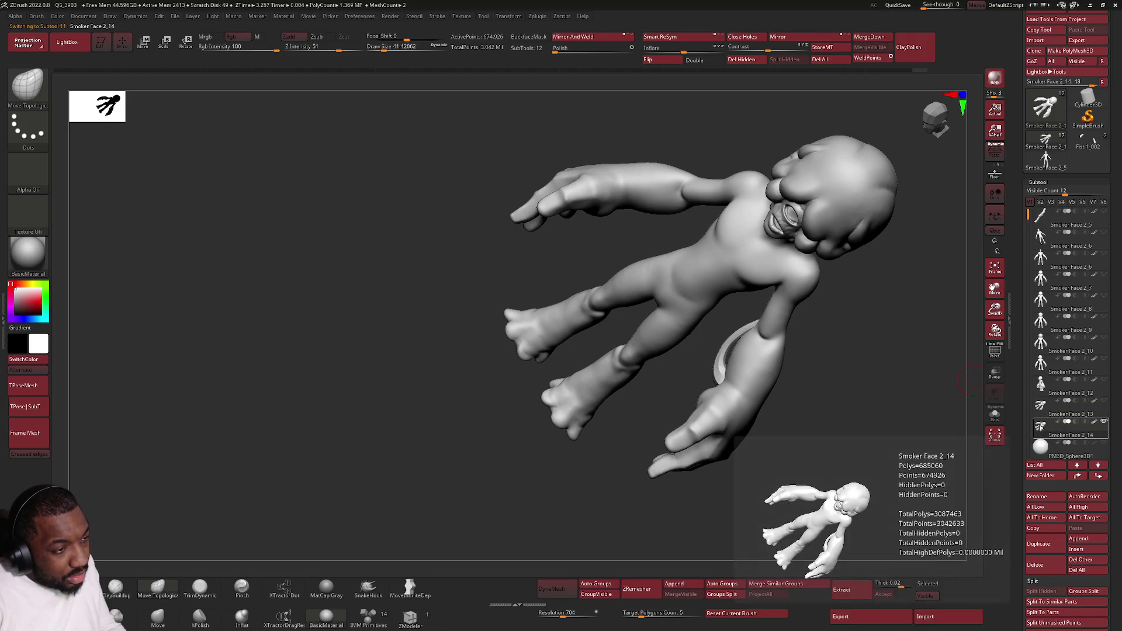
left_click(1040, 409)
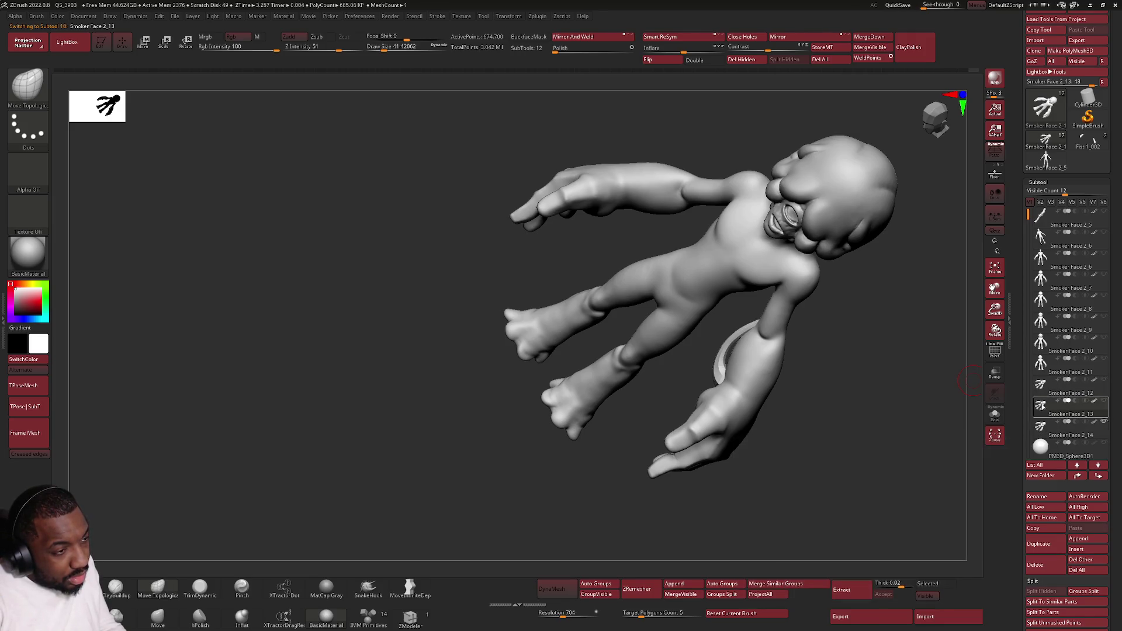
left_click(1039, 432)
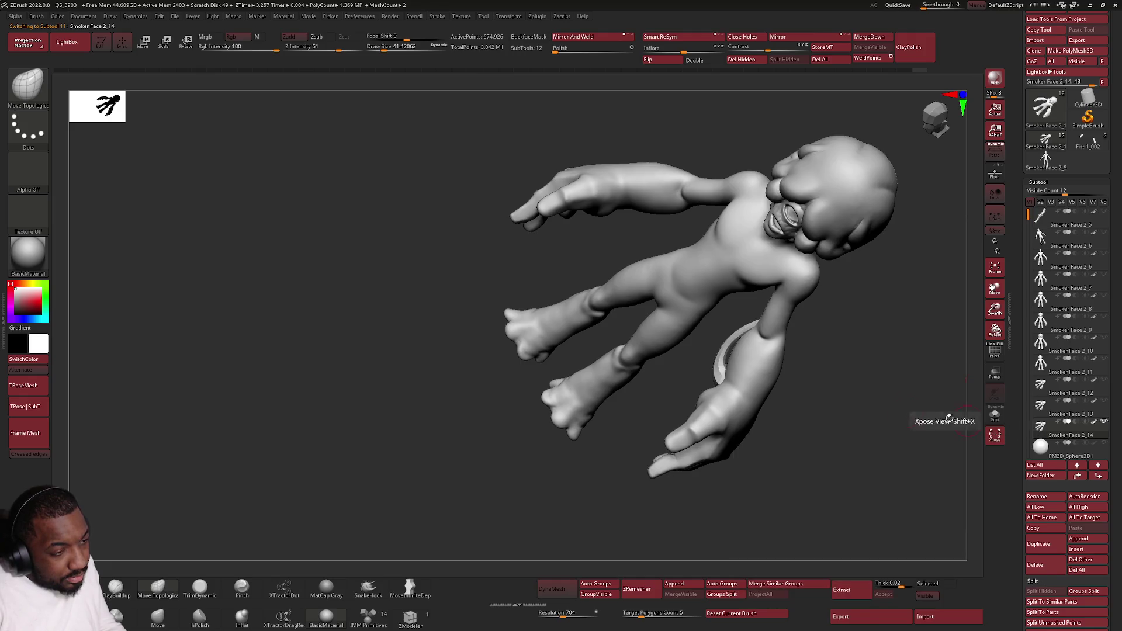
right_click_drag(807, 349, 724, 309, "ctrl")
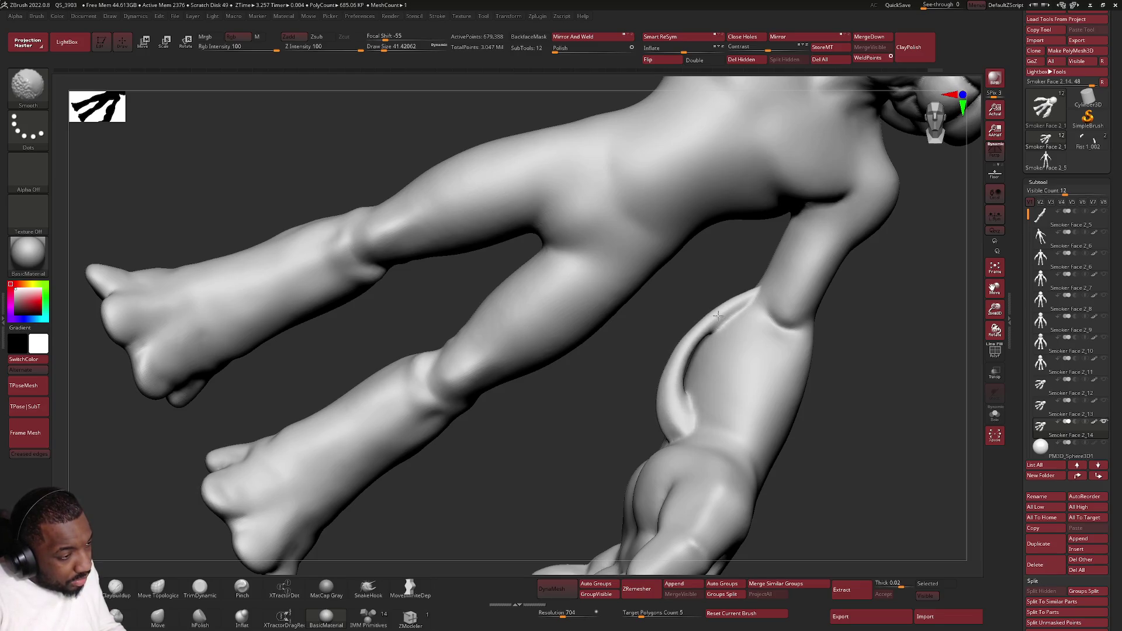
mouse_move(669, 430)
right_mouse_down("ctrl")
mouse_move(726, 363)
mouse_move(719, 374)
mouse_move(711, 356)
mouse_move(743, 343)
mouse_move(719, 376)
mouse_move(724, 393)
mouse_move(770, 415)
mouse_move(711, 413)
right_mouse_up("ctrl")
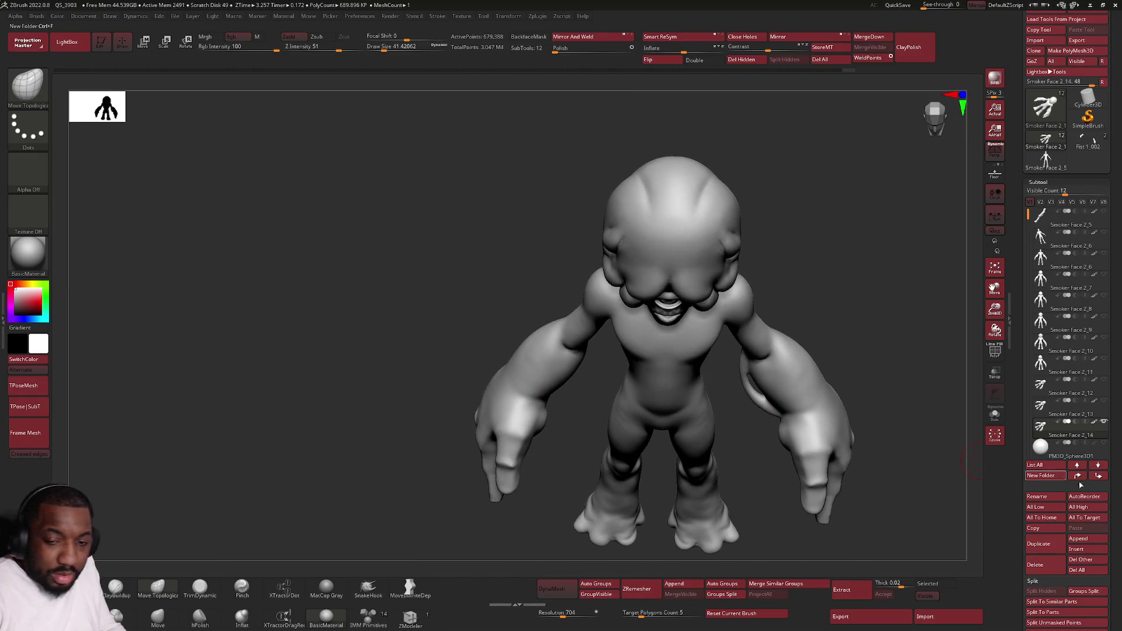
Step: Return to ZBrush, turn the figure to a three-quarter view and select the Clay brush
key("alt+Tab")
key("Tab")
key("Tab")
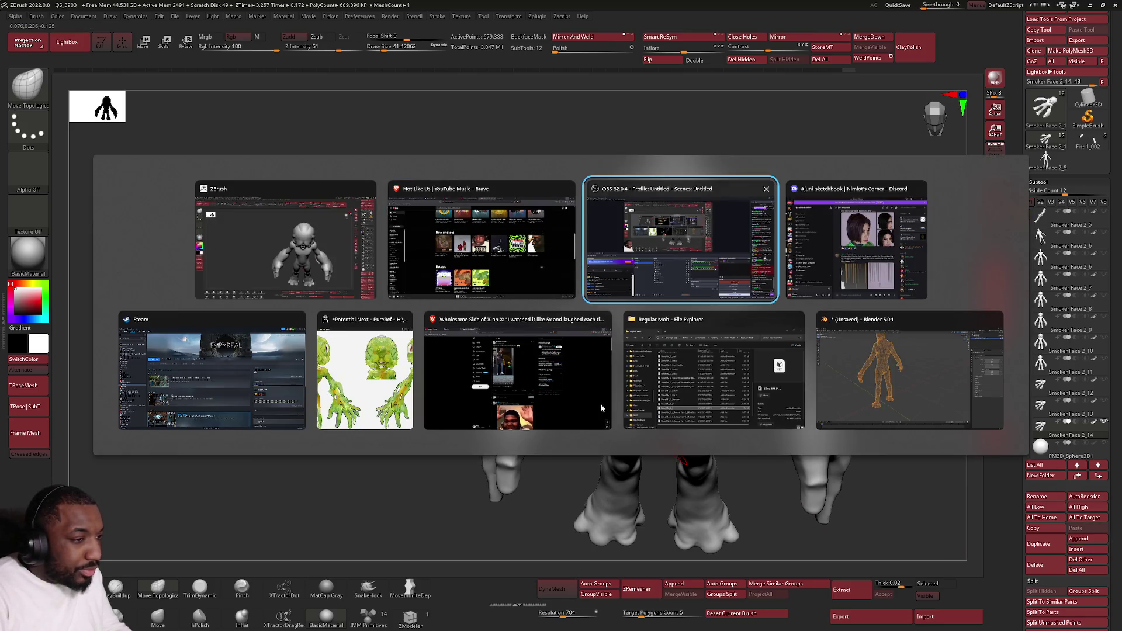
key("Escape")
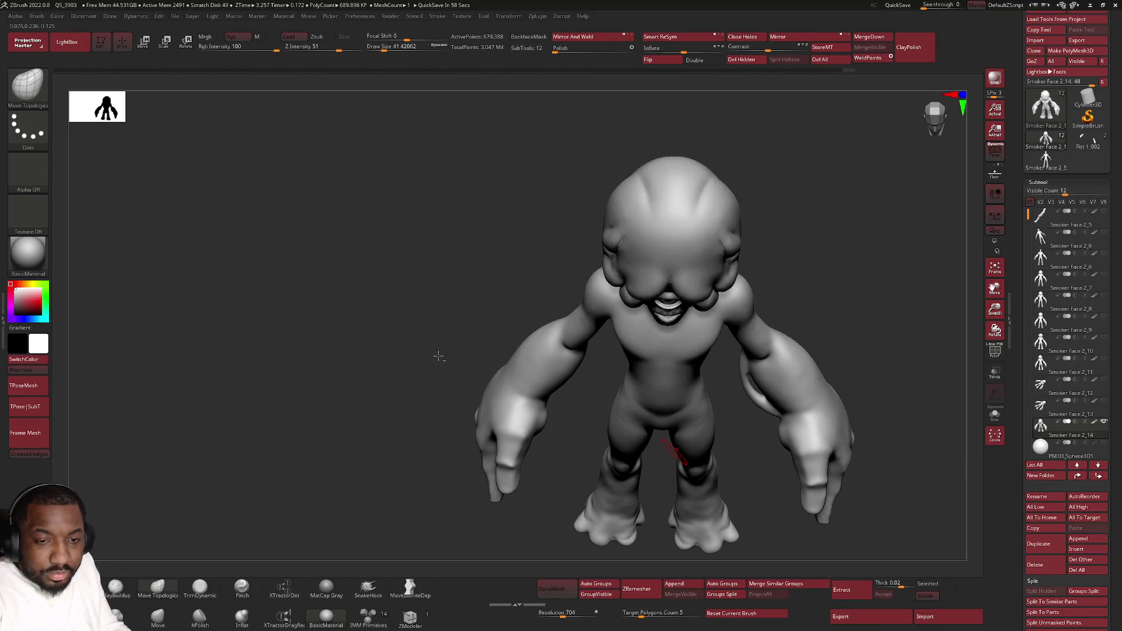
left_click_drag(770, 324, 596, 302)
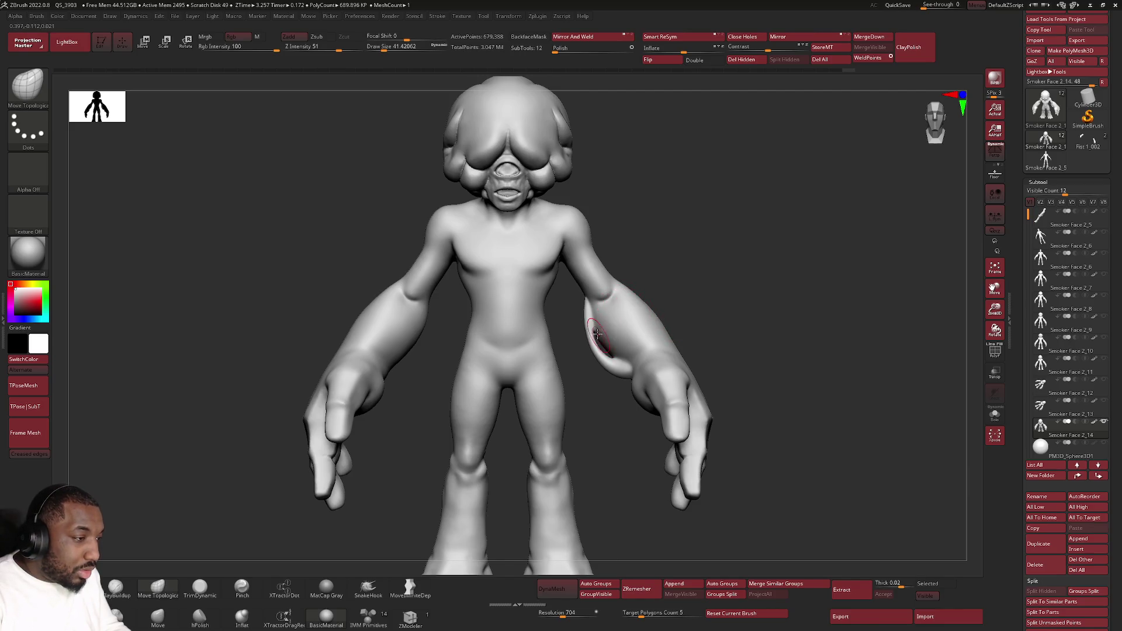
left_click_drag(596, 325, 597, 323)
key("shift")
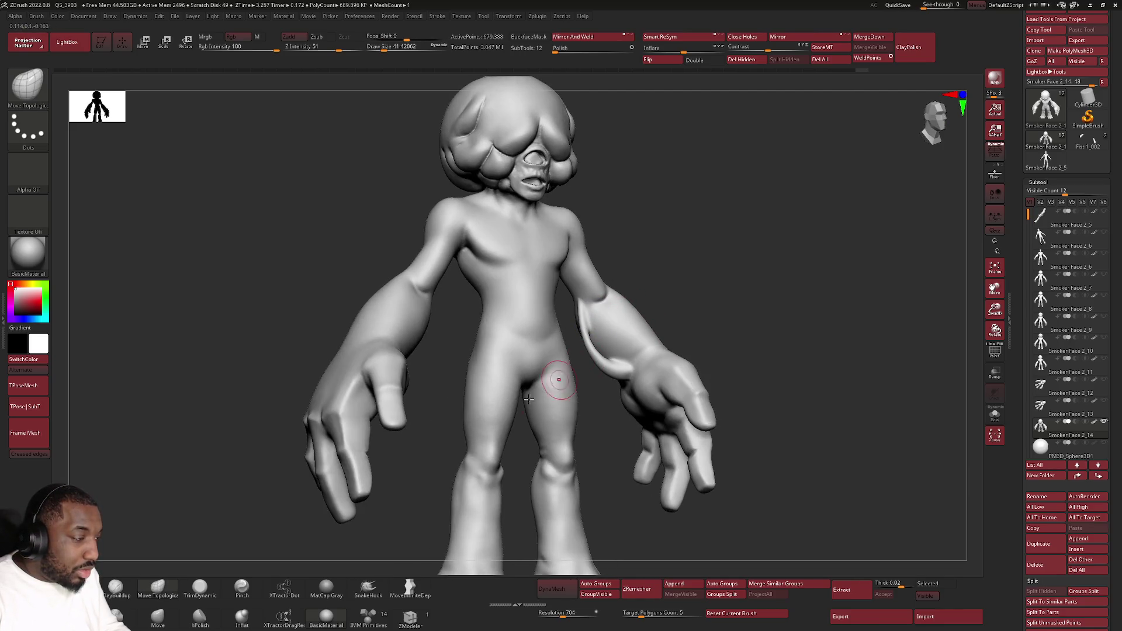
left_click(115, 614)
scroll(489, 350, "up", 3)
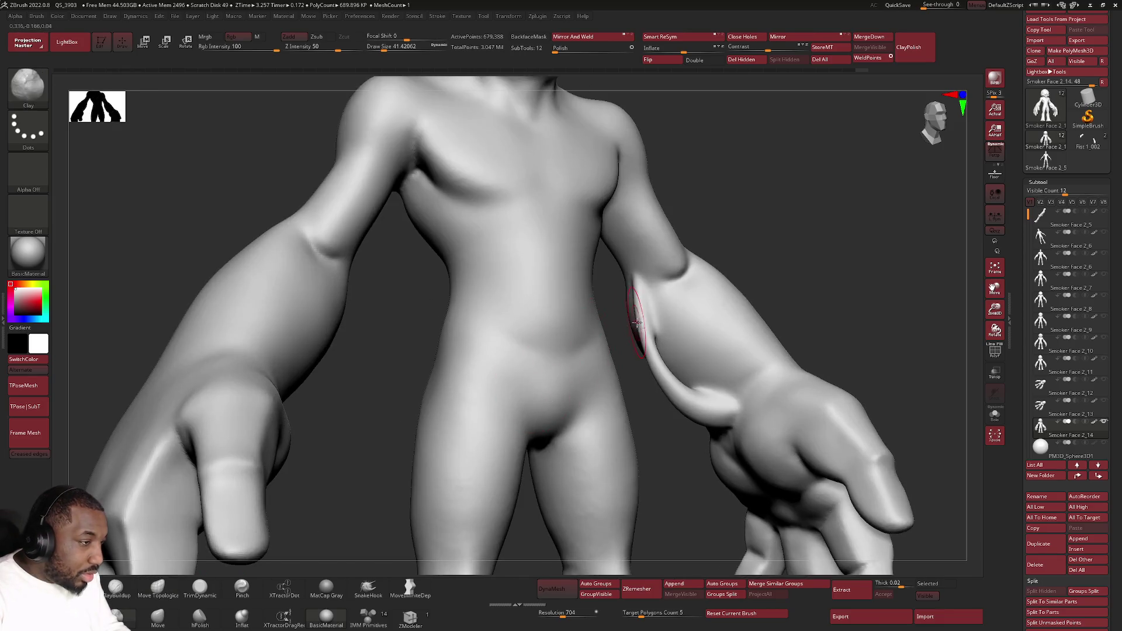
Step: Smooth the groove between the loop and forearm from a side view, then frame and inspect the arm
mouse_move(642, 286)
left_mouse_down()
mouse_move(656, 326)
mouse_move(640, 340)
left_mouse_up()
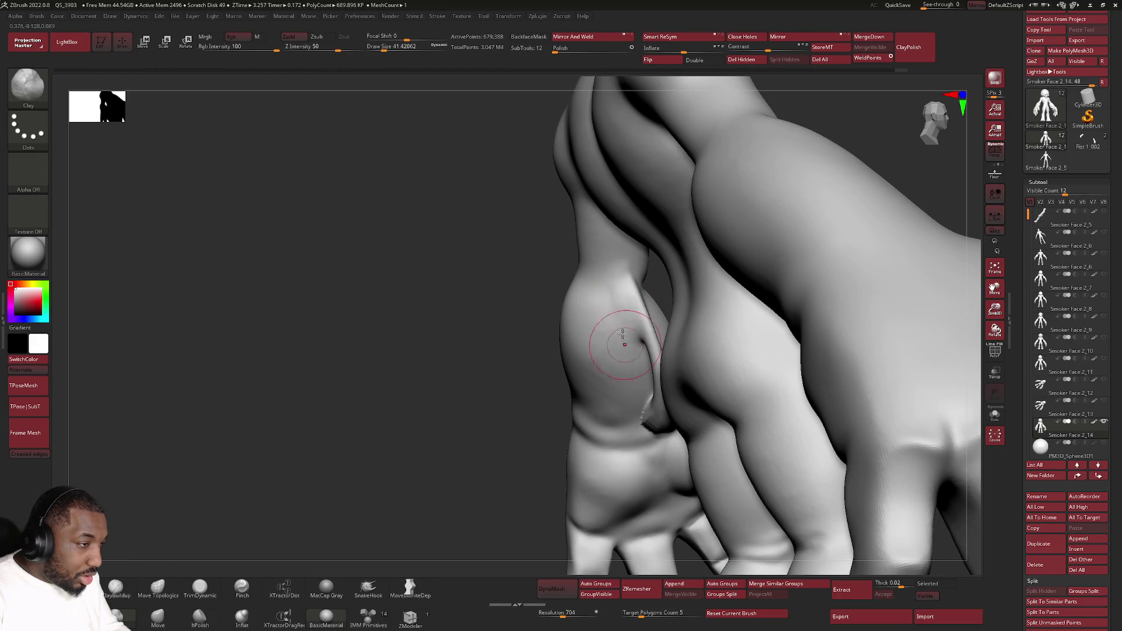
mouse_move(615, 288)
left_mouse_down("shift")
mouse_move(640, 436)
mouse_move(655, 376)
left_mouse_up("shift")
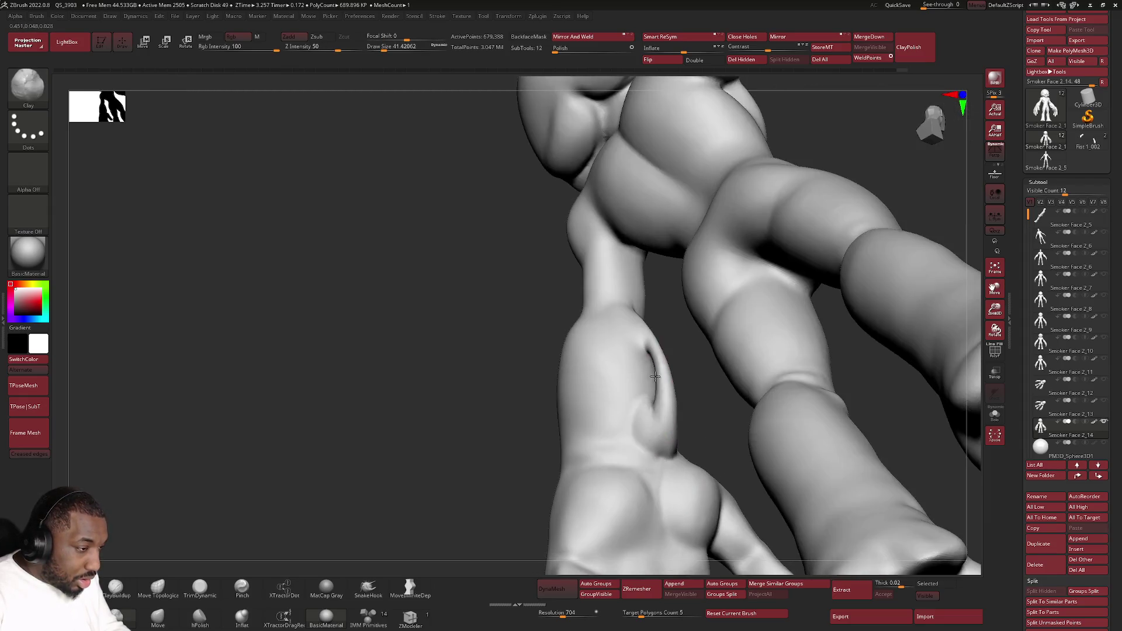
mouse_move(651, 423)
left_mouse_down("shift")
mouse_move(663, 458)
mouse_move(661, 438)
left_mouse_up("shift")
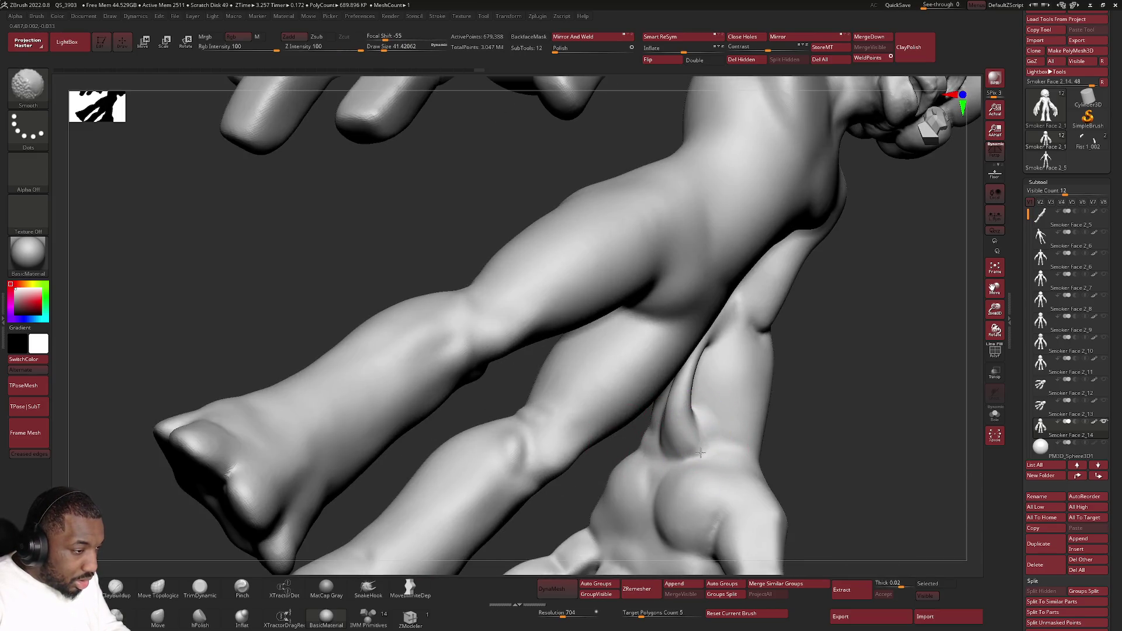
left_click_drag(692, 453, 680, 444, "shift")
right_click_drag(669, 433, 724, 357)
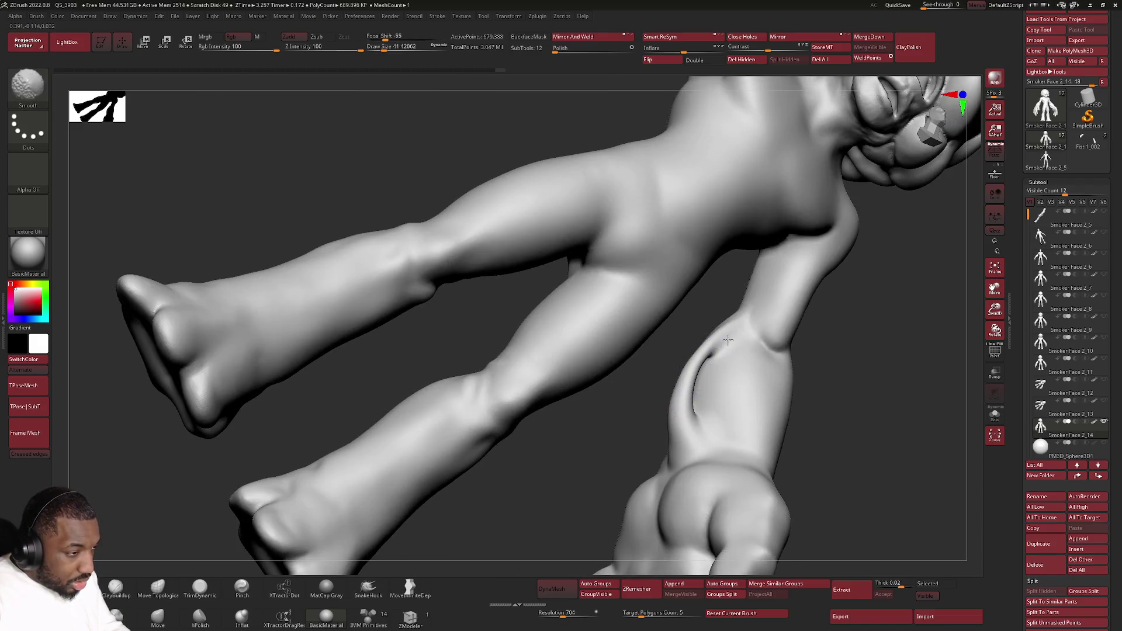
key("shift")
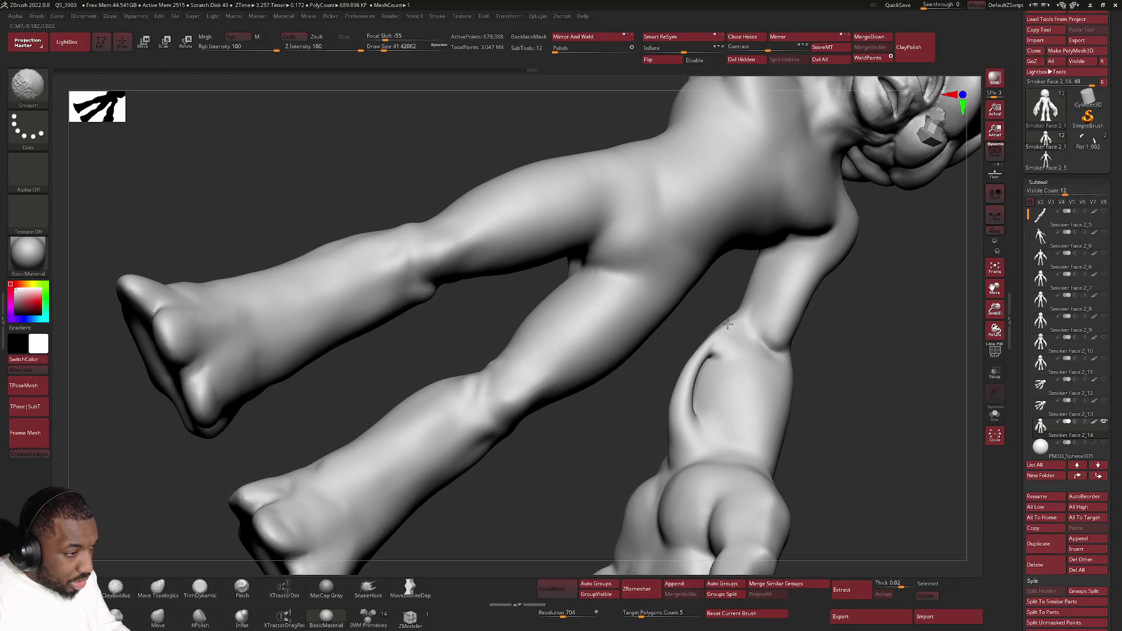
key("f")
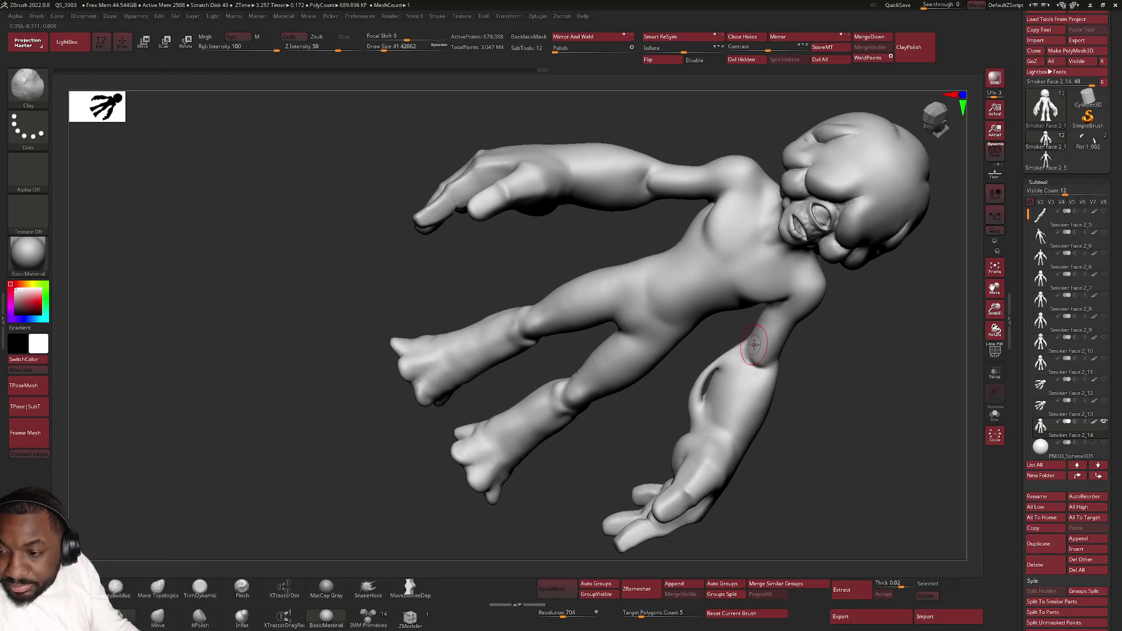
mouse_move(764, 363)
right_mouse_down()
mouse_move(718, 333)
mouse_move(753, 370)
mouse_move(746, 363)
right_mouse_up()
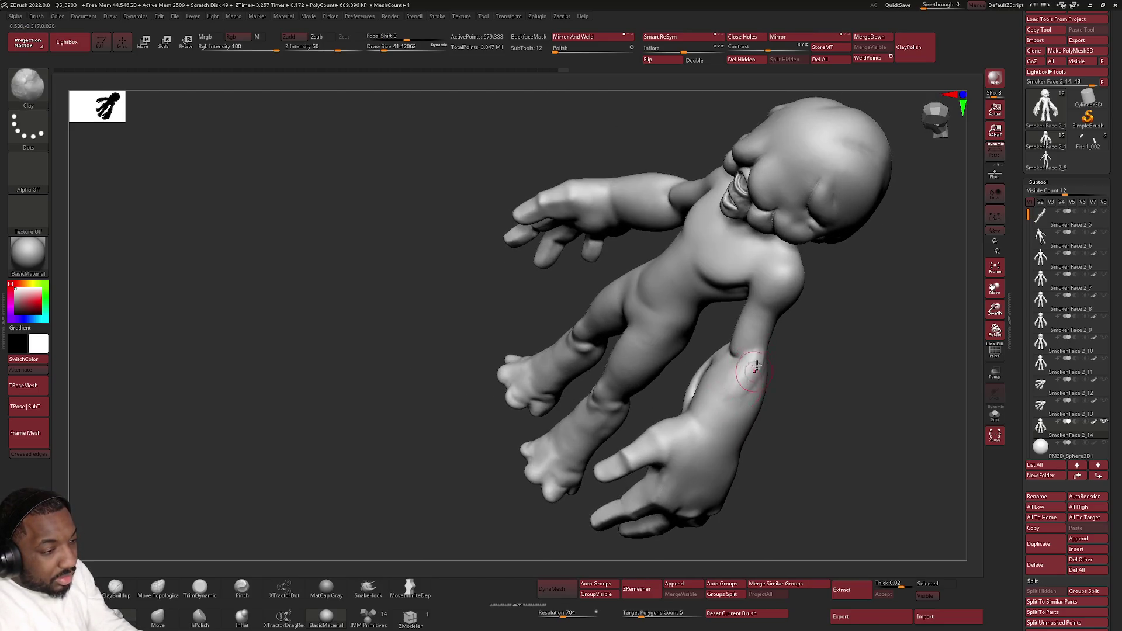
key("shift")
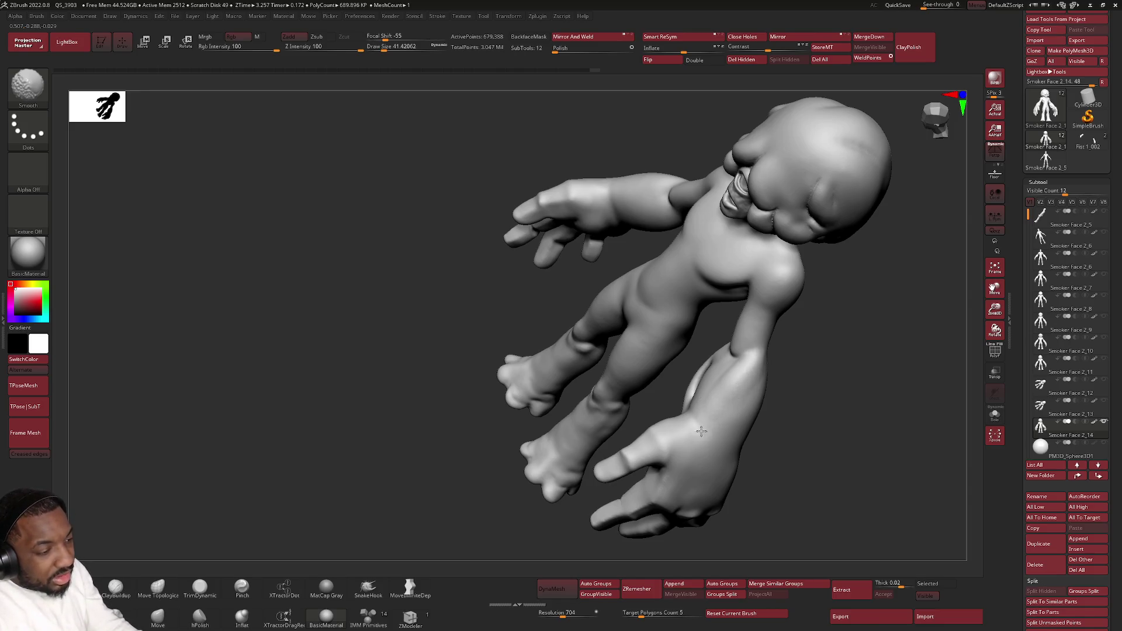
mouse_move(764, 413)
right_mouse_down()
mouse_move(731, 401)
mouse_move(771, 408)
mouse_move(727, 384)
mouse_move(701, 390)
mouse_move(677, 369)
mouse_move(739, 396)
right_mouse_up()
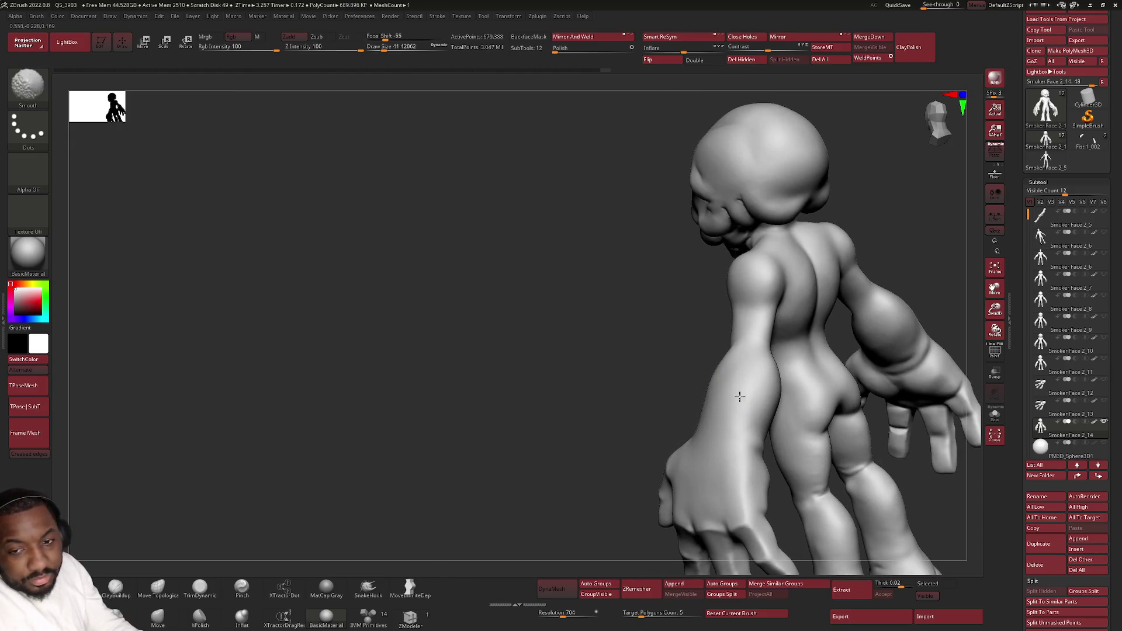
Step: From a front three-quarter view, lasso-hide an oval patch on the outer forearm
right_click_drag(736, 445, 738, 409)
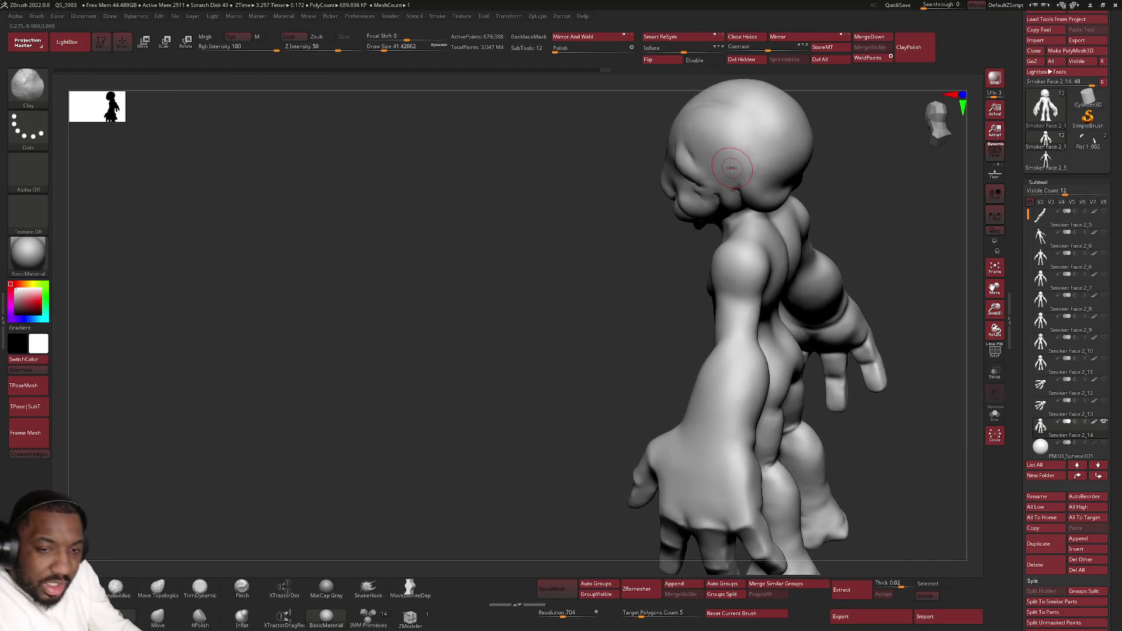
mouse_move(739, 368)
right_mouse_down()
mouse_move(729, 395)
mouse_move(692, 374)
right_mouse_up()
mouse_move(696, 288)
left_mouse_down("ctrl")
mouse_move(688, 374)
mouse_move(700, 291)
left_mouse_up("ctrl")
left_click(726, 316, "ctrl")
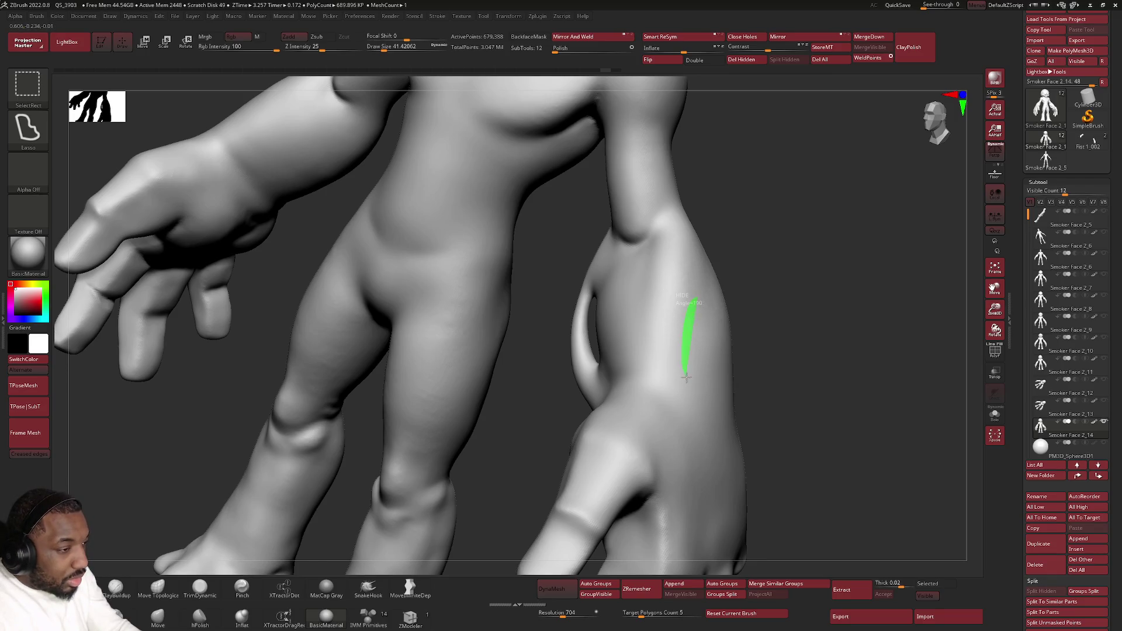
mouse_move(713, 330)
left_mouse_down("ctrl+shift")
mouse_move(763, 373)
mouse_move(764, 344)
mouse_move(695, 328)
mouse_move(765, 330)
left_mouse_up("ctrl+shift")
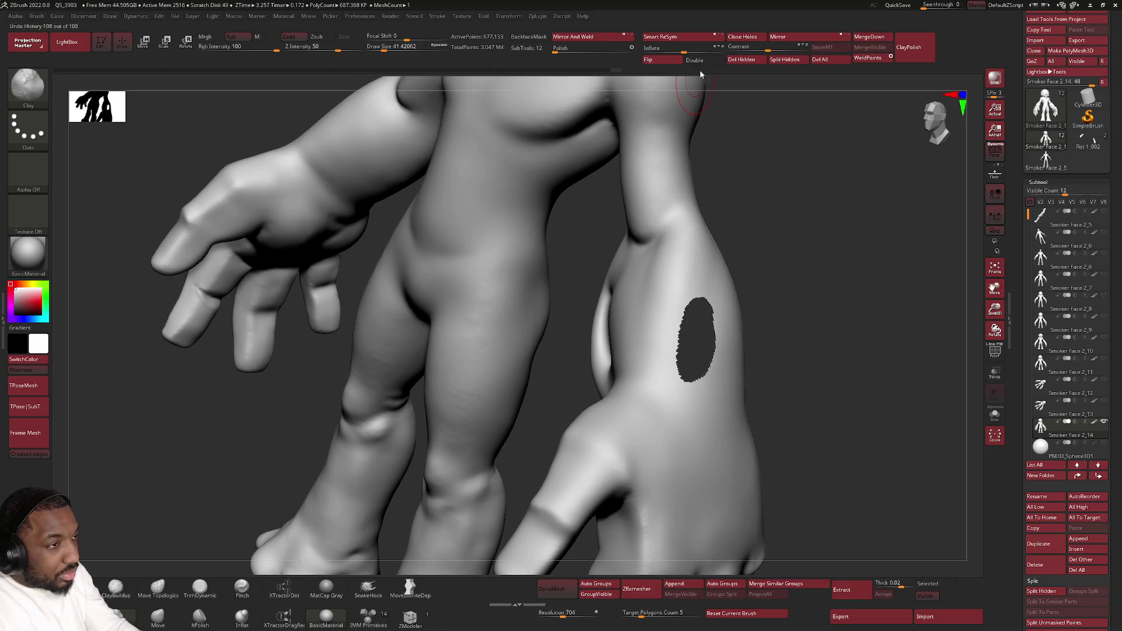
Step: Delete the hidden forearm patch with Del Hidden and turn on the PolyFrame wireframe
left_click(739, 59)
mouse_move(775, 315)
left_mouse_down()
mouse_move(776, 300)
mouse_move(809, 300)
mouse_move(769, 333)
mouse_move(806, 345)
mouse_move(739, 343)
mouse_move(692, 312)
mouse_move(776, 321)
left_mouse_up()
key("ctrl")
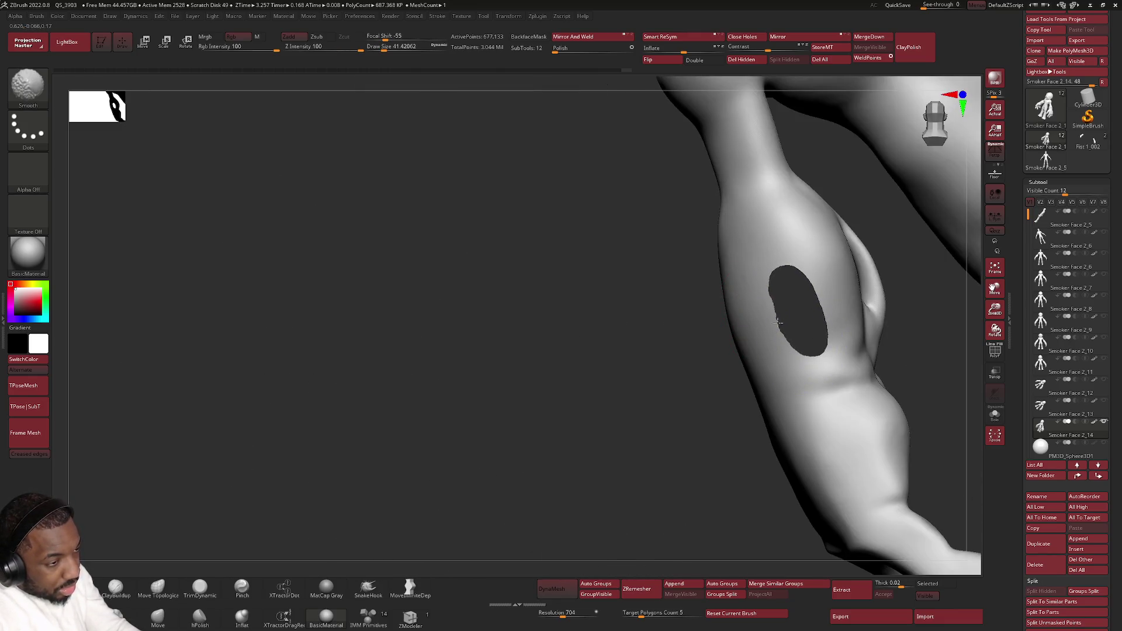
key("shift+f")
mouse_move(753, 333)
left_mouse_down()
mouse_move(824, 305)
mouse_move(810, 309)
left_mouse_up()
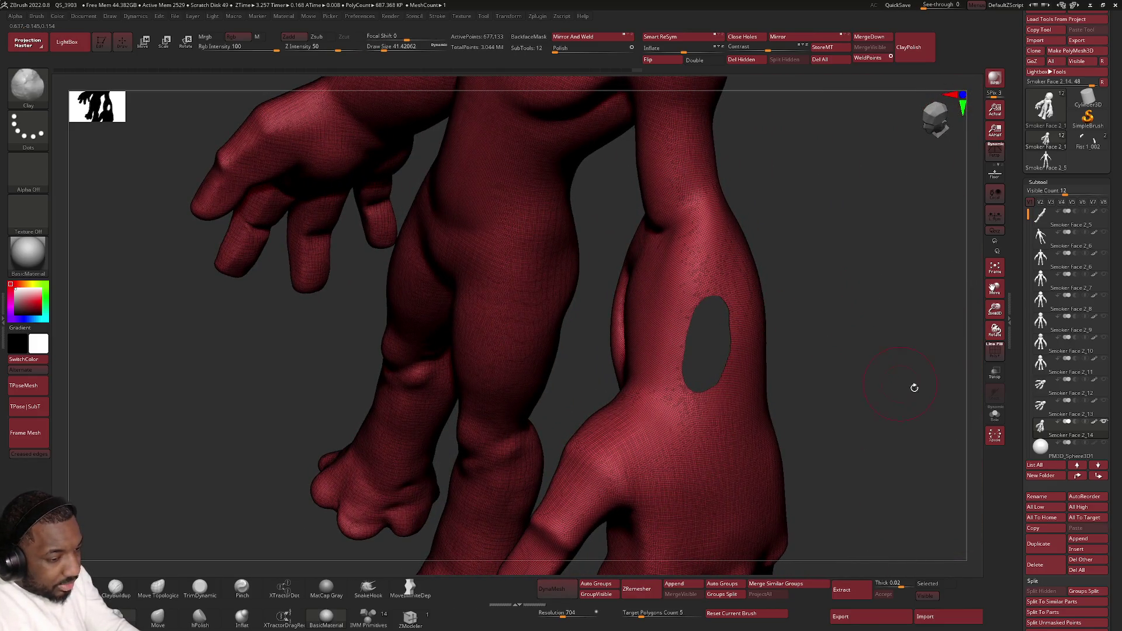
Step: Smooth the surface briefly and open the Tool > Geometry settings
key("shift")
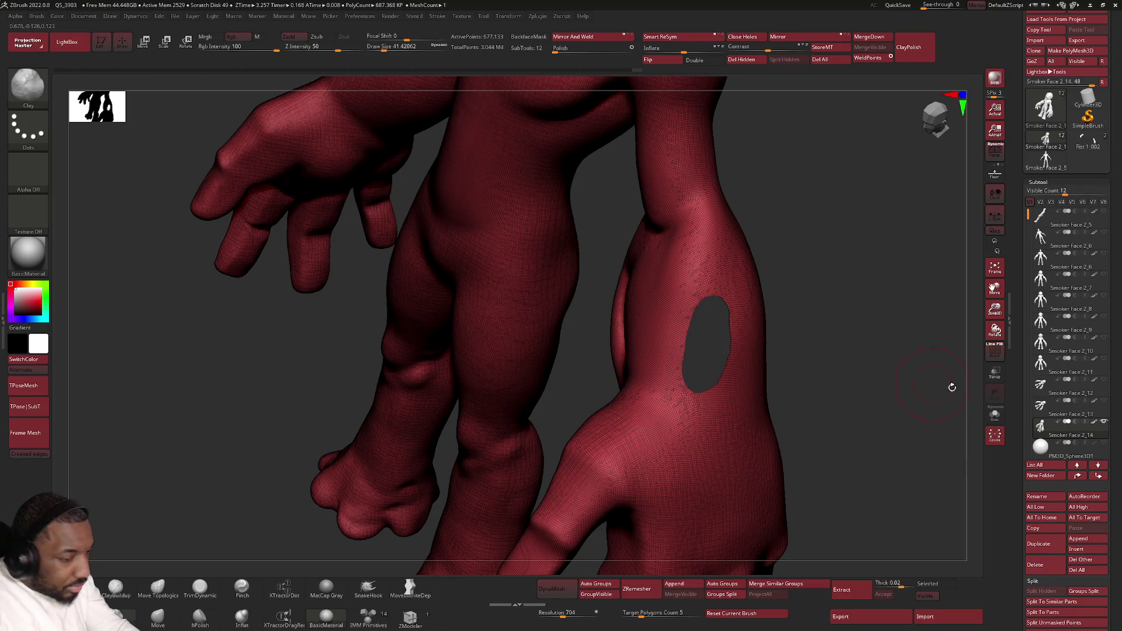
scroll(1115, 394, "down", 3)
scroll(1115, 395, "down", 10)
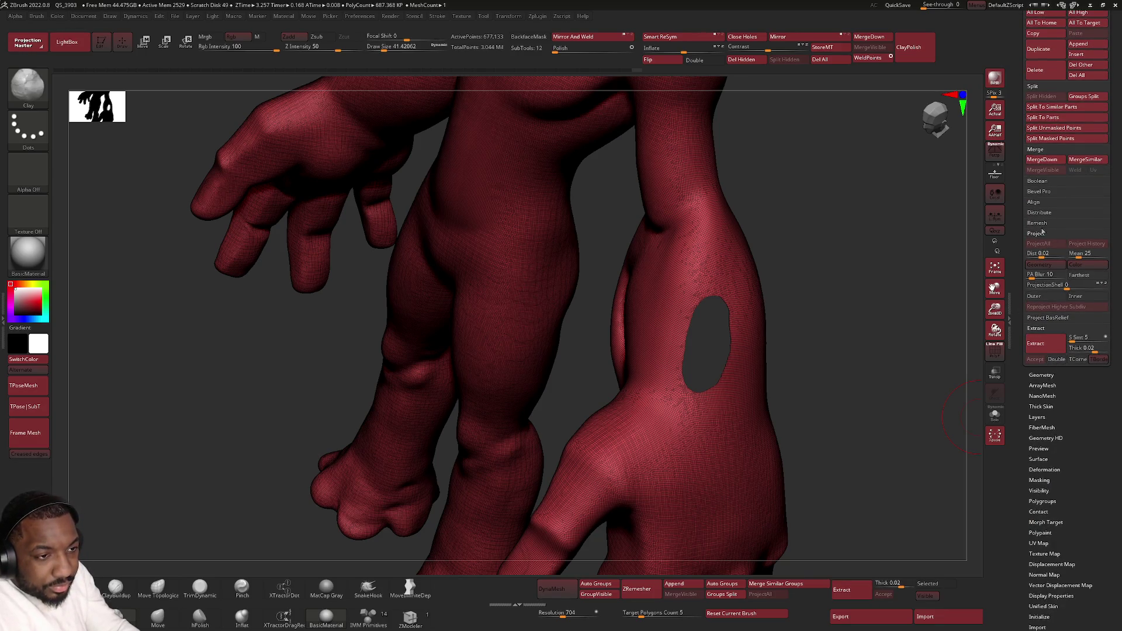
key("shift")
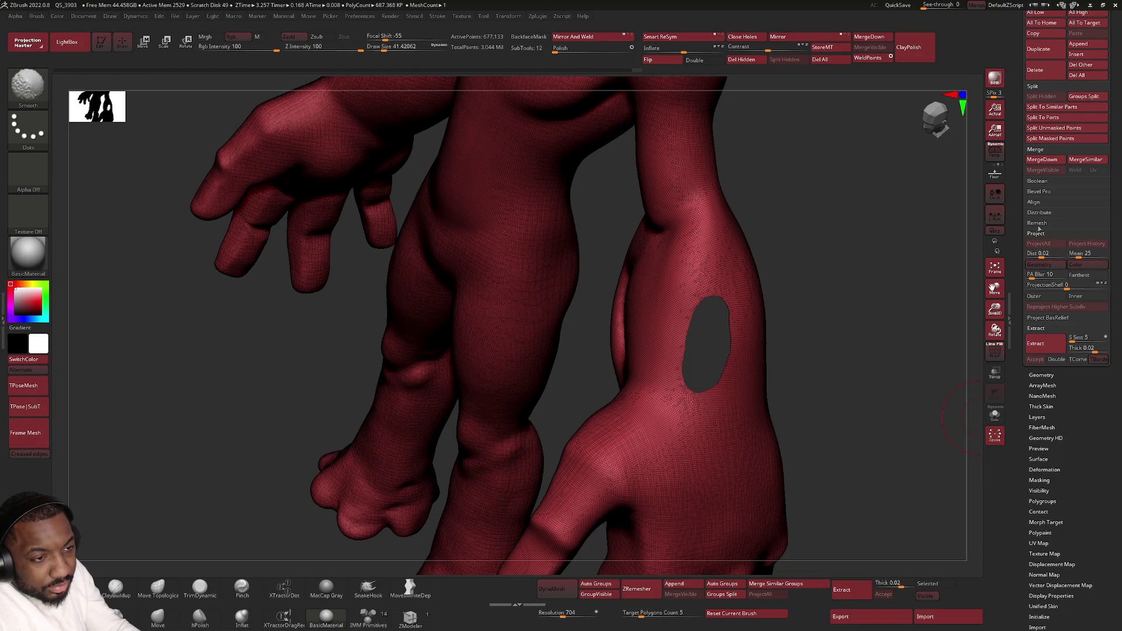
left_click(1042, 375)
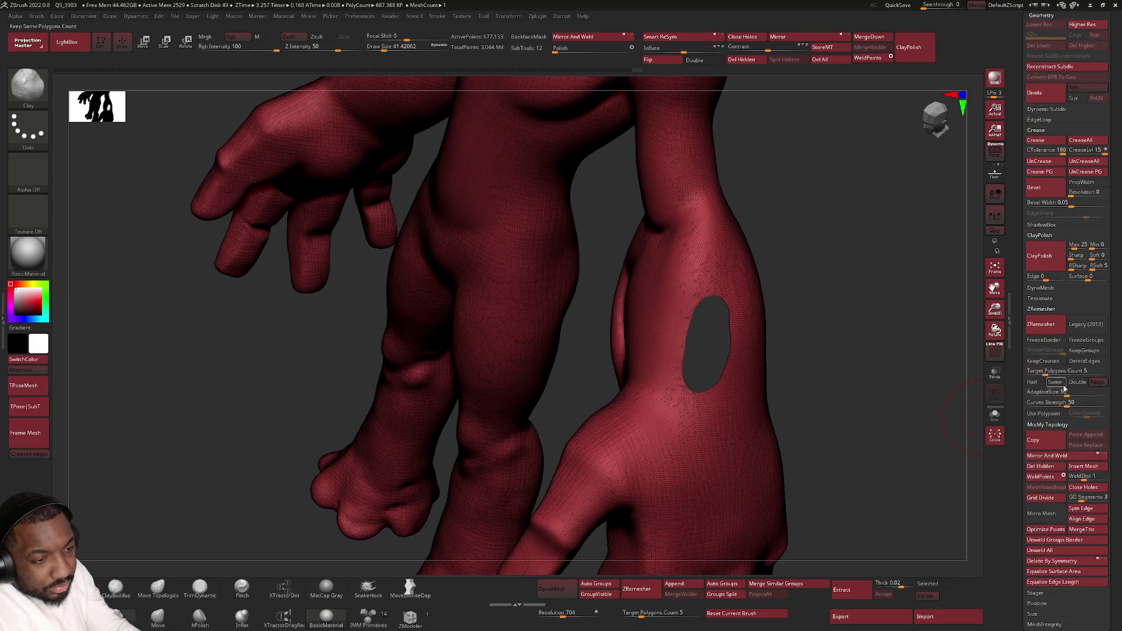
left_click_drag(1115, 429, 1114, 347)
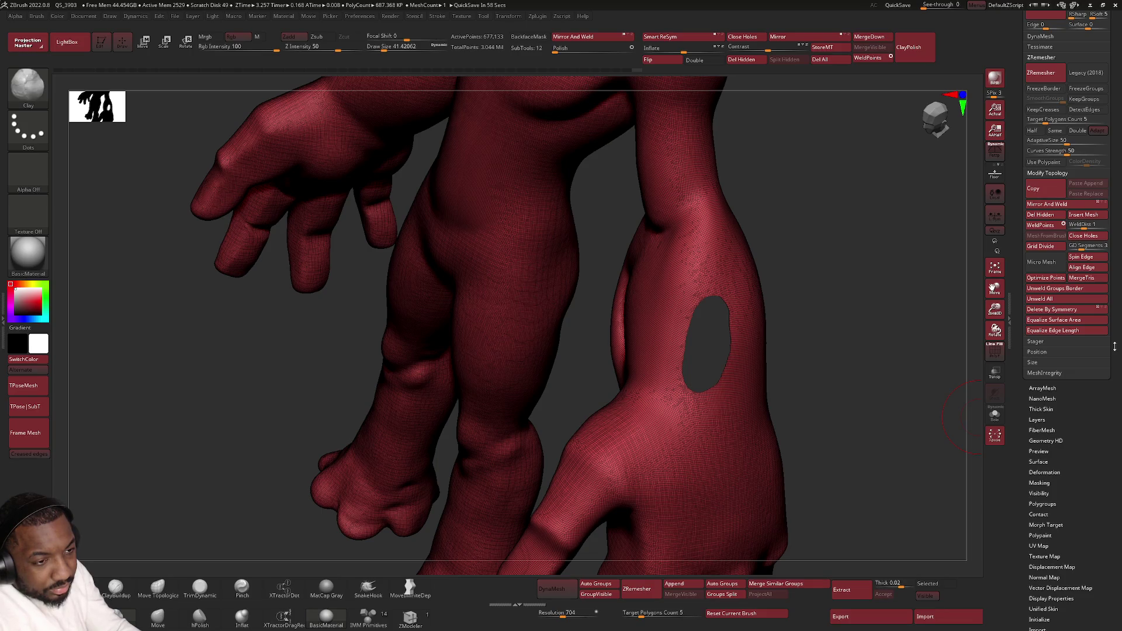
left_click_drag(1114, 347, 1113, 341)
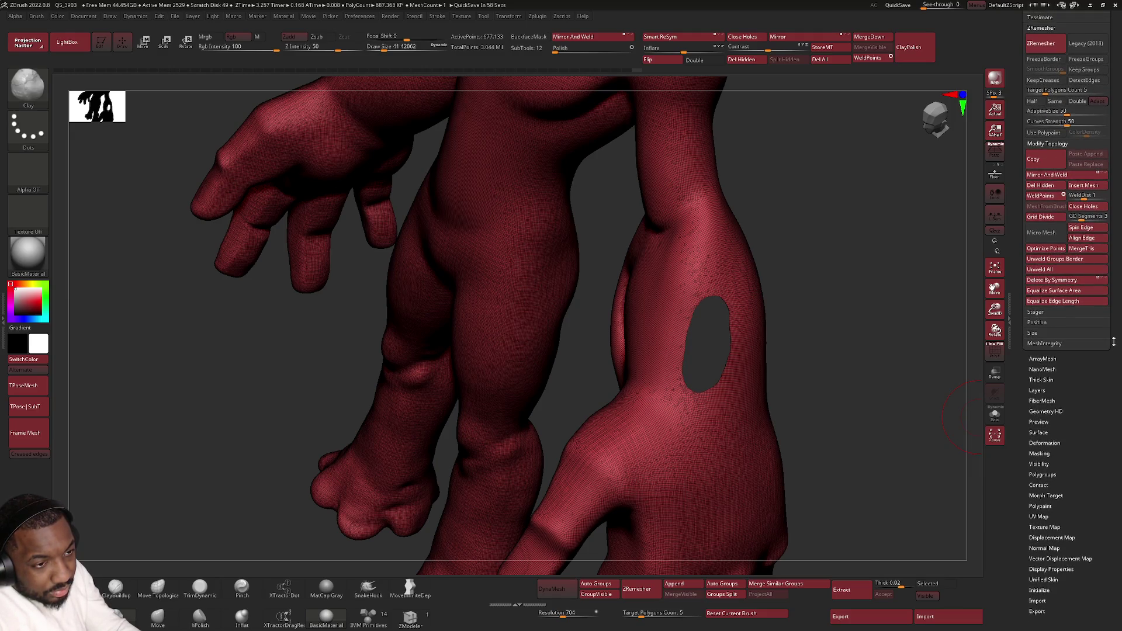
left_click_drag(1113, 342, 1113, 361)
Step: Isolate the area around the arm hole, show all again, then hide a thin sliver along the arm's edge
key("ctrl")
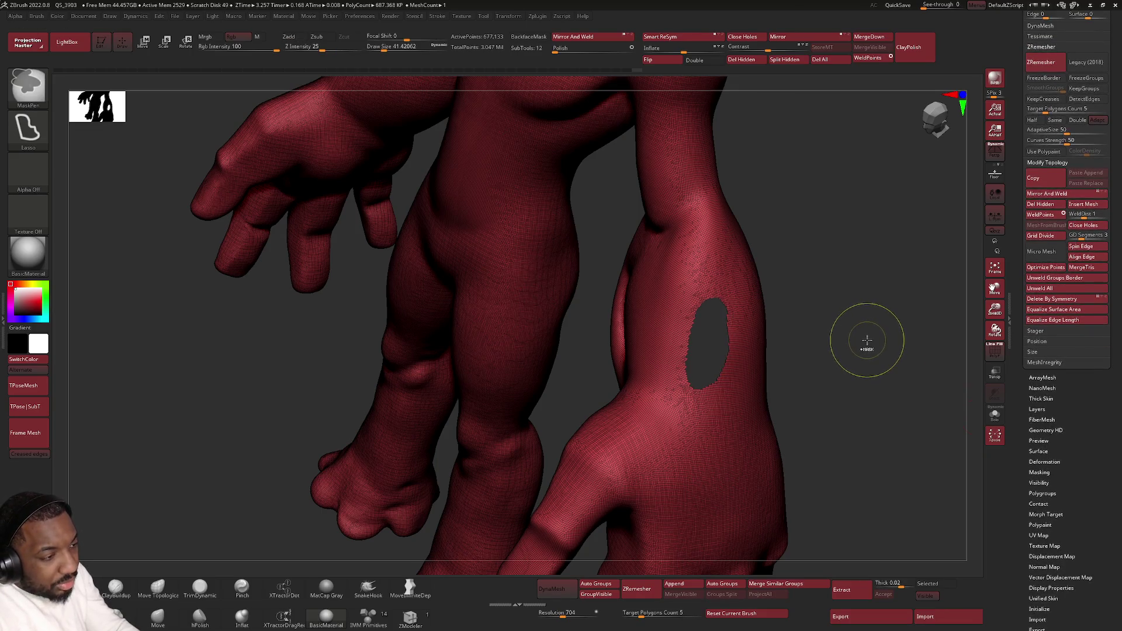
left_click_drag(866, 338, 864, 342, "ctrl+shift")
left_click(864, 342, "ctrl+shift")
mouse_move(787, 320)
left_mouse_down()
mouse_move(791, 308)
mouse_move(698, 321)
mouse_move(769, 330)
mouse_move(739, 345)
mouse_move(760, 334)
left_mouse_up()
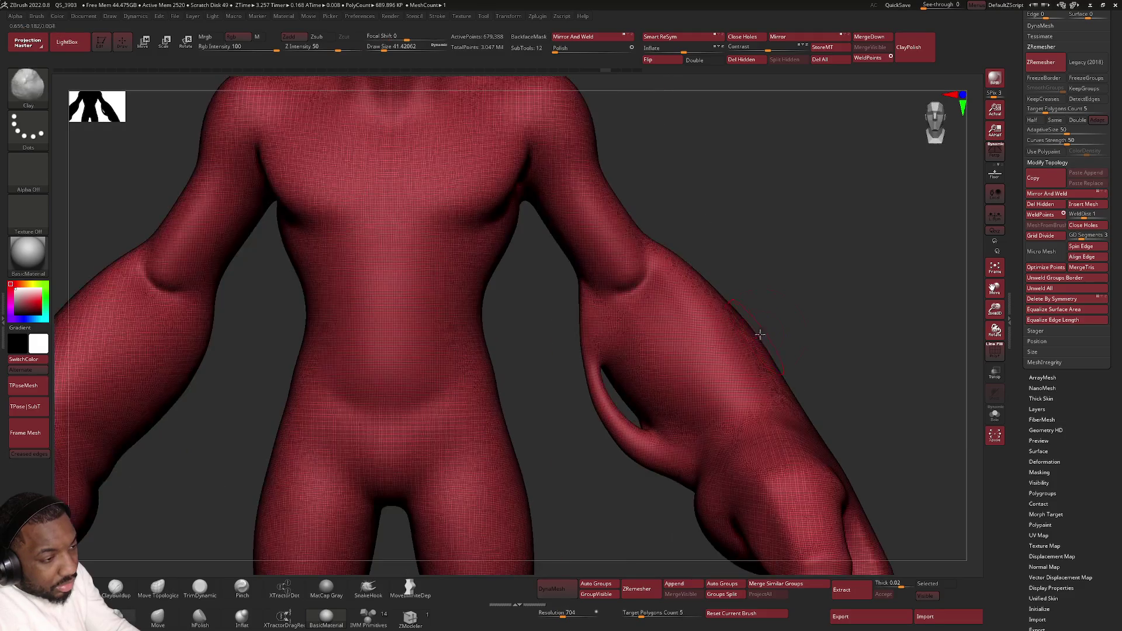
left_click_drag(971, 326, 914, 351, "ctrl+alt+shift")
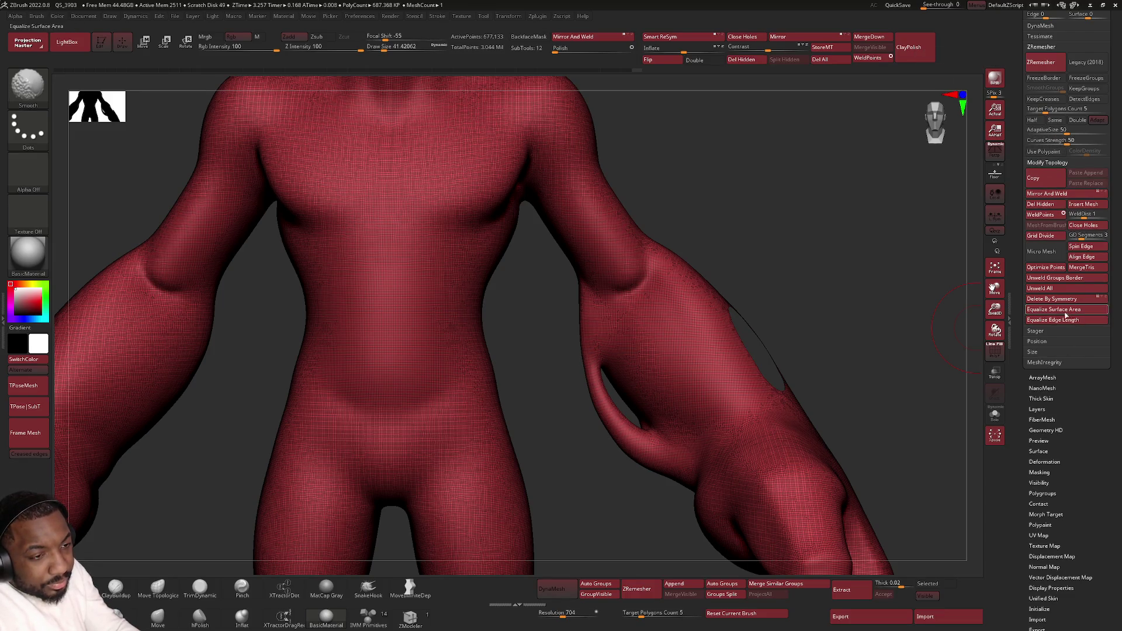
Step: Run ZRemesher on the mesh with Target Polygons Count at 5
mouse_move(1115, 319)
left_mouse_down()
mouse_move(1112, 395)
mouse_move(1114, 383)
left_mouse_up()
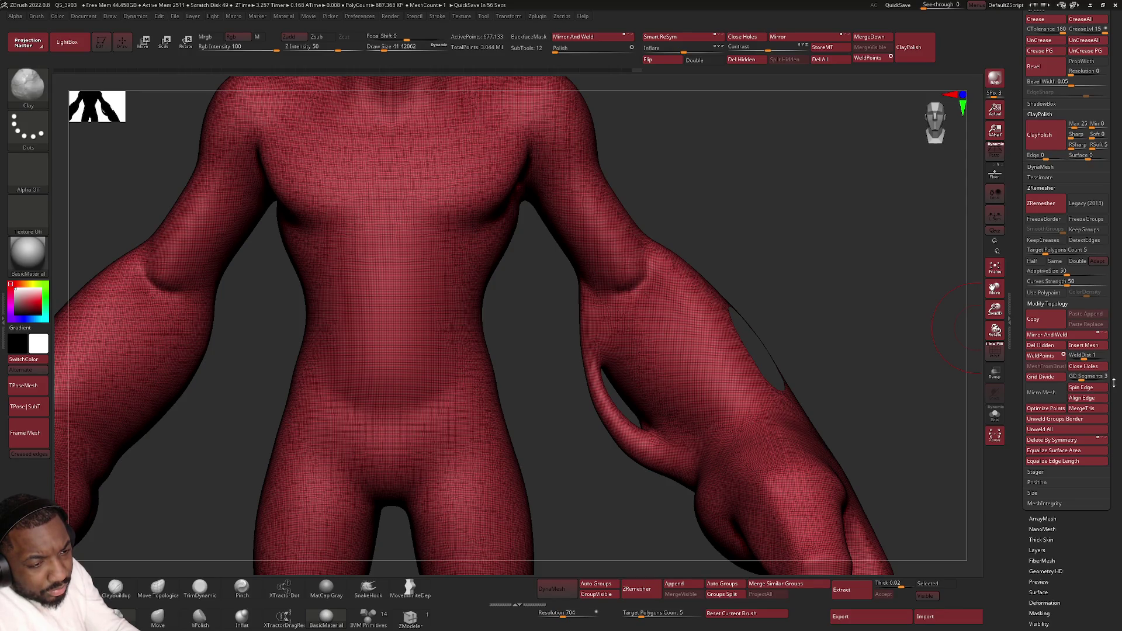
mouse_move(1113, 382)
left_mouse_down()
mouse_move(1103, 422)
mouse_move(1110, 370)
left_mouse_up()
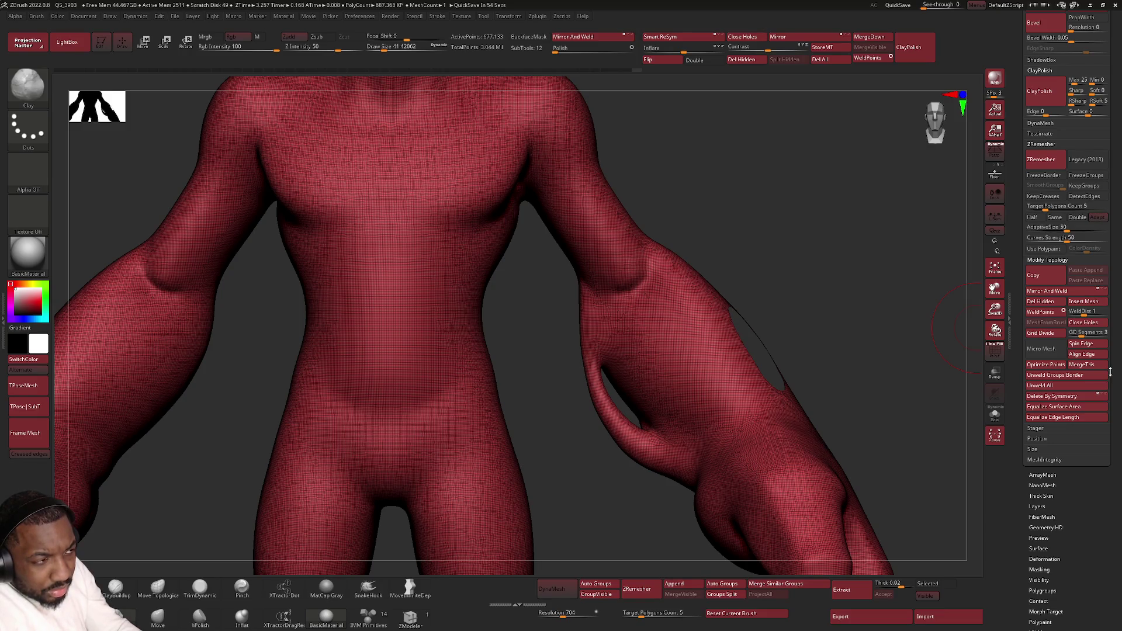
scroll(1109, 371, "up", 1)
scroll(1113, 326, "up", 1)
scroll(1113, 325, "up", 3)
left_click(1042, 238)
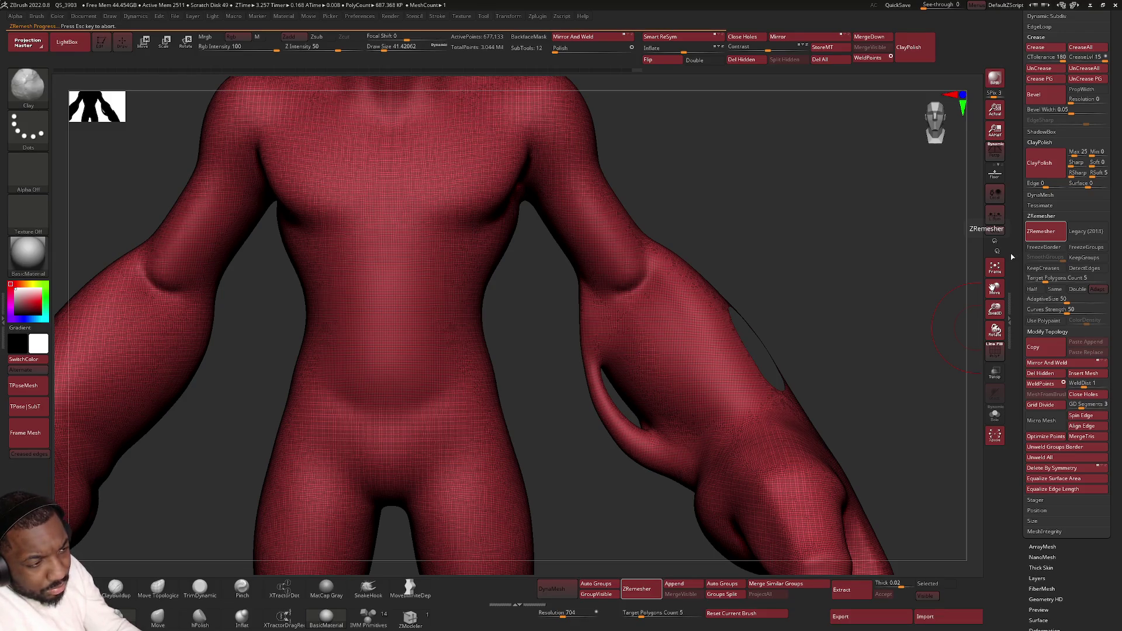
Step: Turn off PolyFrame, frame the model, select ZModeler and view the forearm hole up close
mouse_move(809, 281)
left_mouse_down()
mouse_move(746, 318)
mouse_move(787, 321)
left_mouse_up()
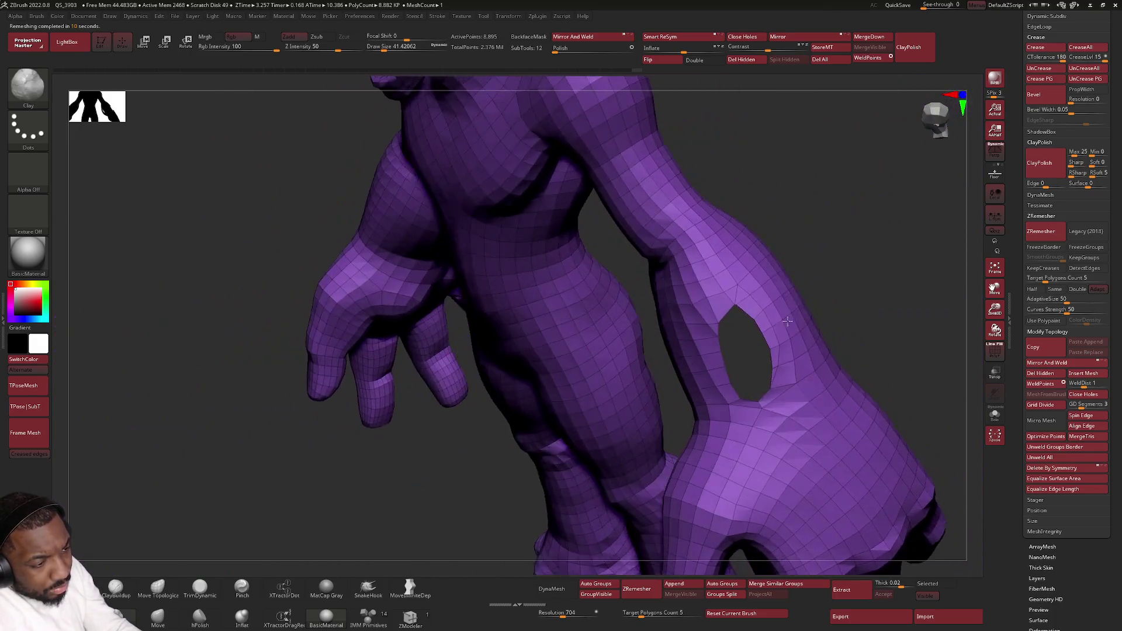
key("f")
key("shift+f")
mouse_move(651, 328)
left_mouse_down("shift")
mouse_move(683, 277)
mouse_move(738, 334)
mouse_move(726, 320)
mouse_move(597, 430)
left_mouse_up("shift")
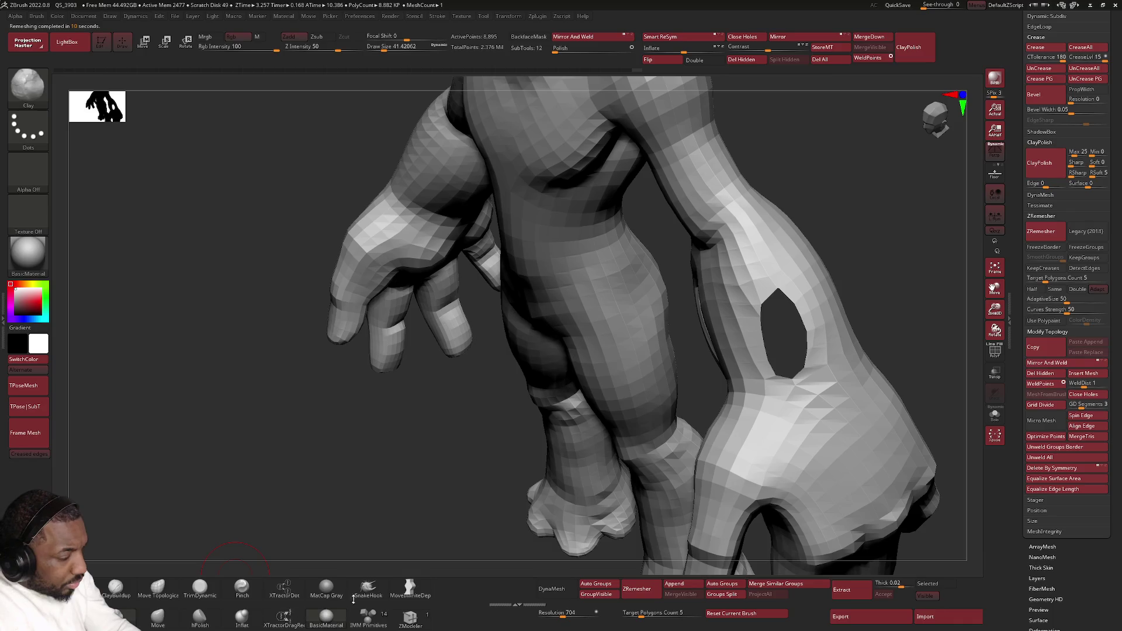
left_click(411, 617)
mouse_move(758, 305)
left_mouse_down()
mouse_move(750, 357)
mouse_move(705, 343)
mouse_move(773, 302)
left_mouse_up()
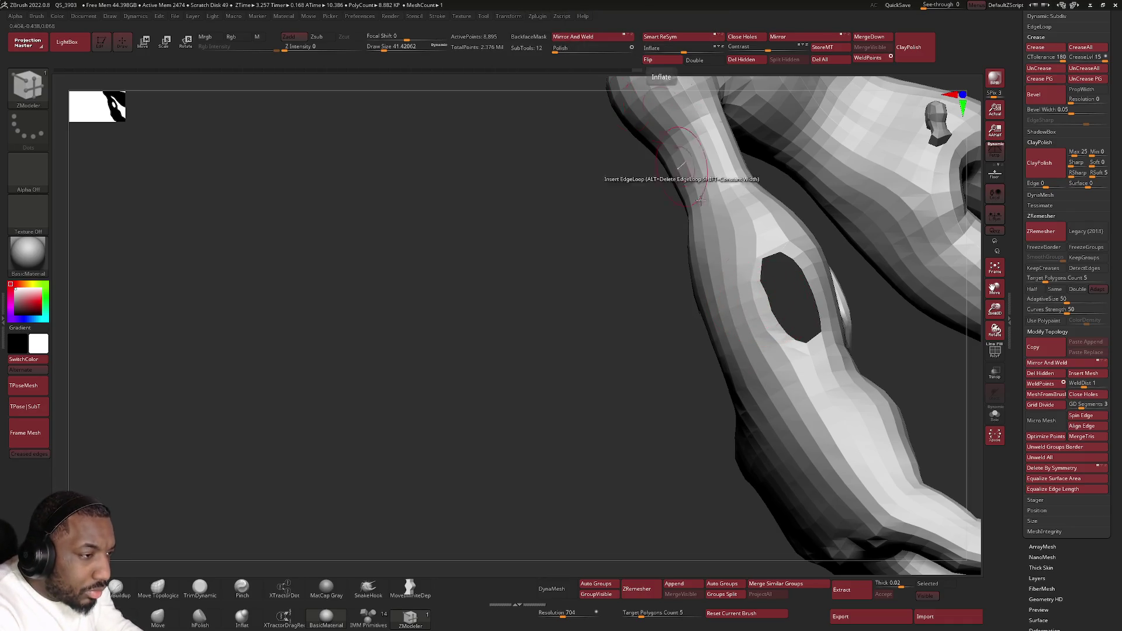
Step: Zoom onto the hole with PolyFrame on, try an edge action on its top rim, and undo it
left_click_drag(789, 250, 664, 321)
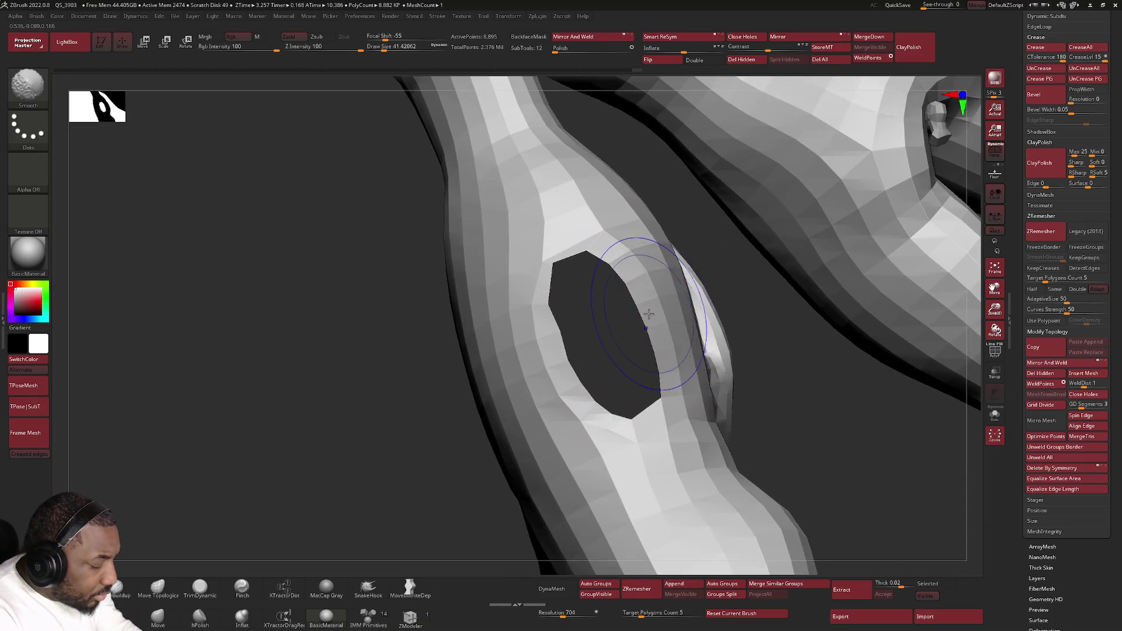
key("shift+f")
key("space")
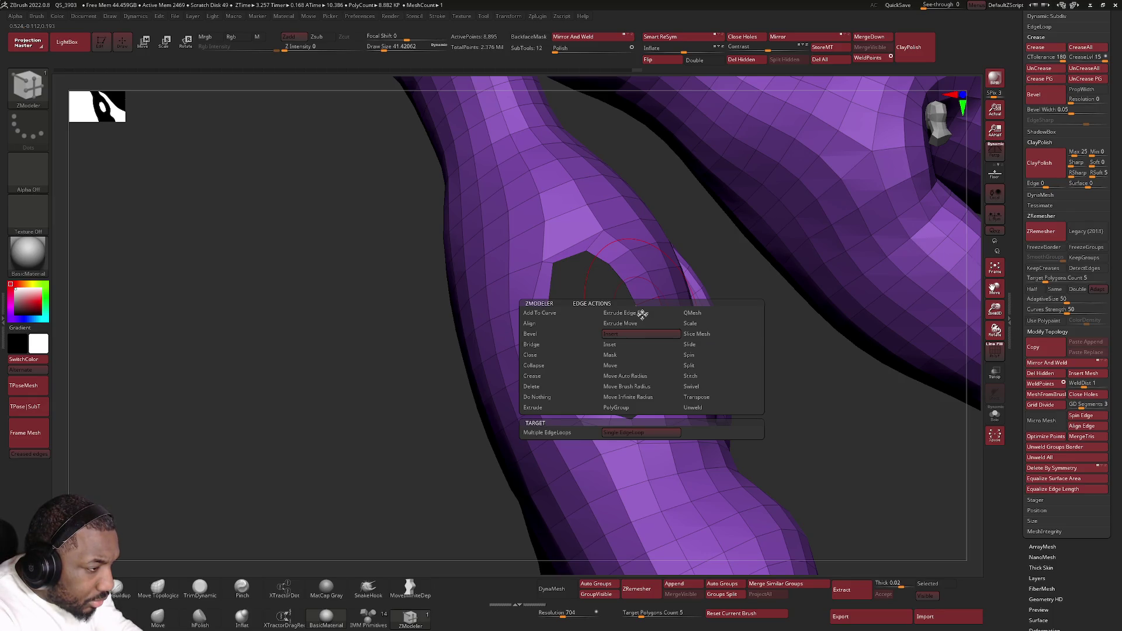
left_click(626, 386)
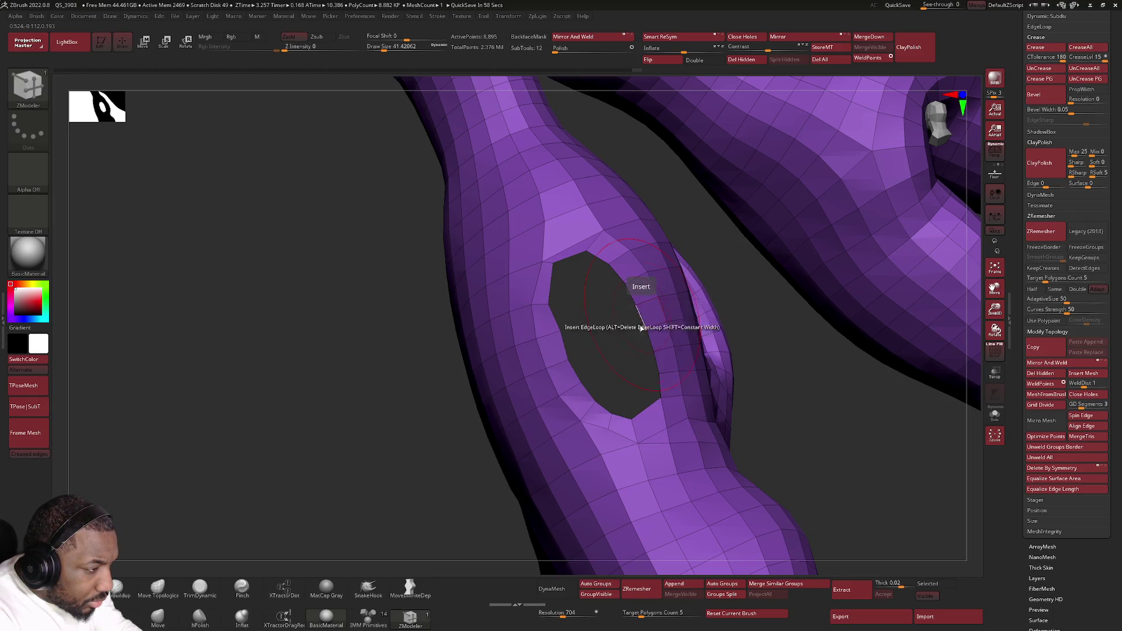
left_click(636, 309)
key("ctrl+z")
Step: Set the edge action target to multiple edge loops with Inset, then choose Extrude Move
key("space")
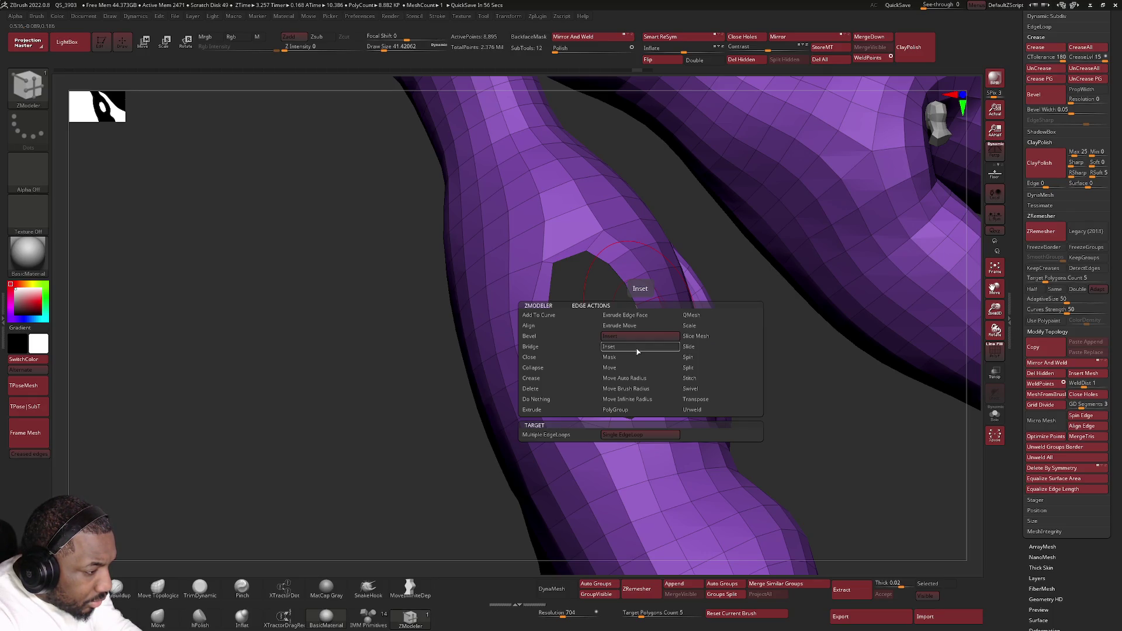
left_click(546, 435)
left_click(631, 347)
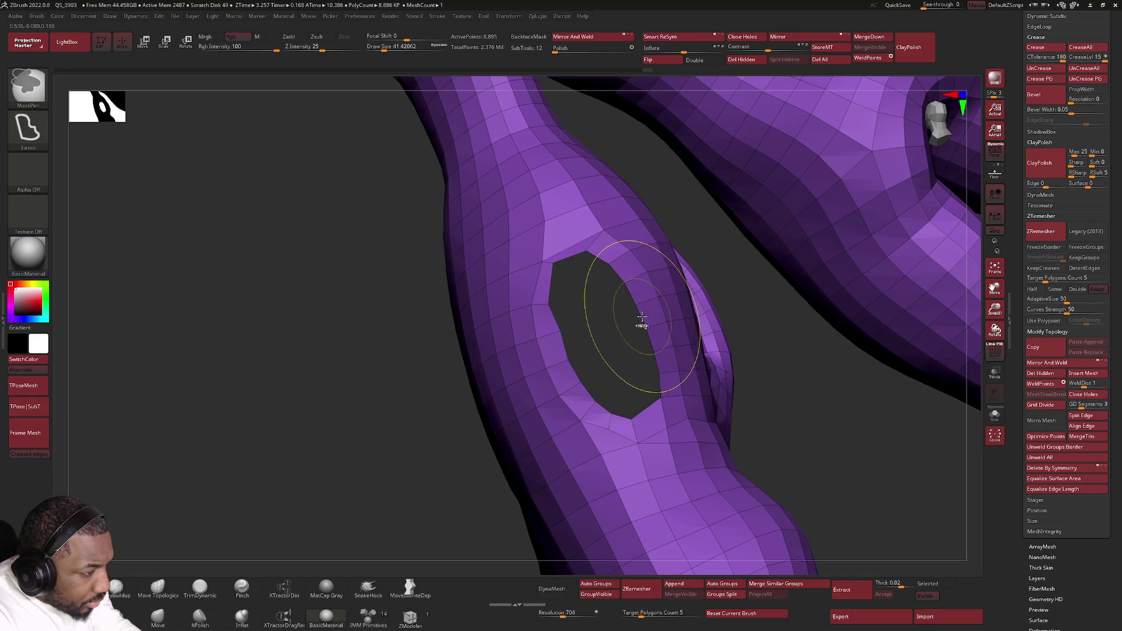
key("space")
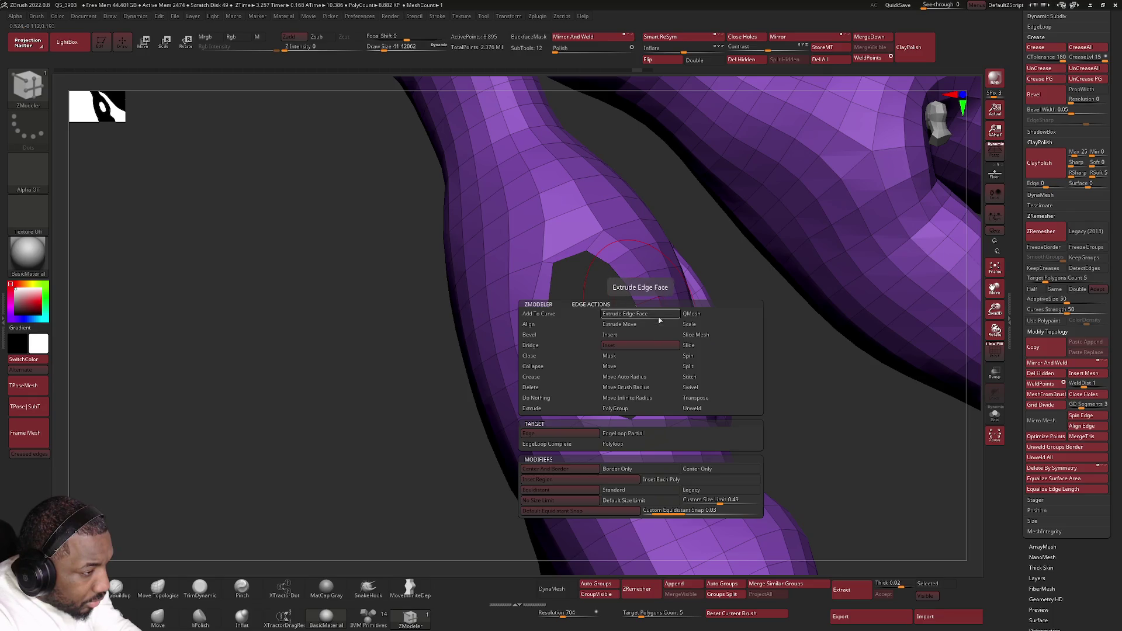
left_click(653, 327)
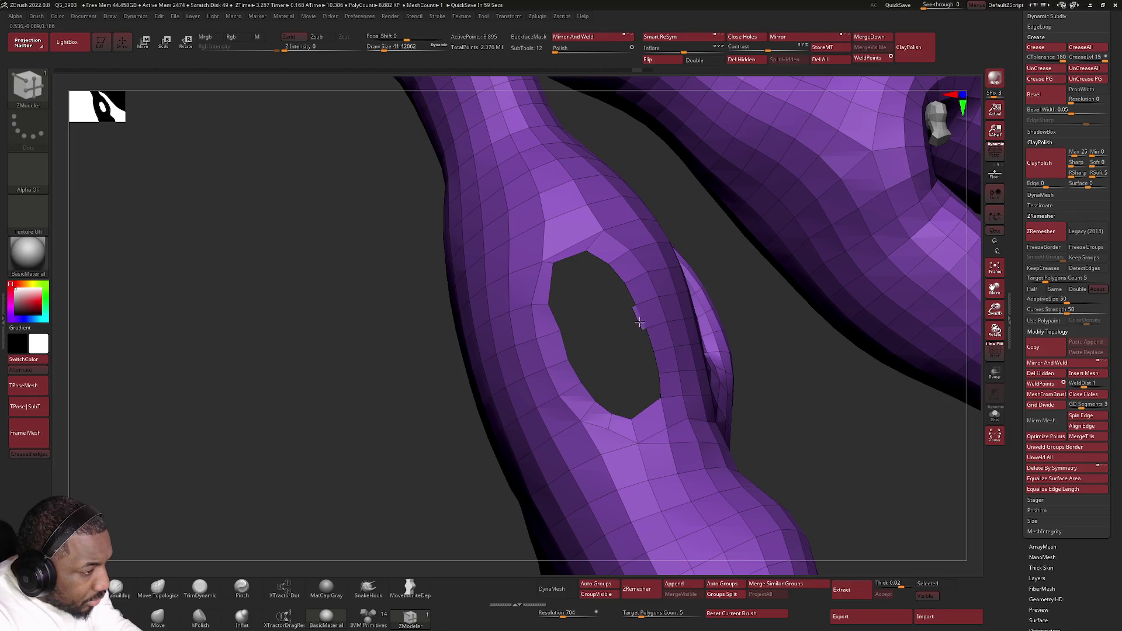
Step: Extrude the hole's single edge loop twice with the EdgeLoop target, undoing each ring
key("space")
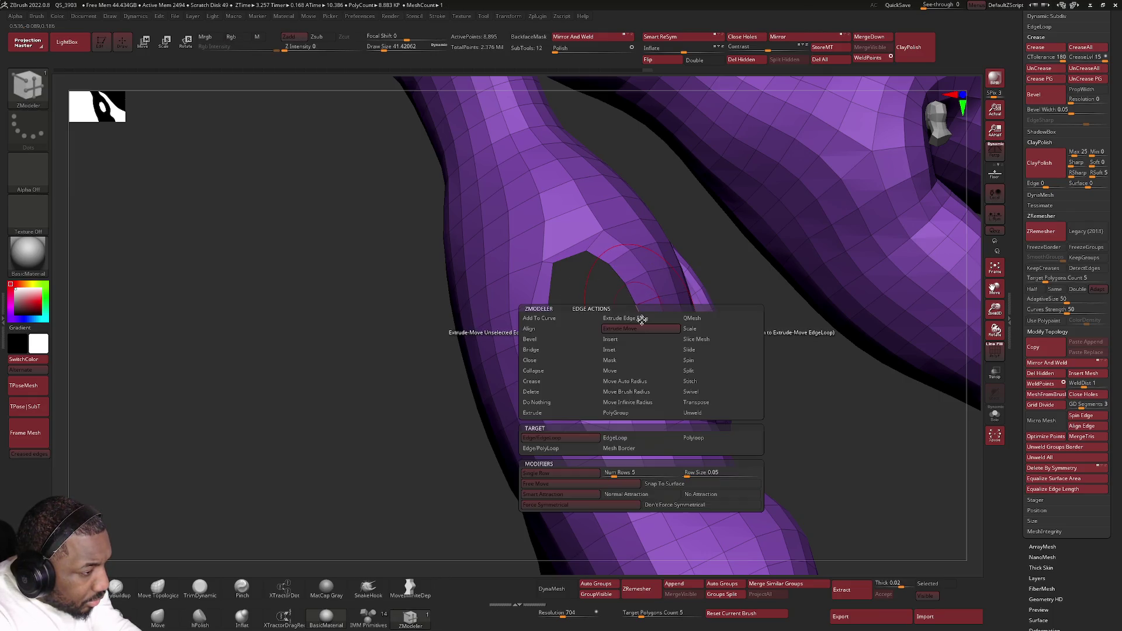
left_click(613, 439)
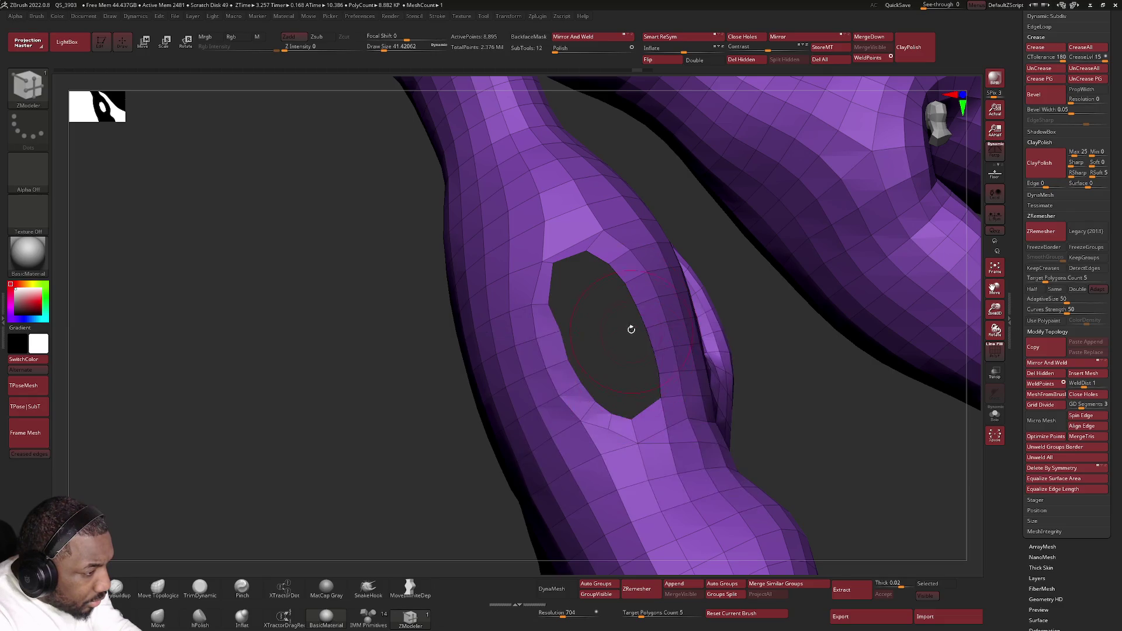
left_click_drag(640, 320, 641, 326)
key("ctrl+z")
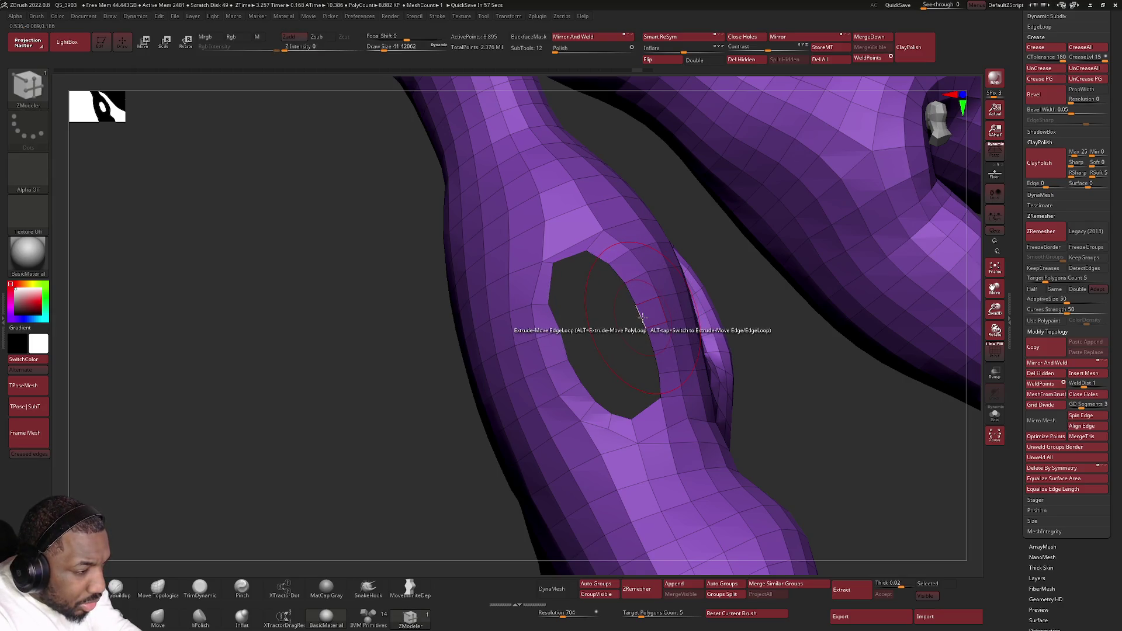
left_click_drag(640, 316, 642, 319)
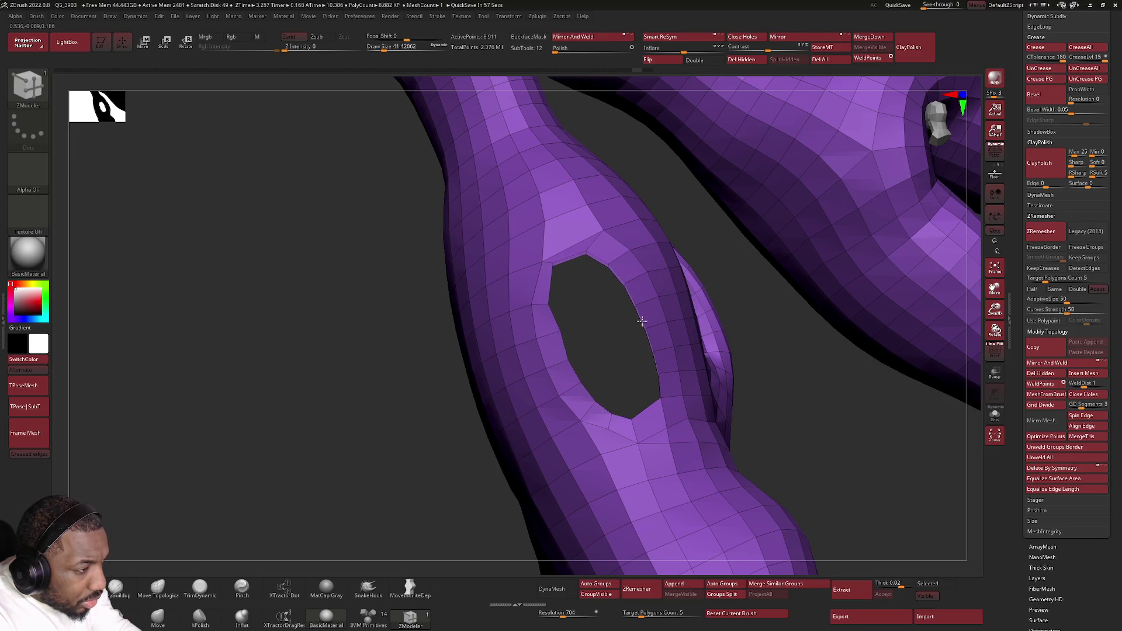
key("ctrl+z")
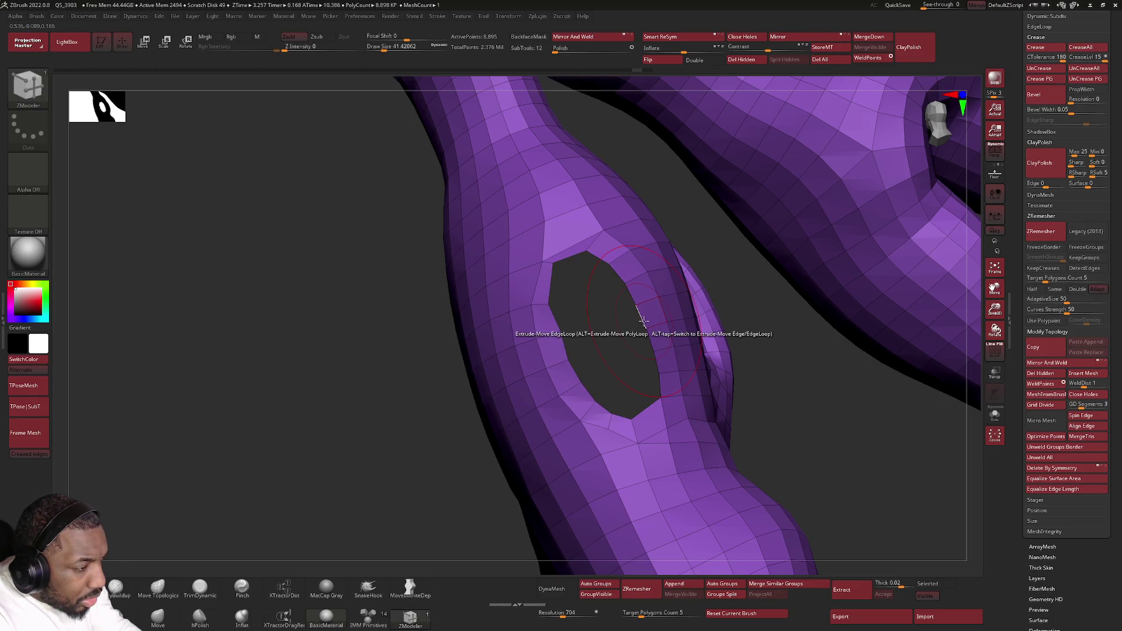
Step: Extrude the hole's whole border with the Mesh Border target, then undo it
key("space")
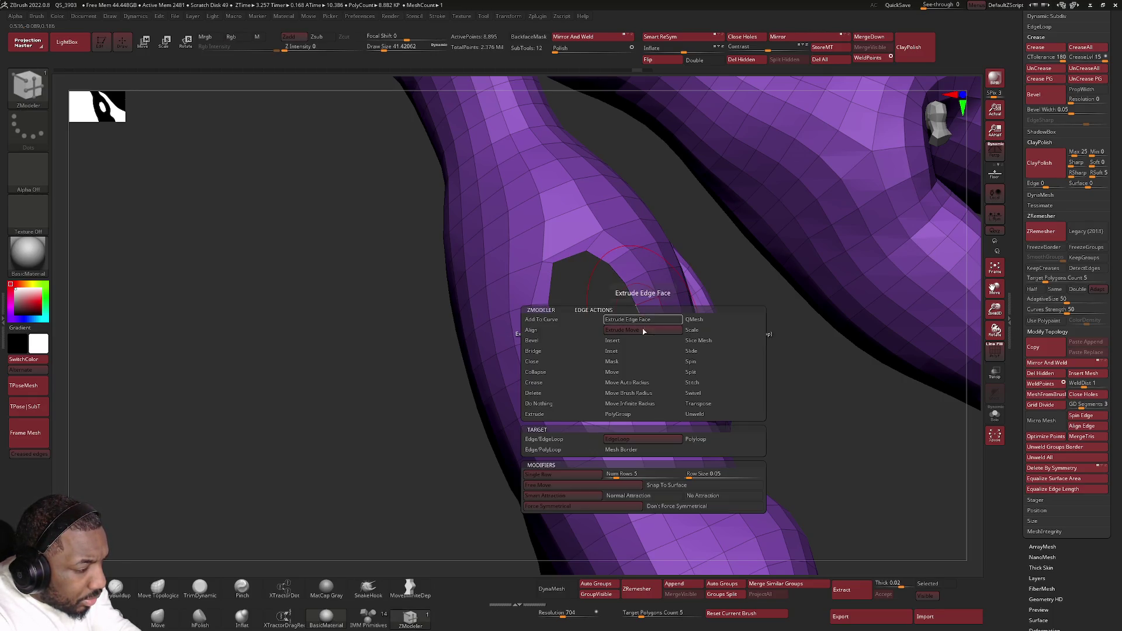
left_click(632, 453)
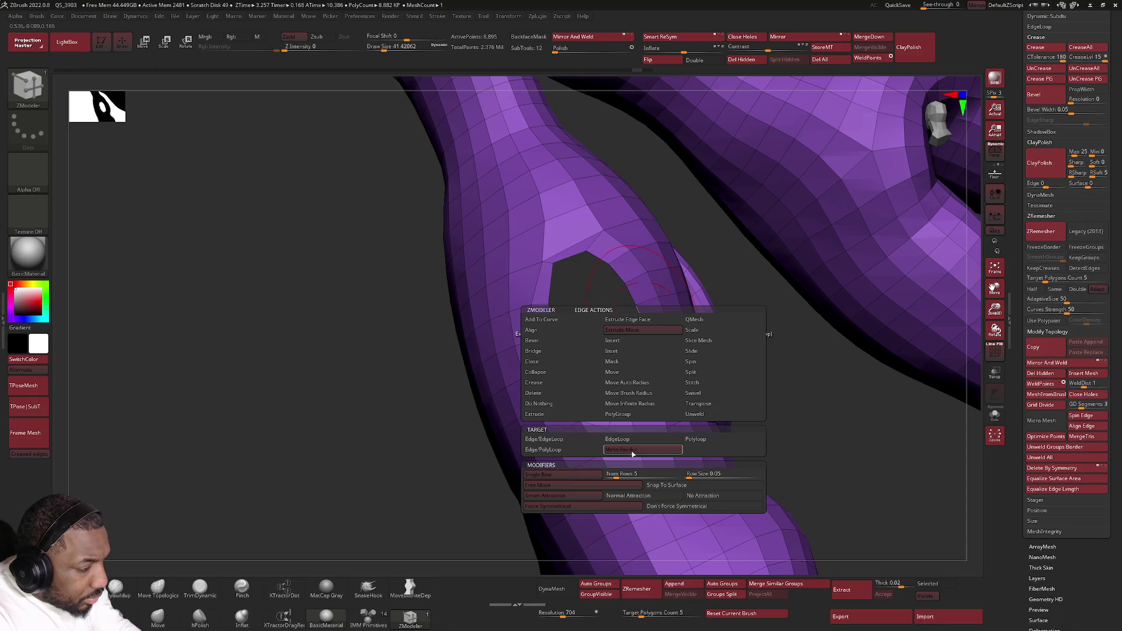
left_click(633, 323)
key("ctrl+z")
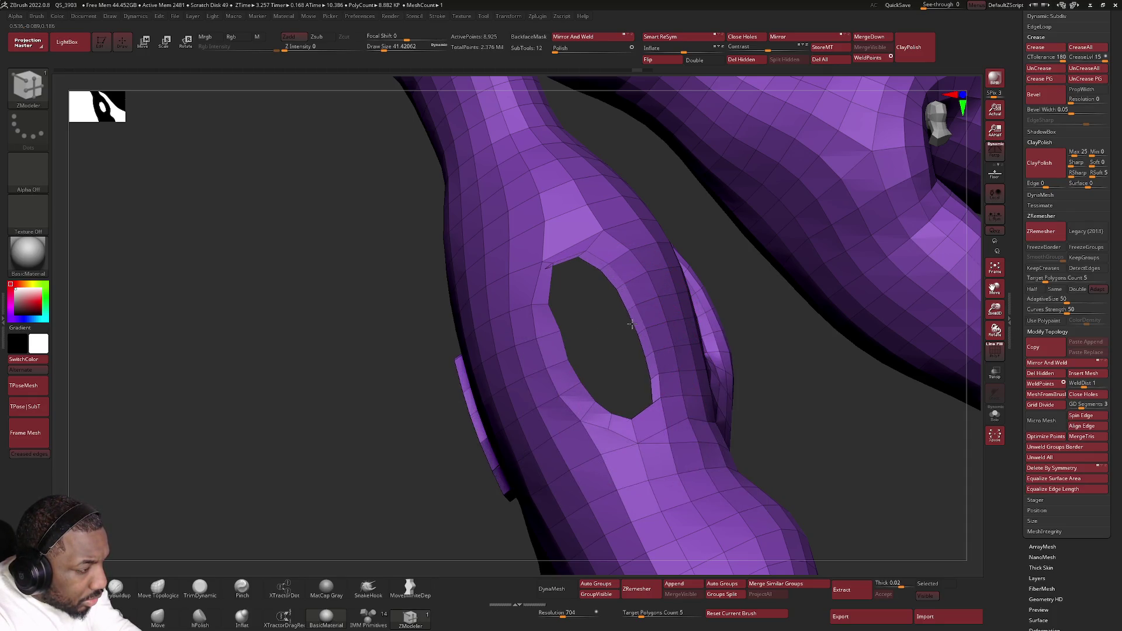
mouse_move(648, 325)
left_mouse_down()
mouse_move(686, 324)
mouse_move(509, 385)
mouse_move(534, 368)
left_mouse_up()
key("ctrl+z")
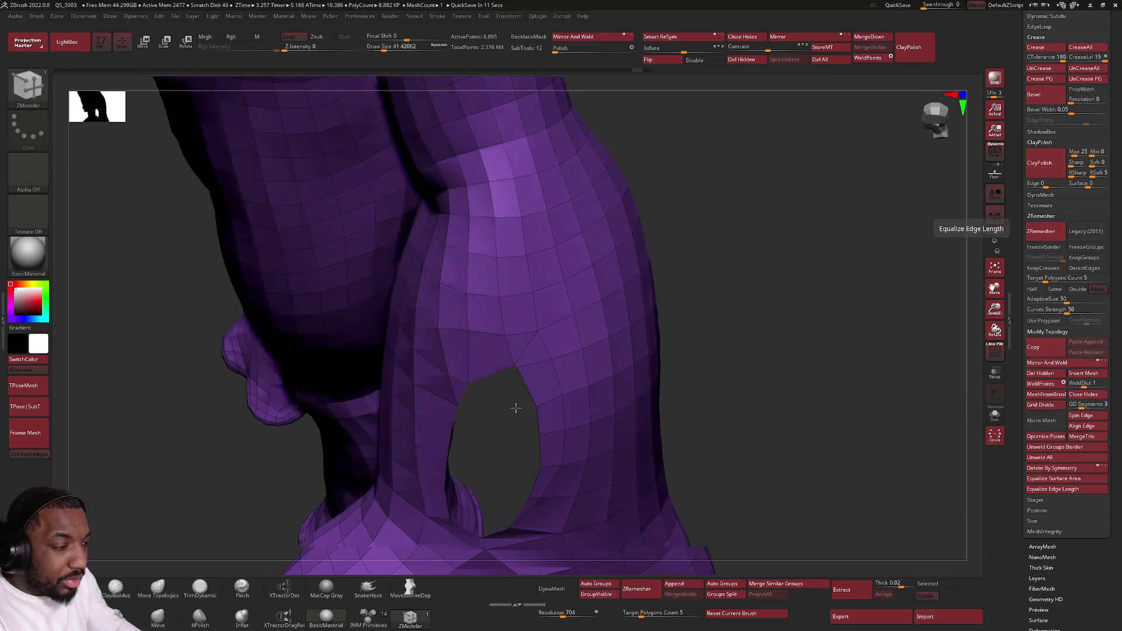
Step: Try extruding the hole's edge loop inward by polygroup with ZModeler, then undo it
scroll(514, 405, "up", 3)
key("space")
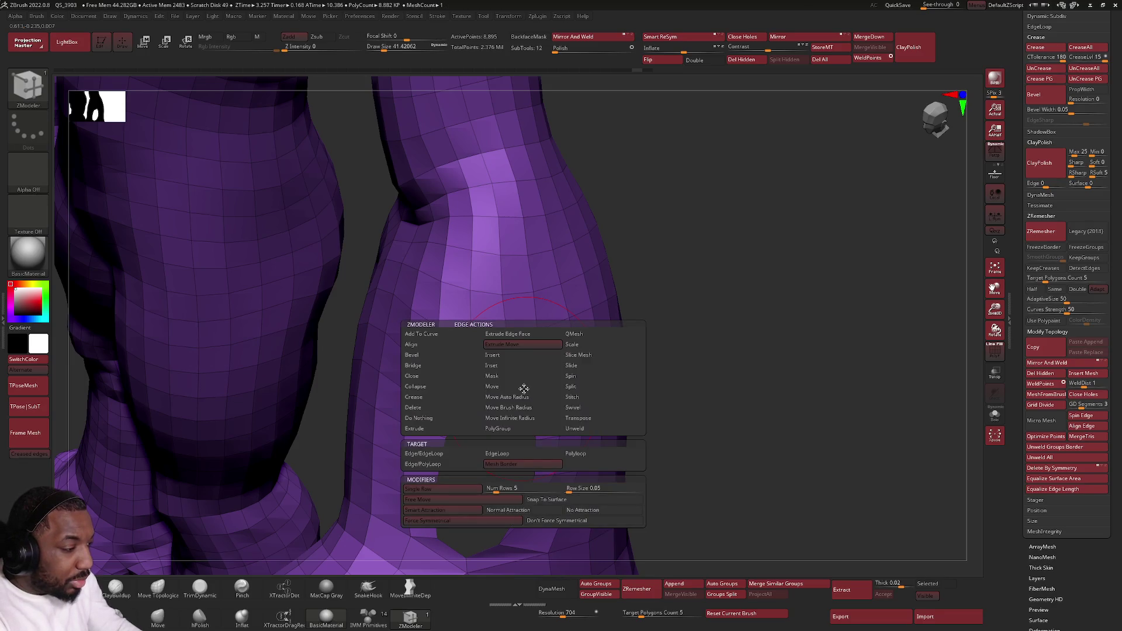
left_click(510, 456)
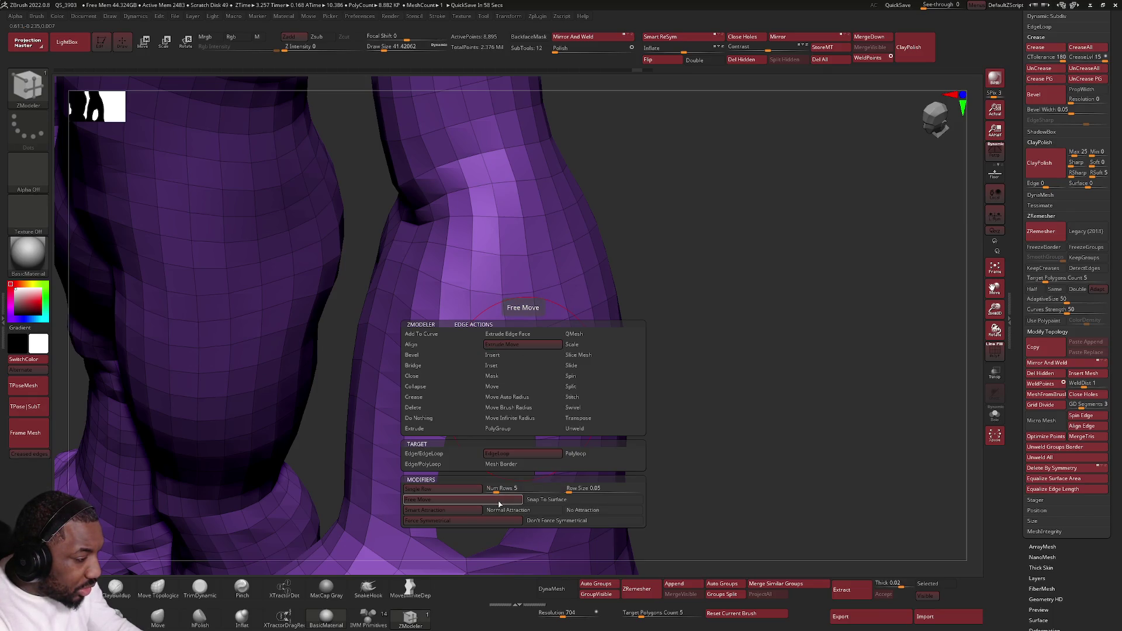
left_click(520, 436)
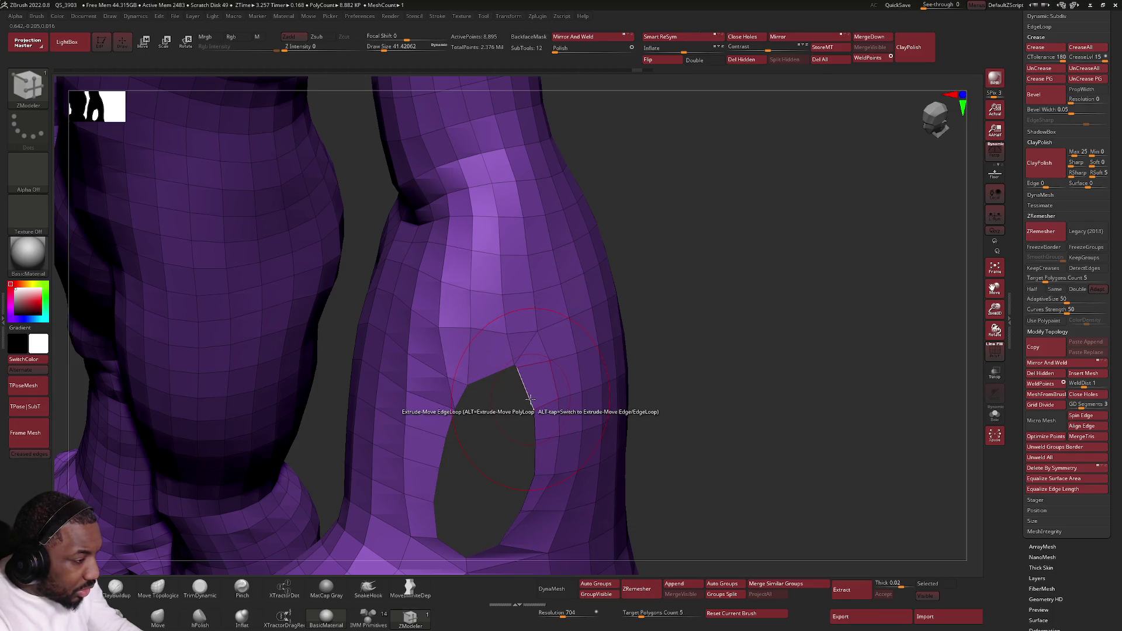
mouse_move(523, 401)
left_mouse_down()
mouse_move(508, 405)
mouse_move(682, 346)
left_mouse_up()
key("ctrl")
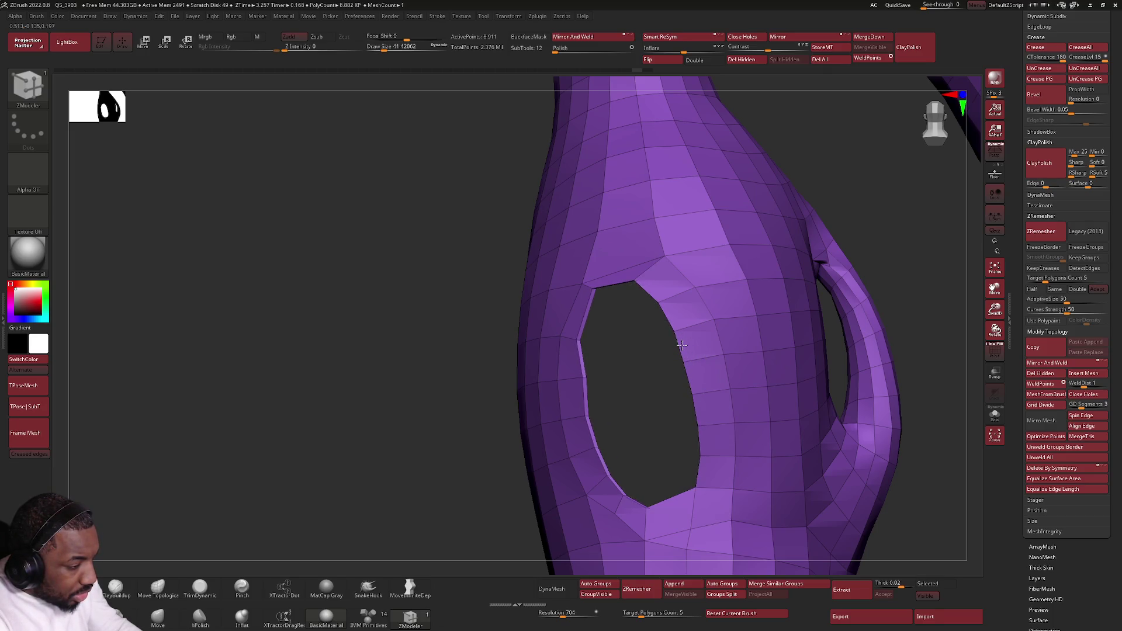
key("ctrl+z")
key("space")
left_click_drag(679, 349, 688, 352)
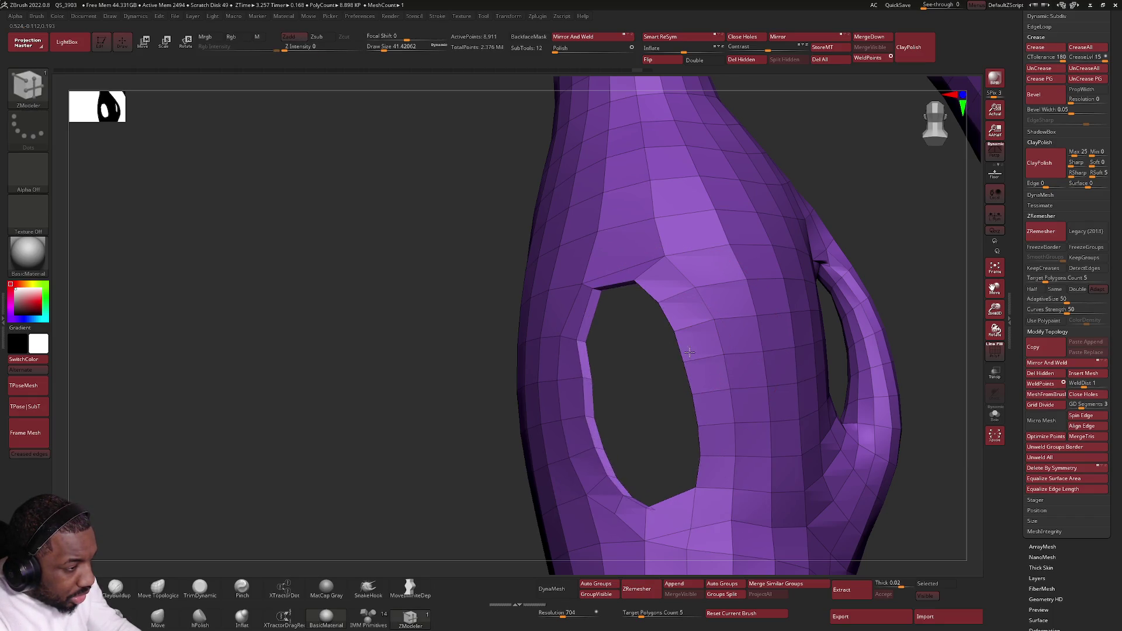
mouse_move(680, 368)
right_mouse_down()
mouse_move(714, 369)
mouse_move(666, 304)
right_mouse_up()
key("ctrl+z")
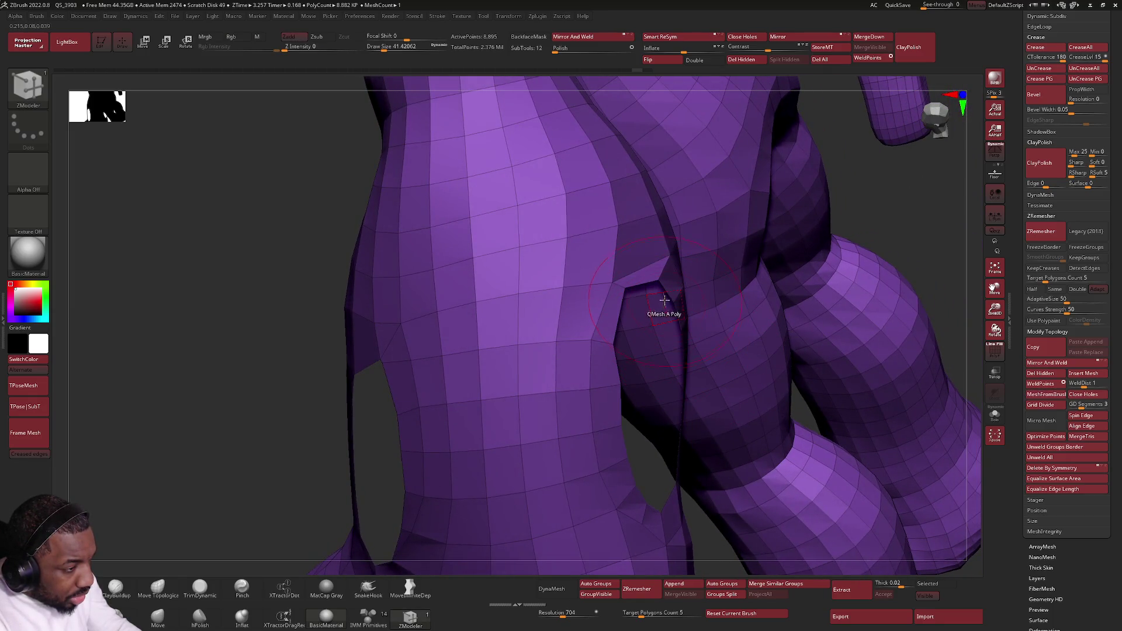
Step: Fill the forearm hole with Close Holes, then undo it
mouse_move(676, 316)
right_mouse_down()
mouse_move(631, 388)
mouse_move(660, 374)
right_mouse_up()
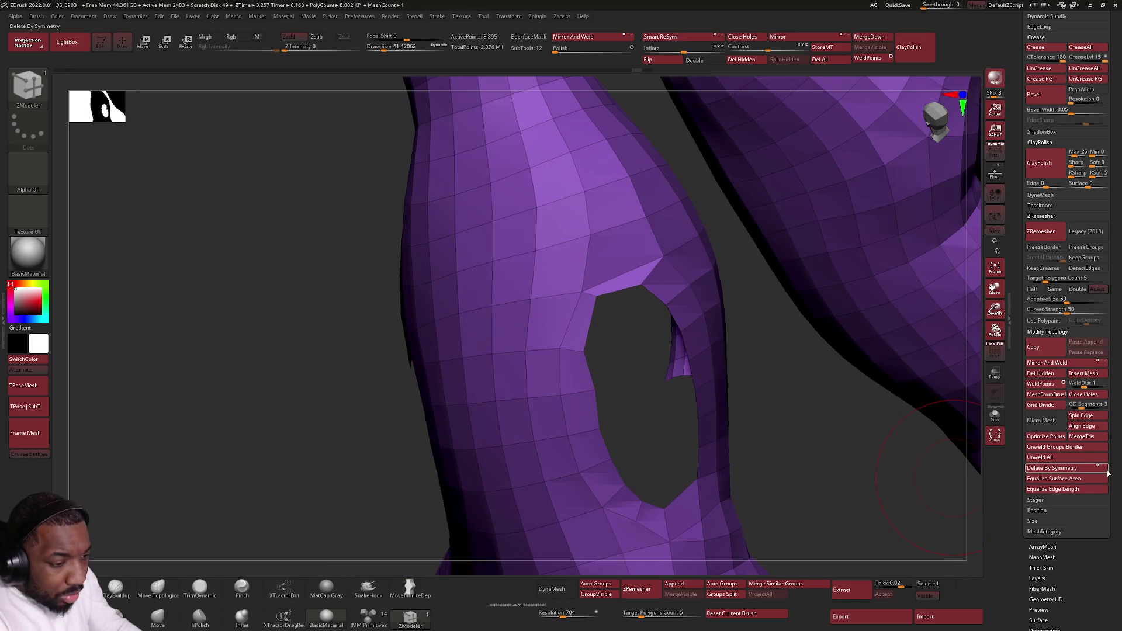
mouse_move(686, 433)
right_mouse_down()
mouse_move(659, 453)
mouse_move(743, 428)
mouse_move(709, 419)
right_mouse_up()
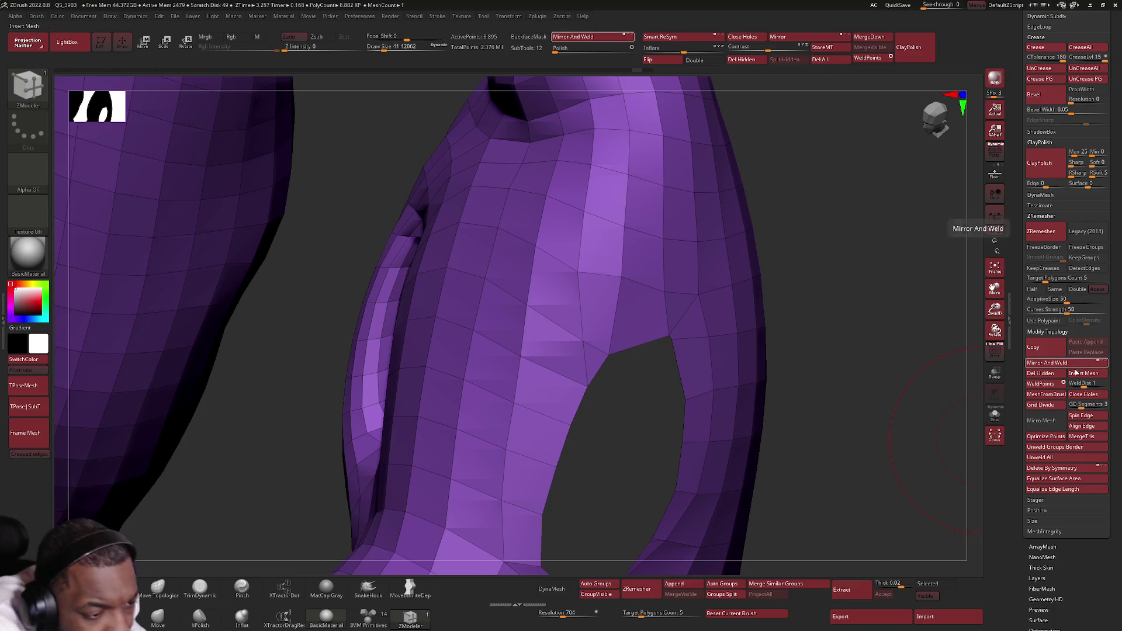
left_click(1083, 394)
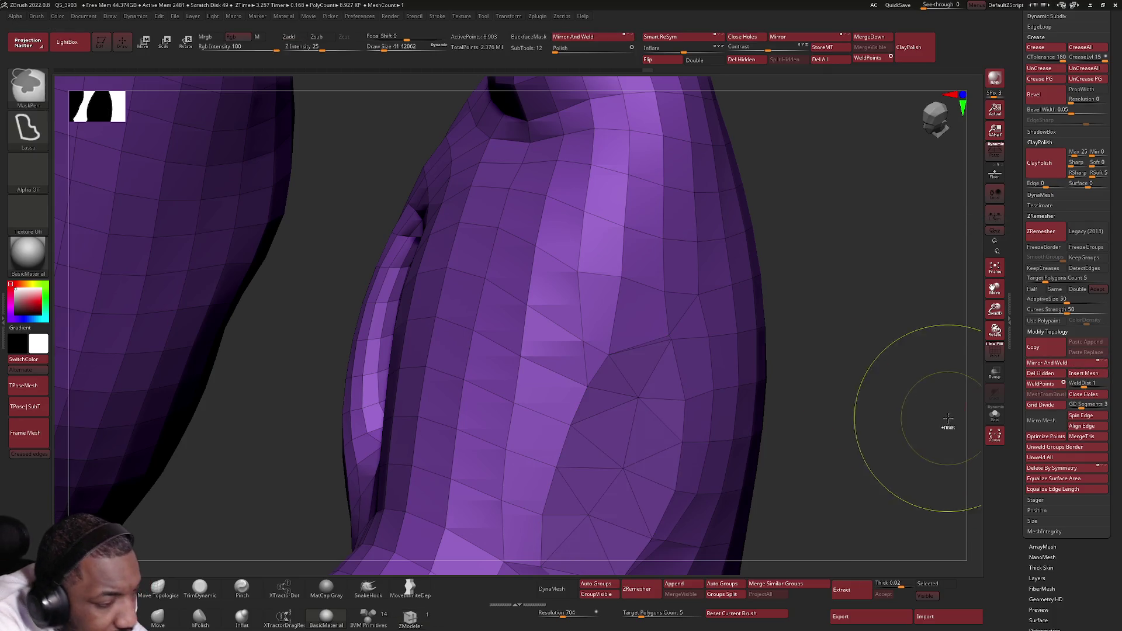
key("ctrl+z")
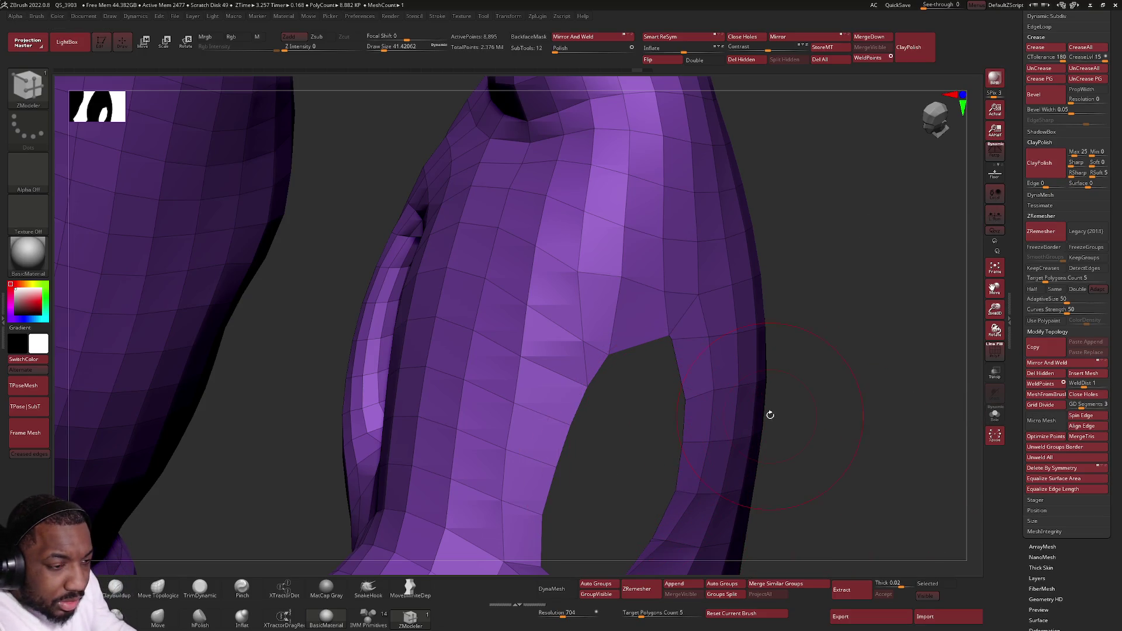
Step: Bridge the two forearm holes into one tunnel using the Two Holes target
key("space")
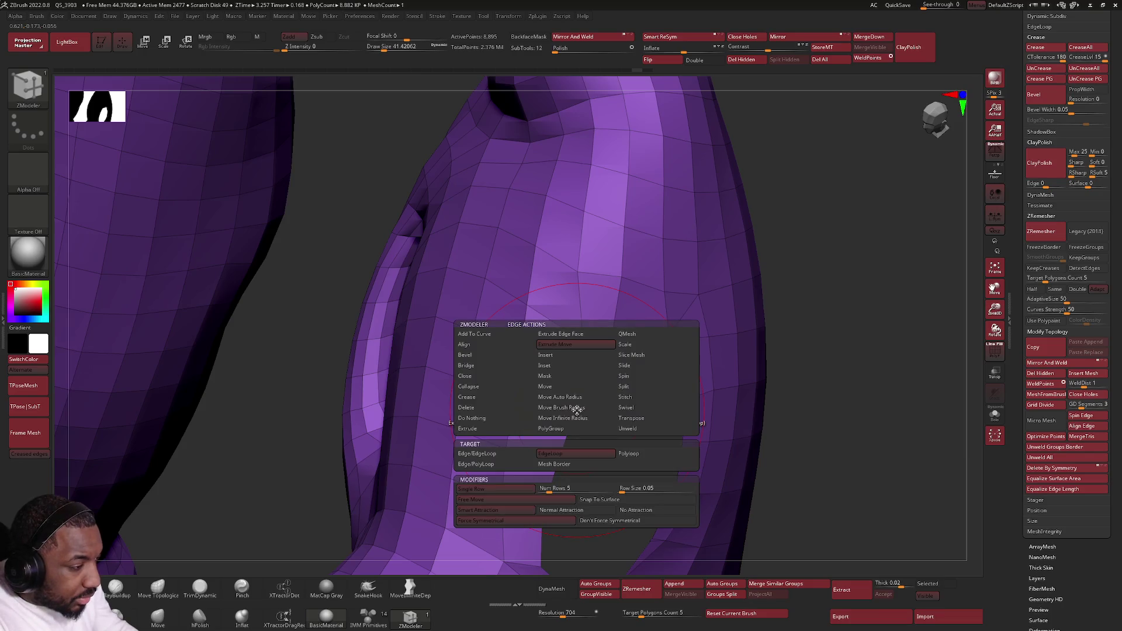
left_click(520, 366)
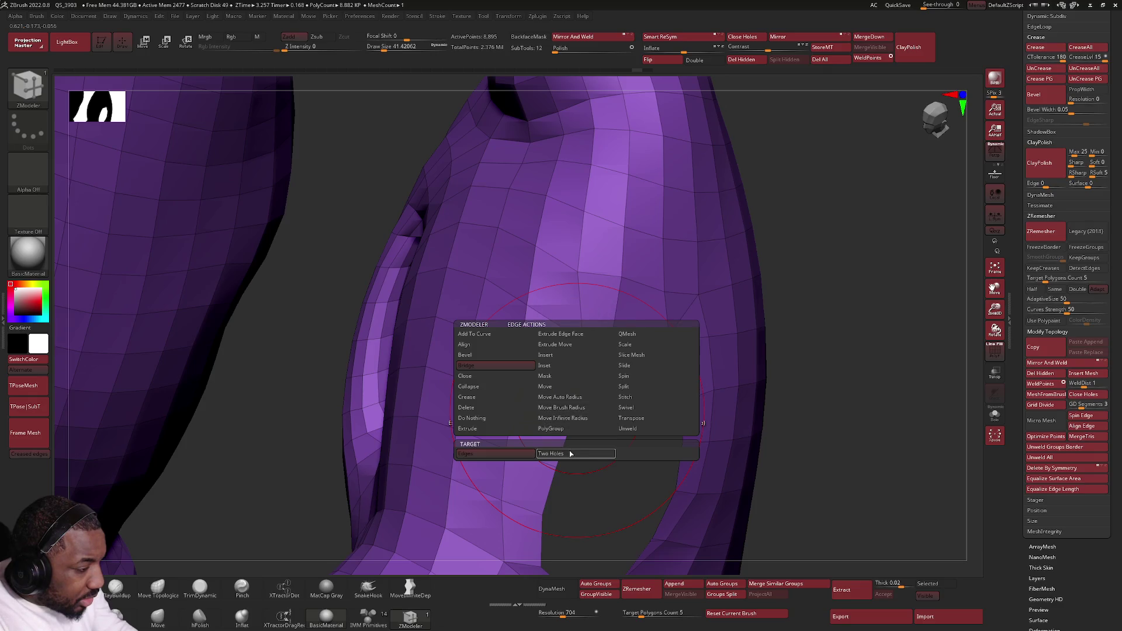
left_click(550, 453)
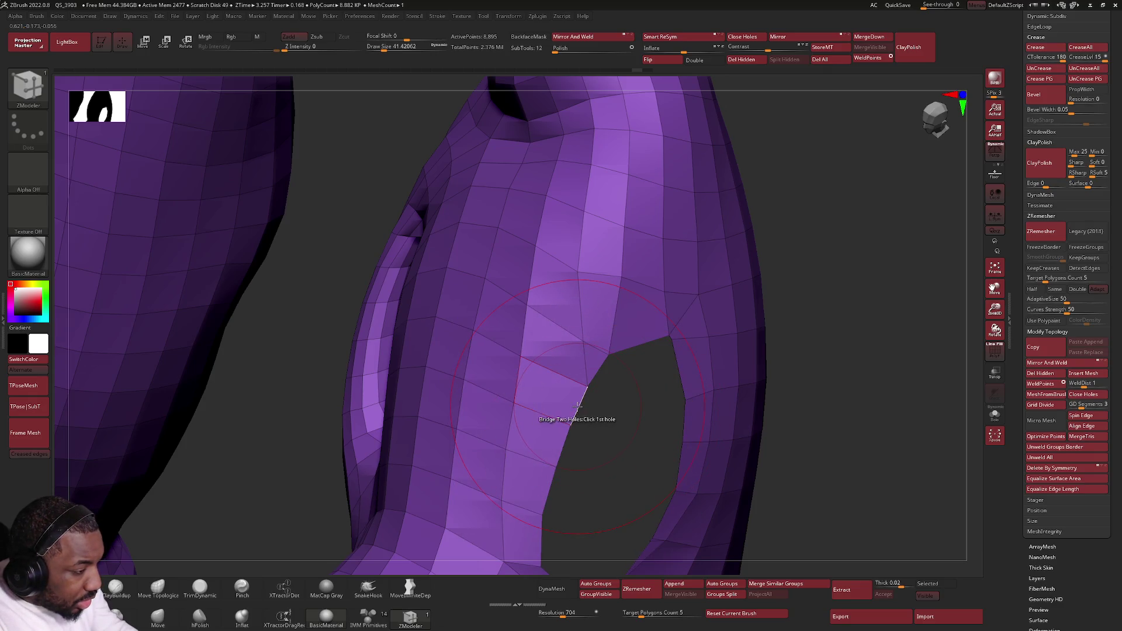
mouse_move(686, 406)
left_mouse_down()
mouse_move(633, 406)
mouse_move(819, 369)
mouse_move(716, 412)
mouse_move(723, 375)
mouse_move(798, 353)
mouse_move(783, 403)
mouse_move(775, 349)
mouse_move(771, 416)
mouse_move(703, 375)
mouse_move(692, 354)
left_mouse_up()
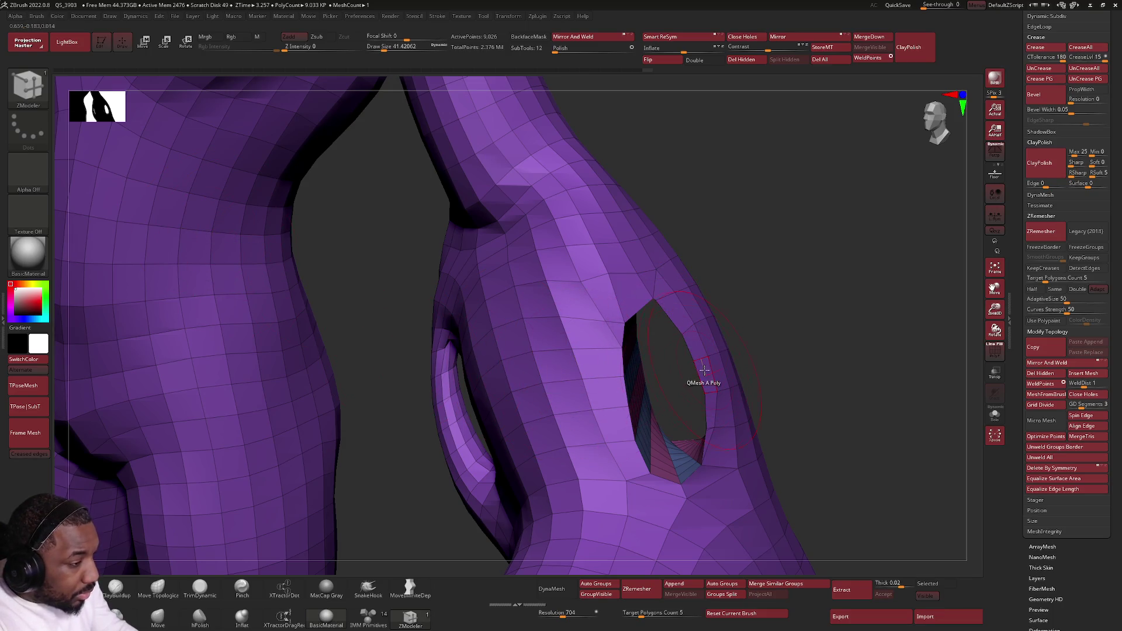
Step: Bevel the edge loop around the tunnel opening
key("space")
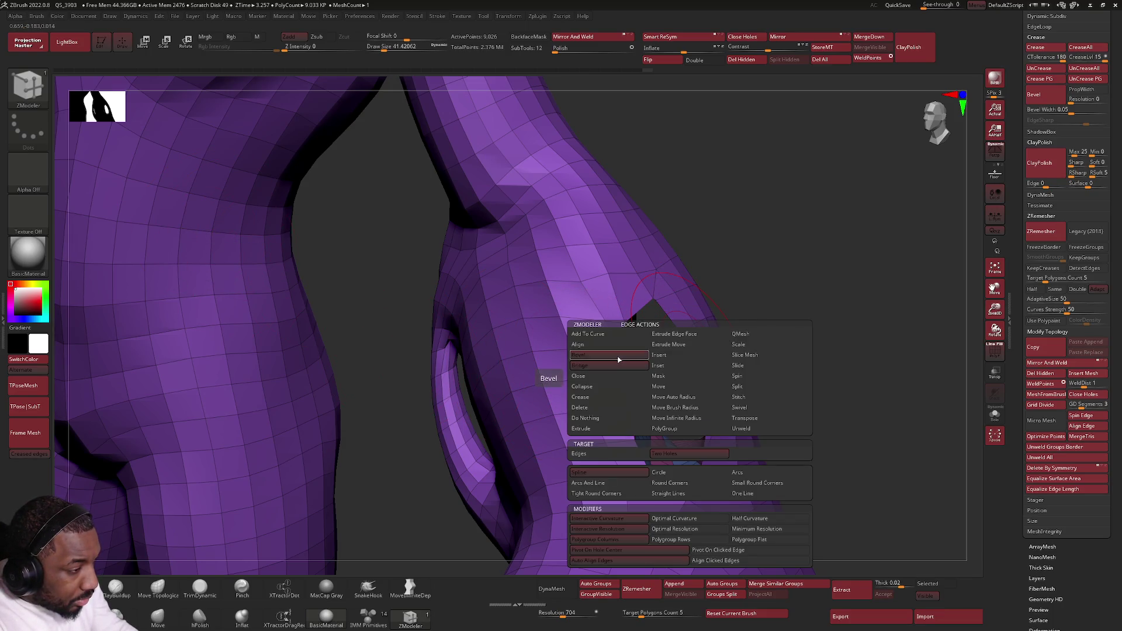
left_click(579, 354)
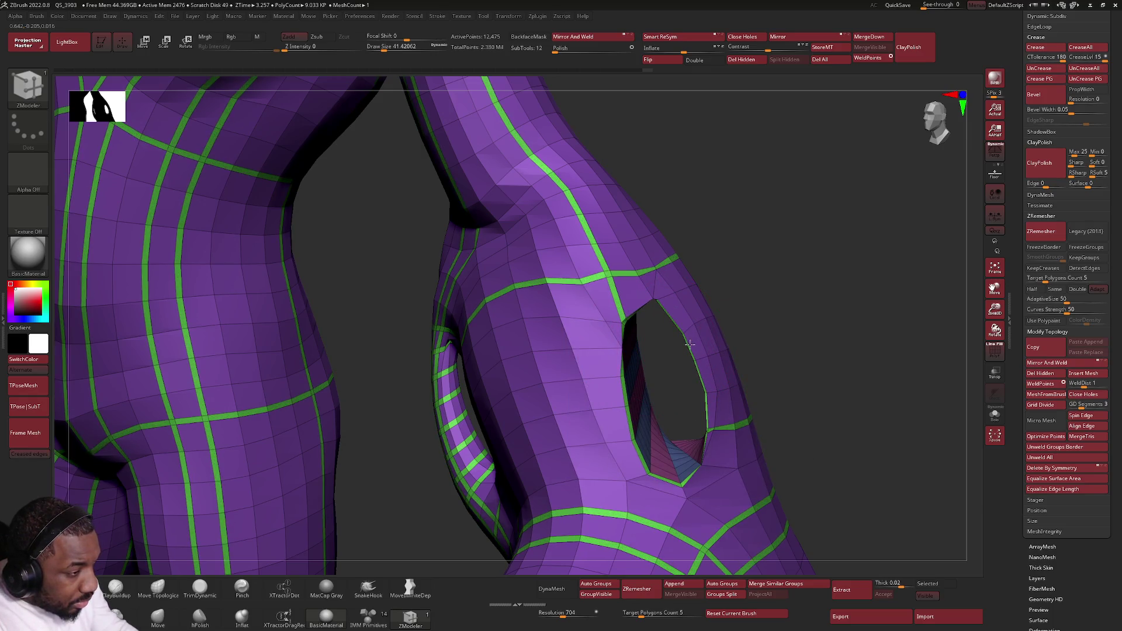
mouse_move(675, 325)
left_mouse_down()
mouse_move(710, 332)
mouse_move(675, 328)
left_mouse_up()
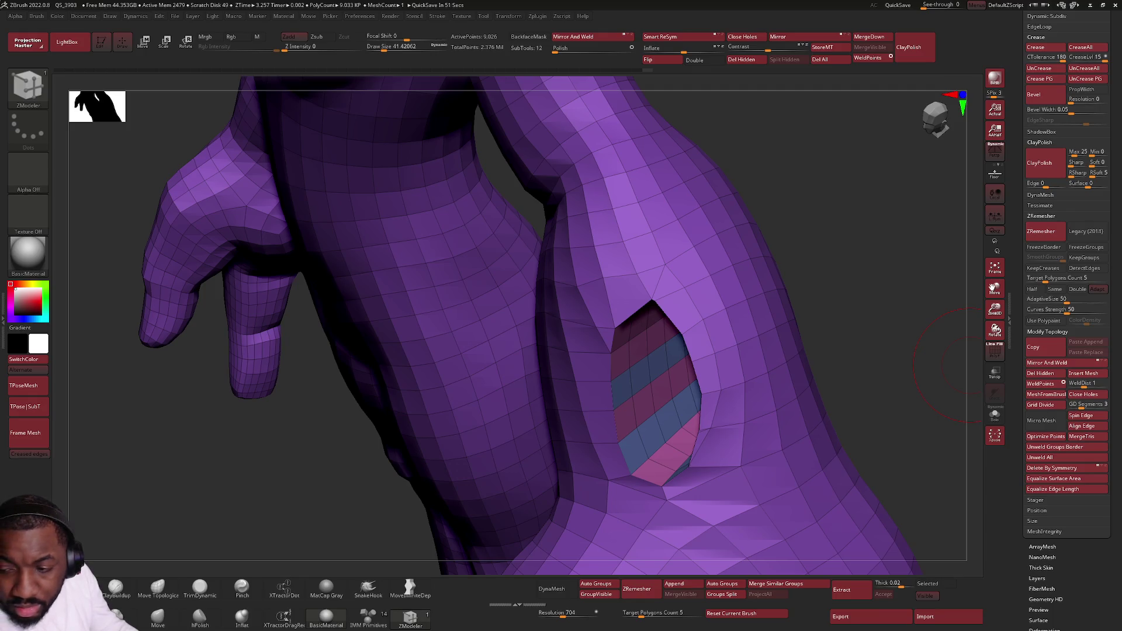
Step: Smooth the upper and lower rims of the bevelled opening into a rounder shape
right_click_drag(645, 345, 652, 333)
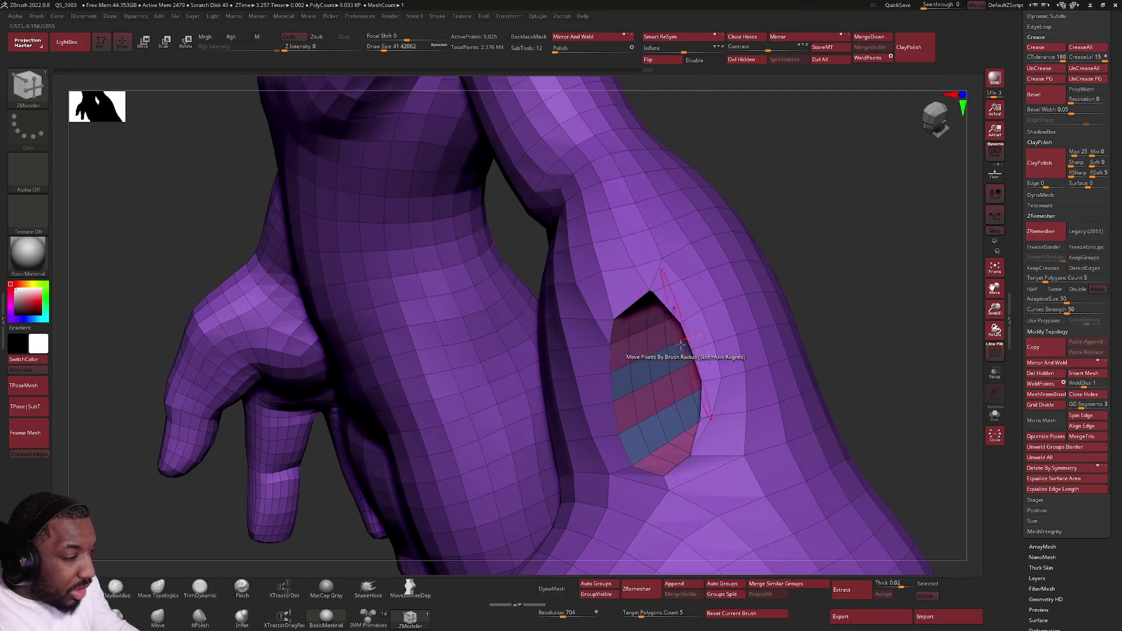
left_click_drag(648, 319, 643, 269, "shift")
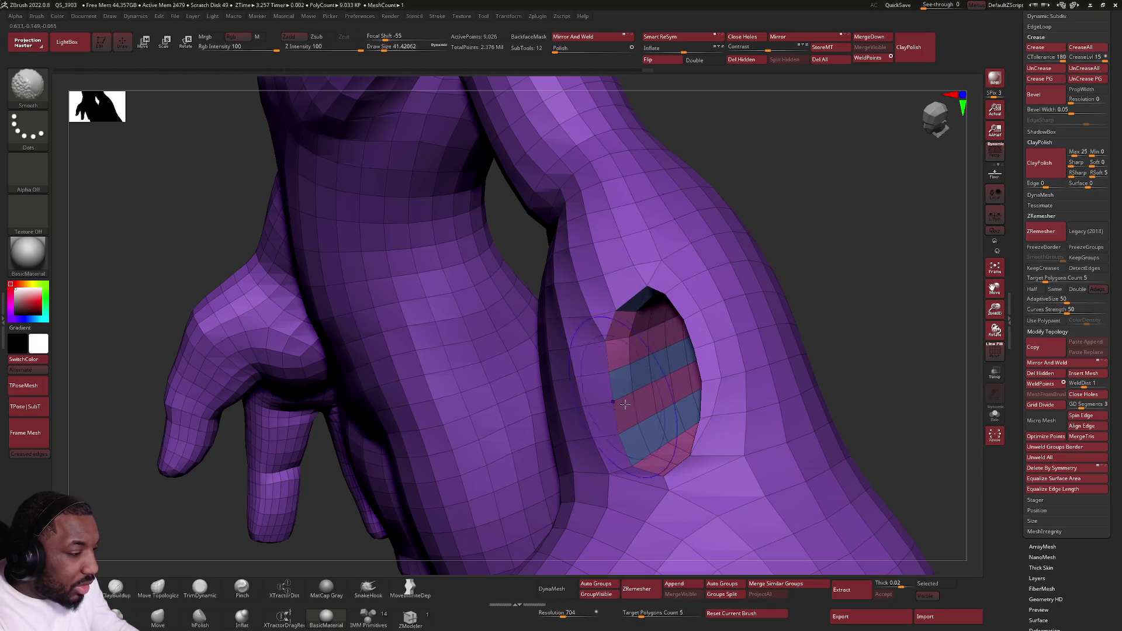
mouse_move(628, 451)
left_mouse_down("shift")
mouse_move(672, 432)
mouse_move(695, 380)
mouse_move(678, 328)
mouse_move(640, 281)
left_mouse_up("shift")
mouse_move(641, 281)
right_mouse_down()
mouse_move(743, 321)
mouse_move(795, 379)
right_mouse_up()
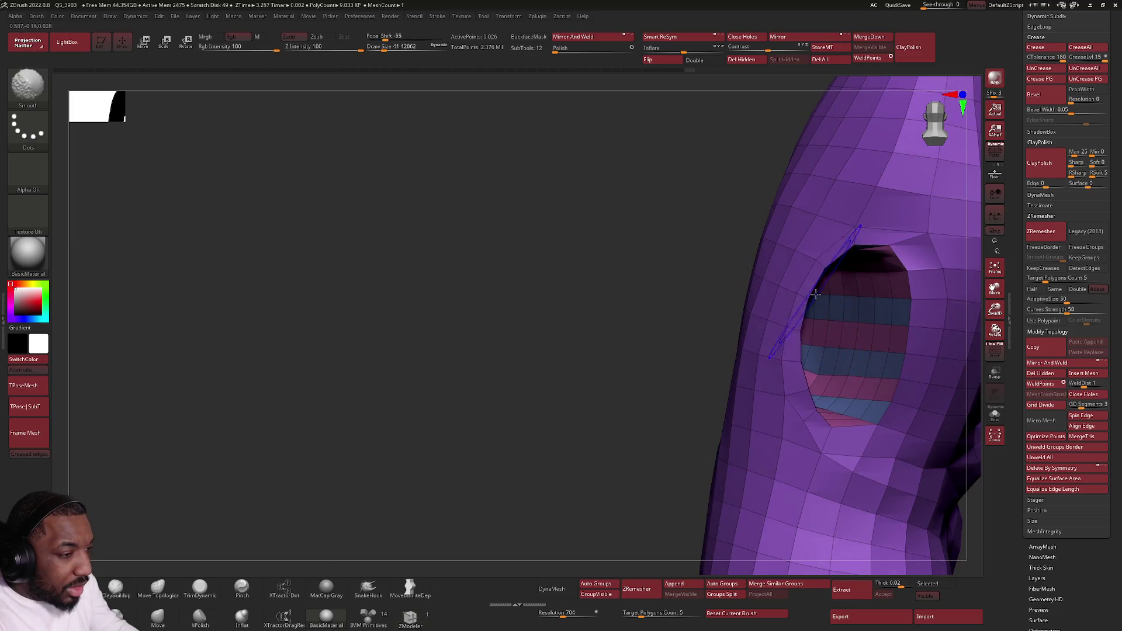
mouse_move(802, 392)
left_mouse_down("shift")
mouse_move(817, 467)
mouse_move(829, 409)
mouse_move(818, 362)
left_mouse_up("shift")
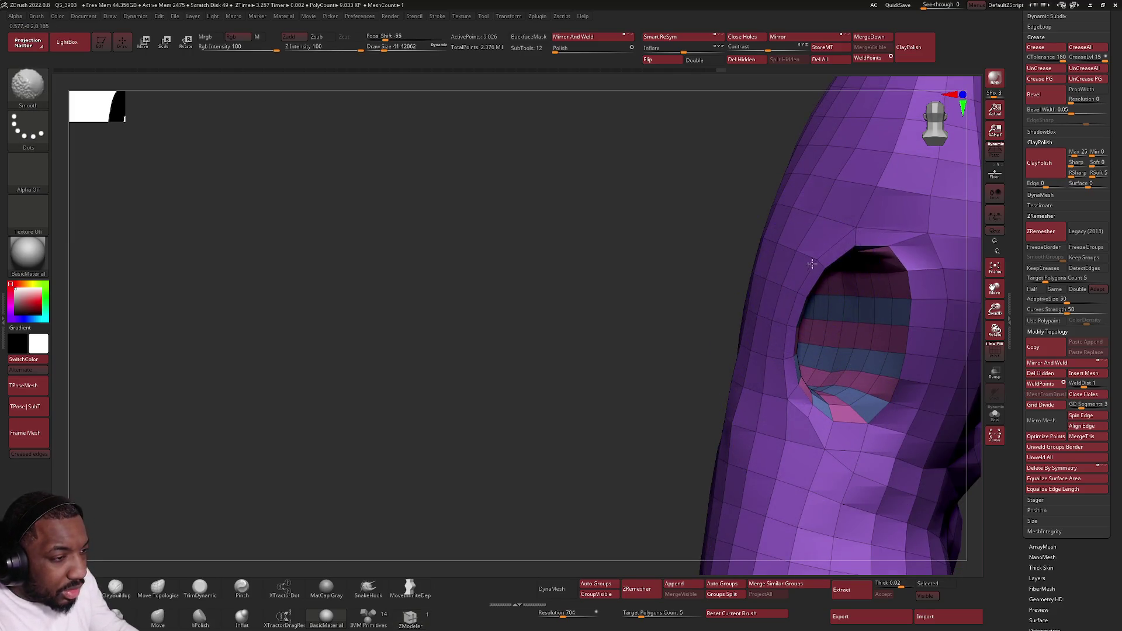
mouse_move(838, 235)
left_mouse_down("shift")
mouse_move(900, 257)
mouse_move(876, 246)
left_mouse_up("shift")
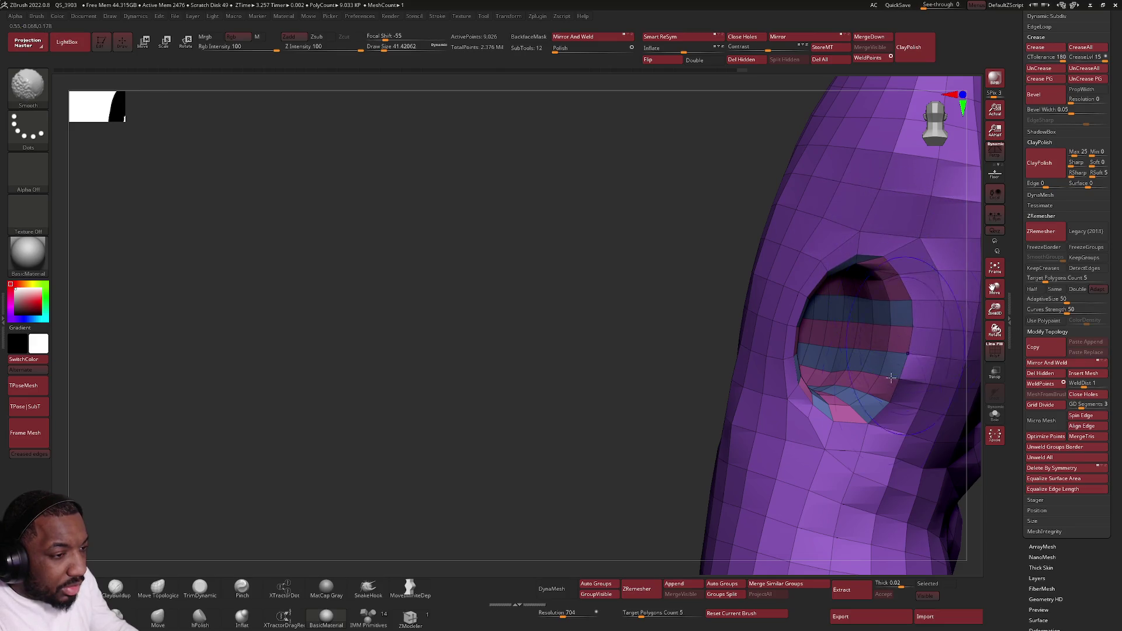
Step: Switch brushes with B-Z-M and hide the polygroup colours on the creature
key("b")
key("z")
key("m")
mouse_move(740, 421)
right_mouse_down()
mouse_move(727, 398)
mouse_move(698, 389)
mouse_move(694, 304)
right_mouse_up()
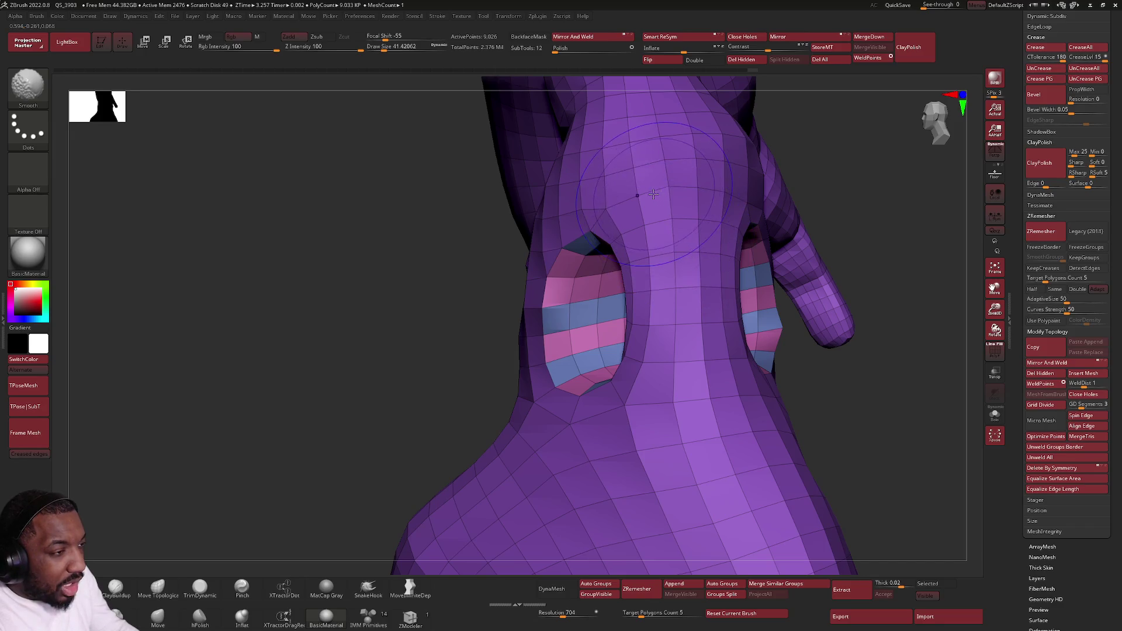
mouse_move(703, 164)
right_mouse_down()
mouse_move(771, 296)
mouse_move(773, 349)
mouse_move(787, 301)
right_mouse_up()
key("shift+f")
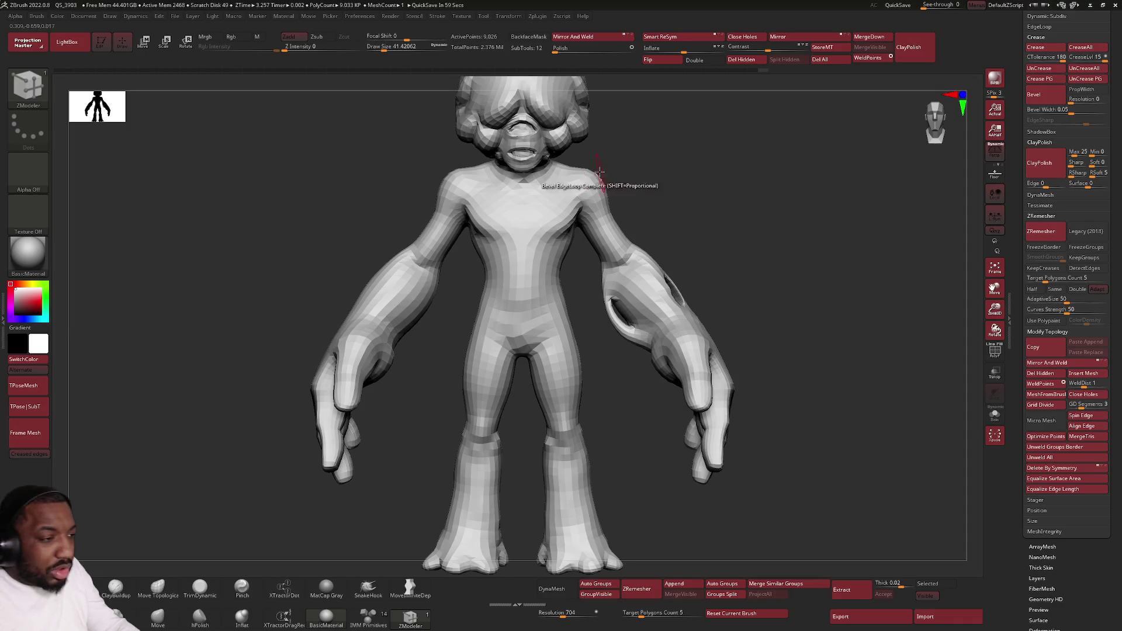
Step: Smooth the mesh around the wrist hole
right_click_drag(741, 283, 634, 303, "ctrl")
mouse_move(634, 303)
left_mouse_down("shift")
mouse_move(621, 351)
mouse_move(640, 315)
mouse_move(606, 388)
left_mouse_up("shift")
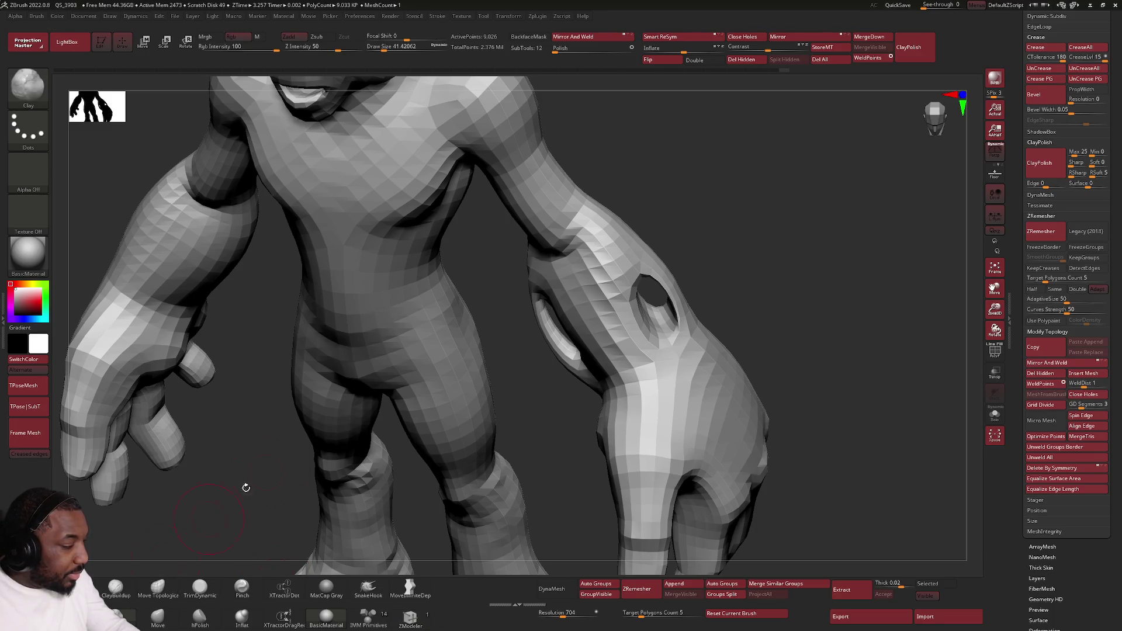
mouse_move(628, 309)
right_mouse_down()
mouse_move(633, 320)
mouse_move(665, 303)
mouse_move(684, 321)
mouse_move(692, 293)
mouse_move(682, 278)
right_mouse_up()
key("shift")
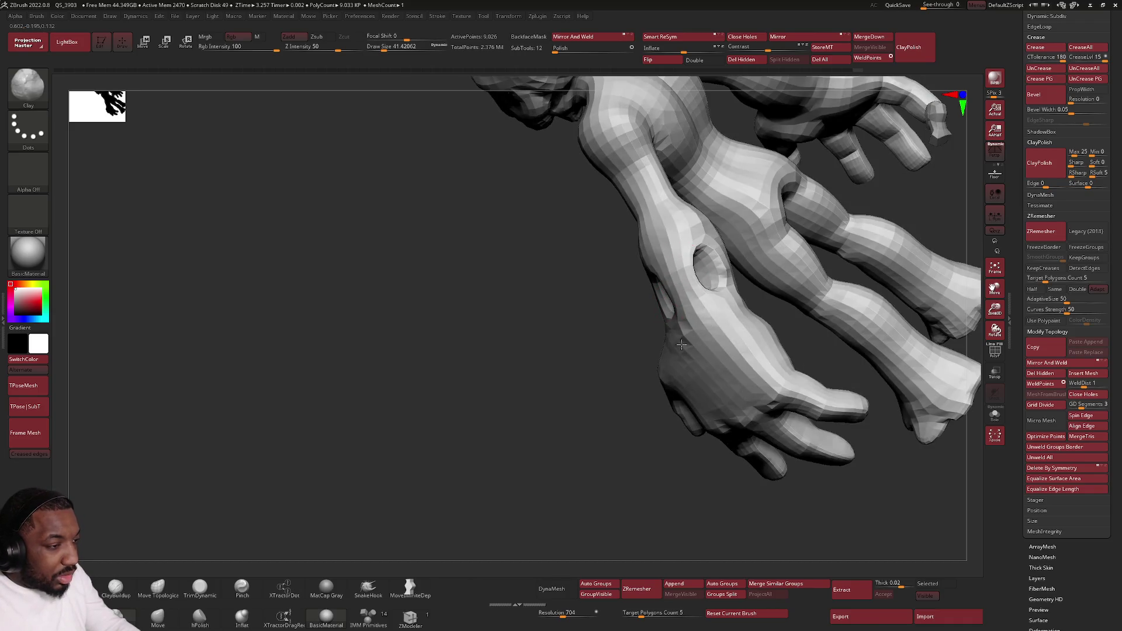
Step: Subdivide the whole creature twice with Ctrl+D, reaching 144,436 points
mouse_move(665, 336)
right_mouse_down()
mouse_move(676, 306)
mouse_move(693, 332)
right_mouse_up()
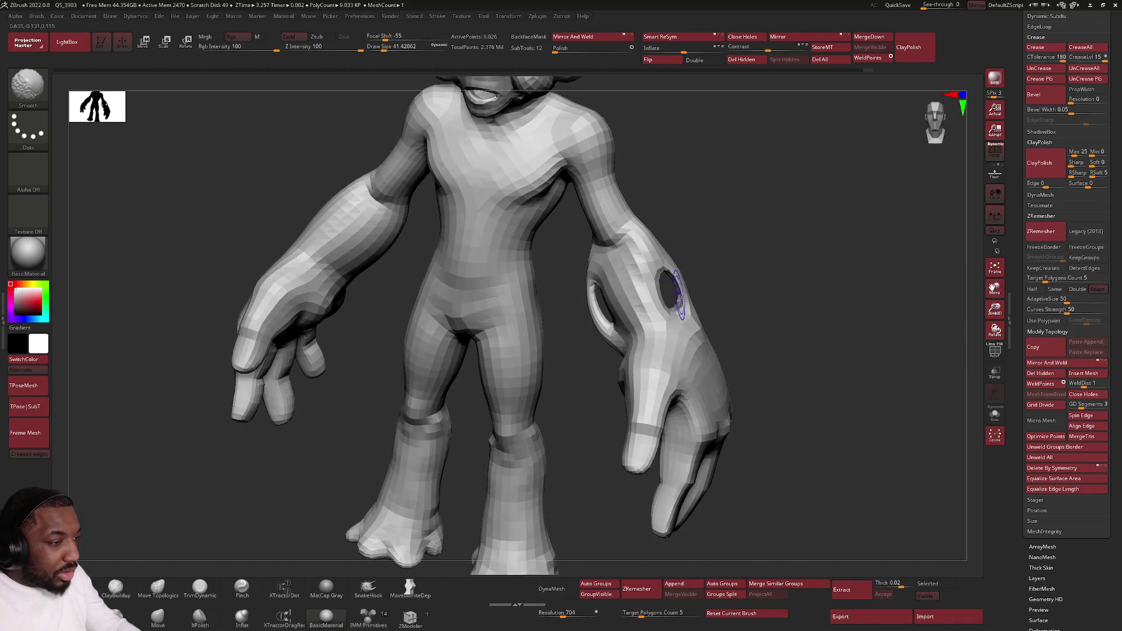
key("ctrl+d")
key("ctrl+d")
mouse_move(729, 283)
right_mouse_down()
mouse_move(701, 282)
mouse_move(692, 299)
right_mouse_up()
key("shift")
mouse_move(641, 271)
right_mouse_down()
mouse_move(645, 318)
mouse_move(647, 263)
mouse_move(657, 280)
mouse_move(694, 270)
mouse_move(685, 323)
mouse_move(634, 342)
mouse_move(614, 319)
right_mouse_up()
Step: Inflate the hole's upper-left rim and smooth the tunnel edges from both sides of the forearm
left_click(242, 618)
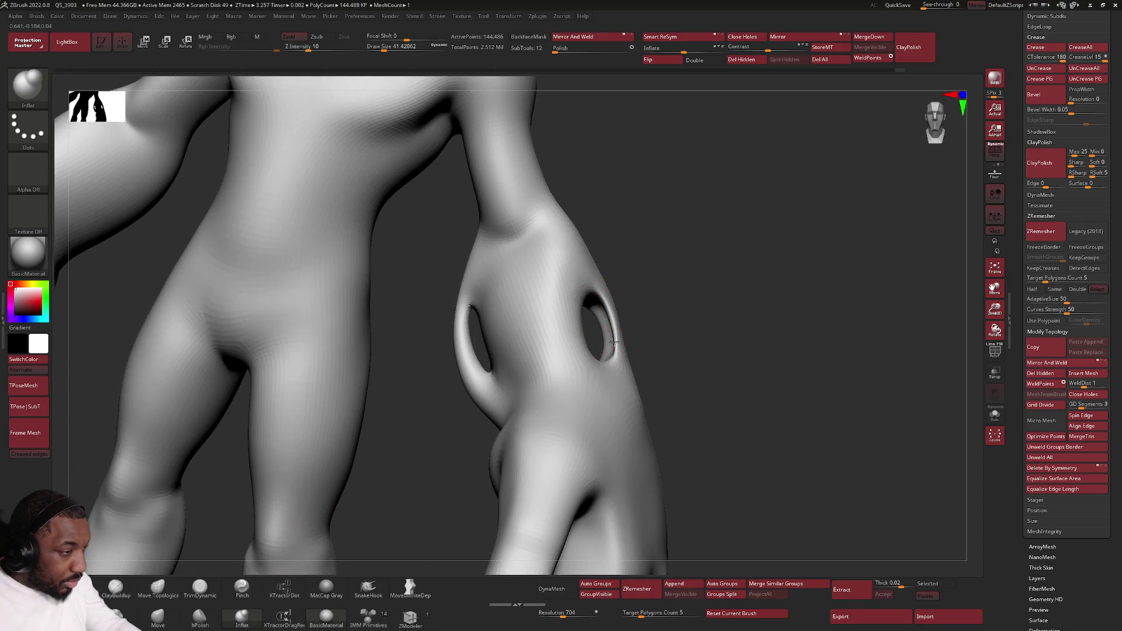
right_click_drag(595, 281, 659, 336)
left_click_drag(651, 295, 662, 278)
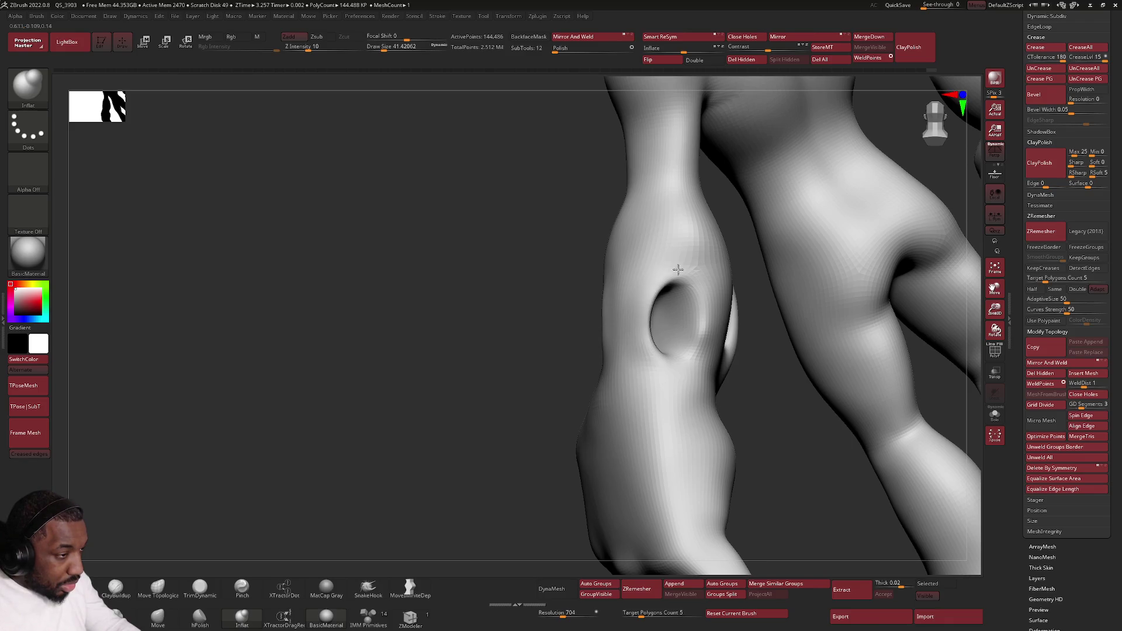
right_click_drag(631, 357, 613, 340)
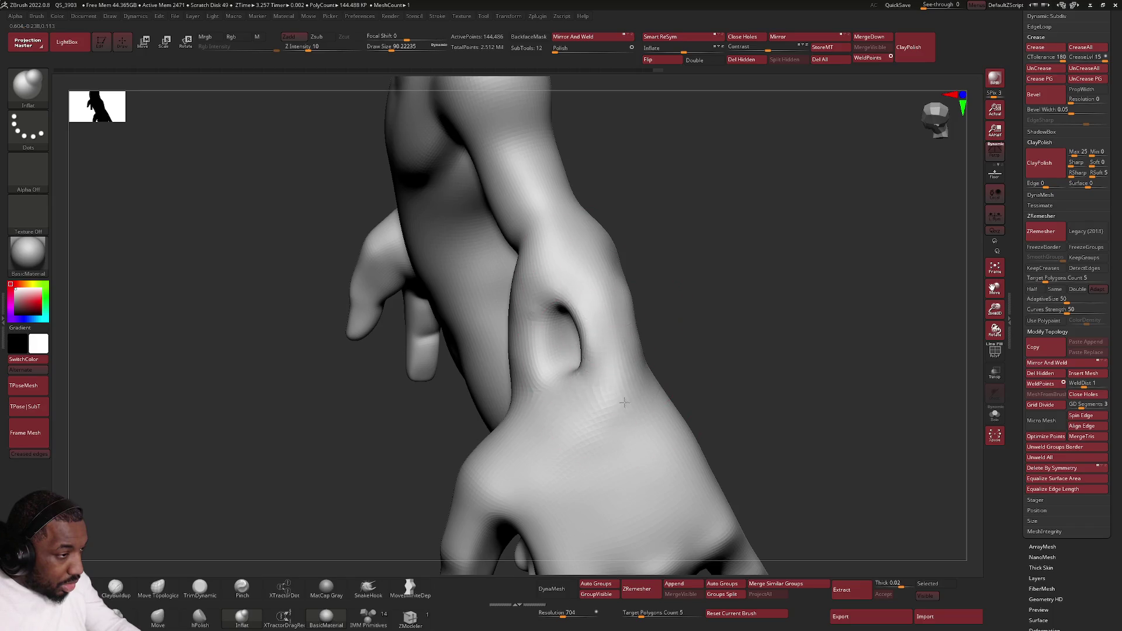
key("shift")
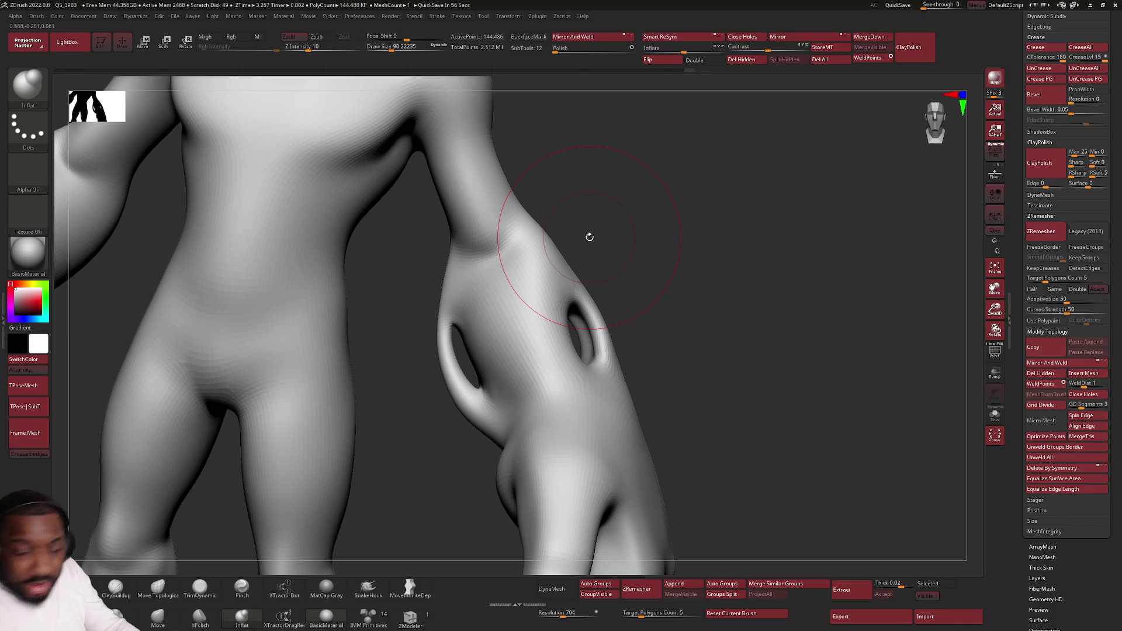
mouse_move(589, 237)
left_mouse_down()
mouse_move(501, 281)
mouse_move(475, 309)
mouse_move(441, 315)
mouse_move(462, 386)
mouse_move(513, 425)
mouse_move(555, 287)
mouse_move(464, 323)
mouse_move(413, 245)
mouse_move(425, 217)
mouse_move(321, 301)
mouse_move(350, 313)
mouse_move(325, 313)
mouse_move(321, 331)
mouse_move(362, 318)
mouse_move(451, 362)
mouse_move(567, 379)
mouse_move(546, 290)
mouse_move(513, 353)
mouse_move(474, 301)
mouse_move(523, 293)
mouse_move(628, 365)
left_mouse_up()
key("b")
key("i")
key("n")
key("shift")
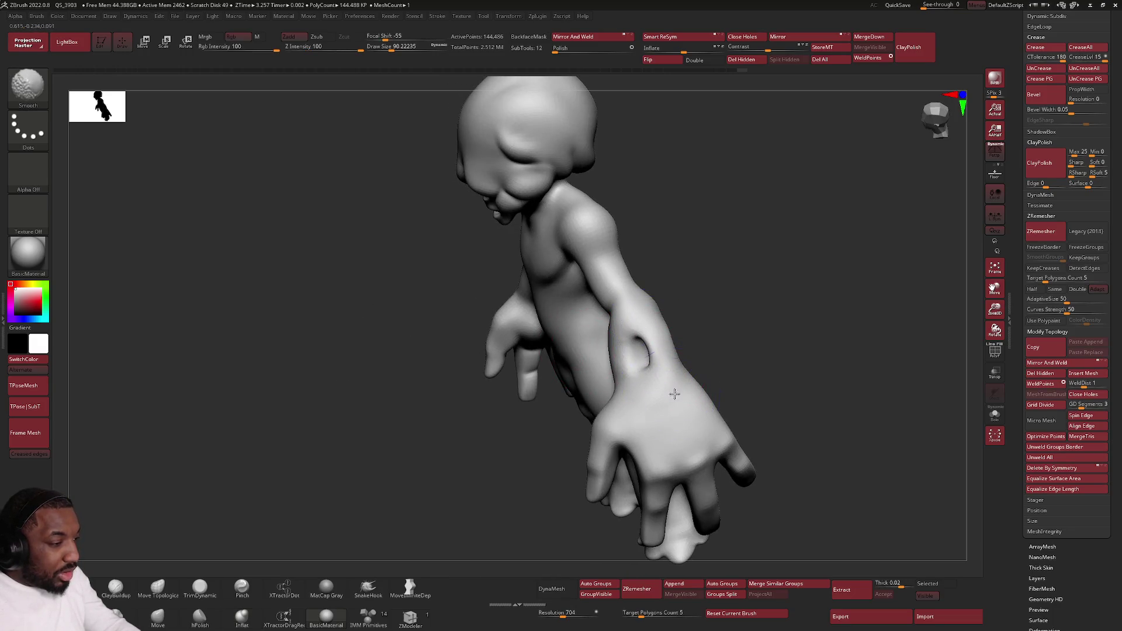
Step: Subdivide the creature one more level from a front view of the head
mouse_move(633, 279)
left_mouse_down()
mouse_move(530, 297)
mouse_move(233, 521)
mouse_move(536, 310)
mouse_move(281, 479)
left_mouse_up()
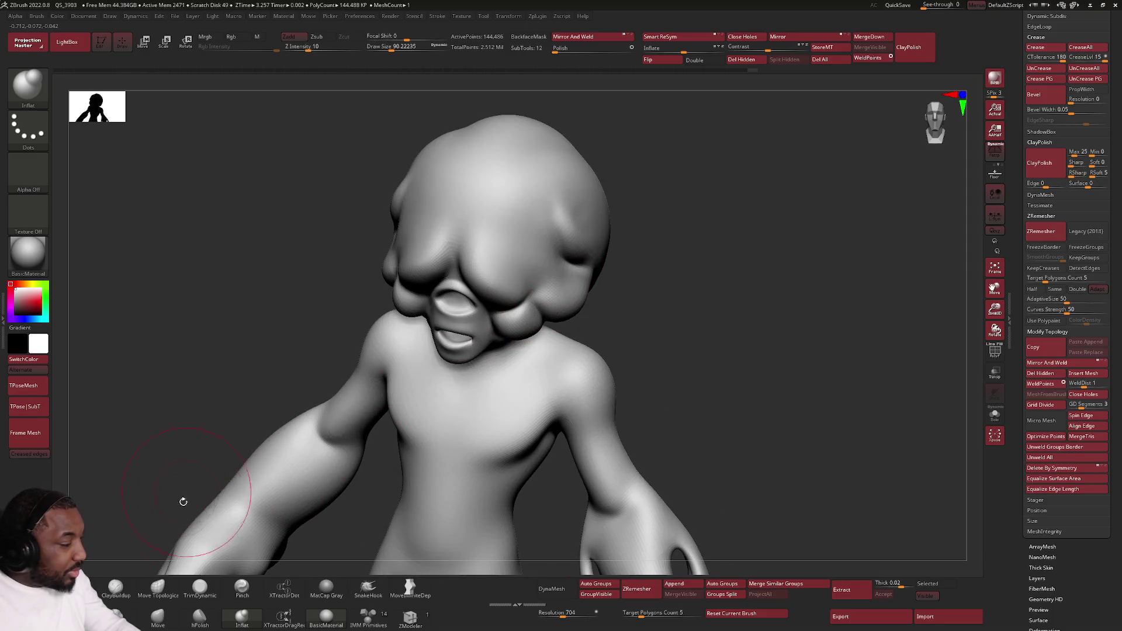
mouse_move(461, 311)
right_mouse_down()
mouse_move(351, 380)
mouse_move(301, 430)
right_mouse_up()
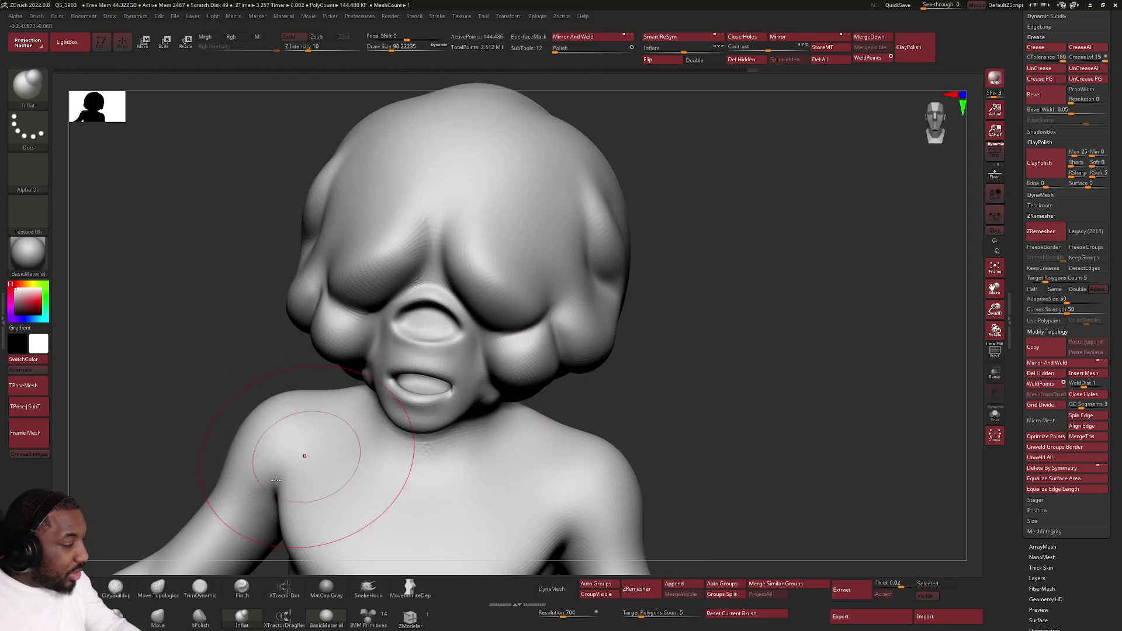
key("ctrl+d")
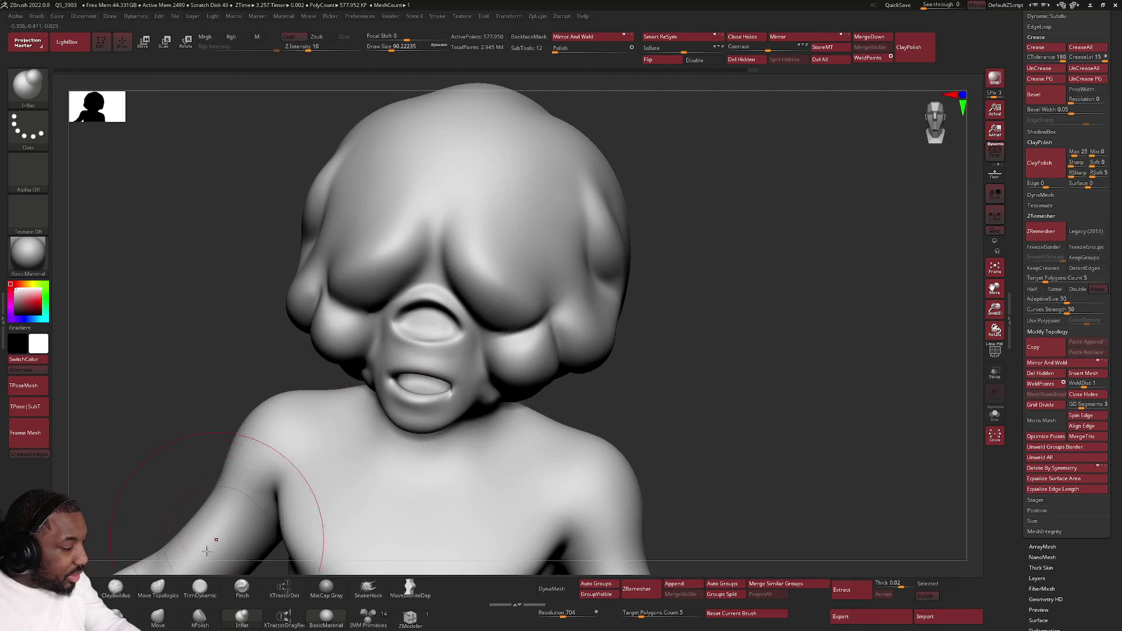
Step: Inflate the mesh by 2 and raise Contrast from 22 to 66
mouse_move(539, 250)
right_mouse_down()
mouse_move(533, 238)
mouse_move(510, 316)
right_mouse_up()
key("space")
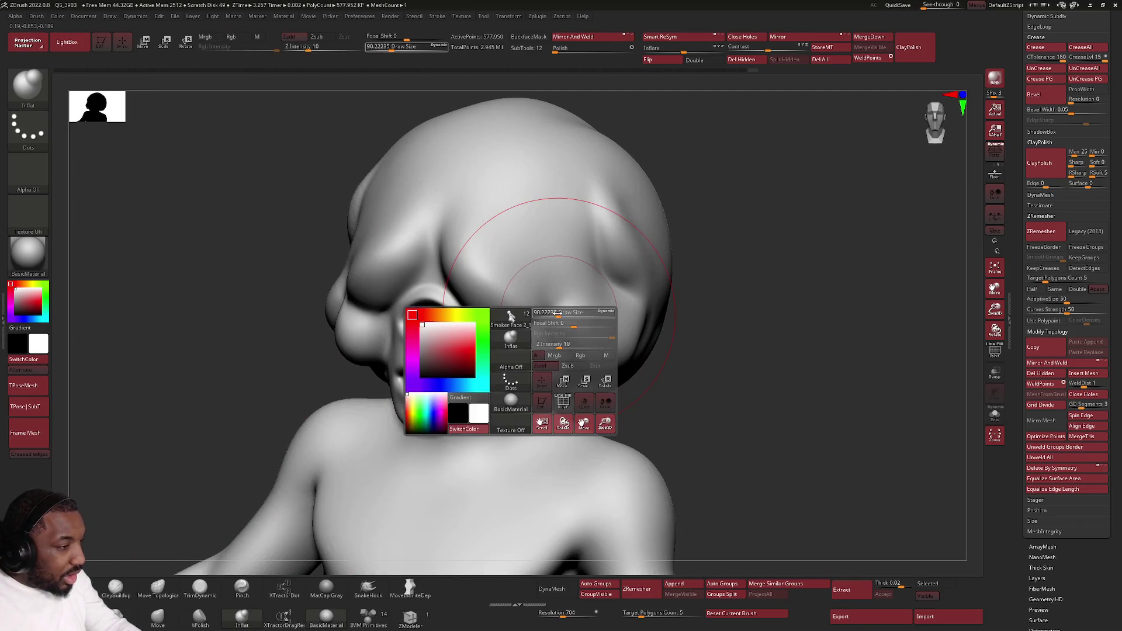
left_click_drag(554, 312, 576, 226)
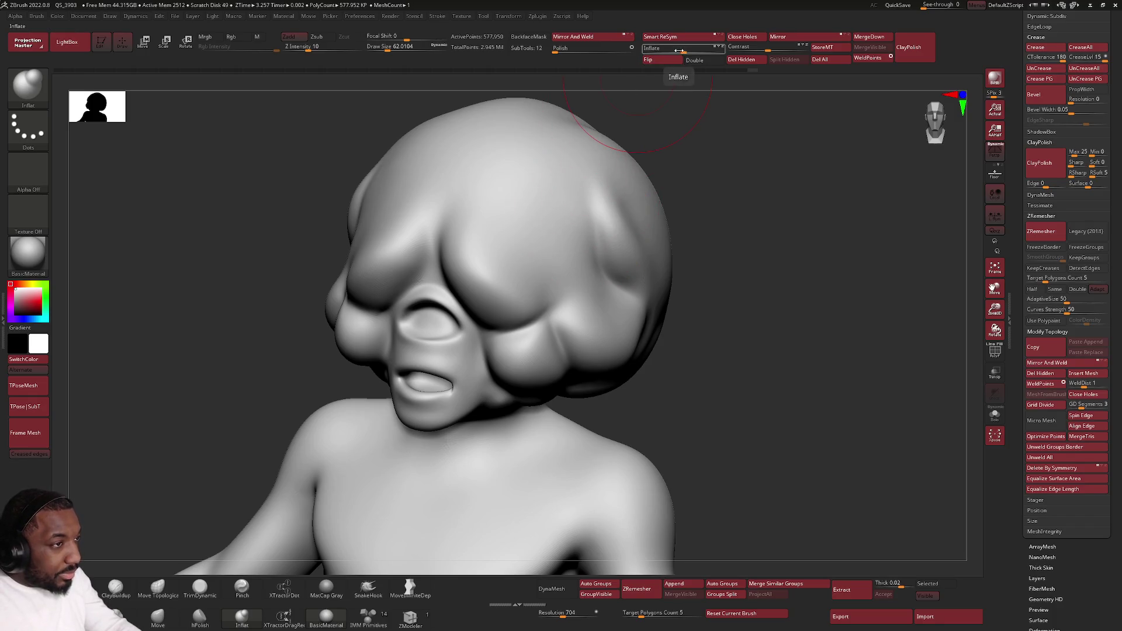
left_click_drag(683, 52, 685, 52)
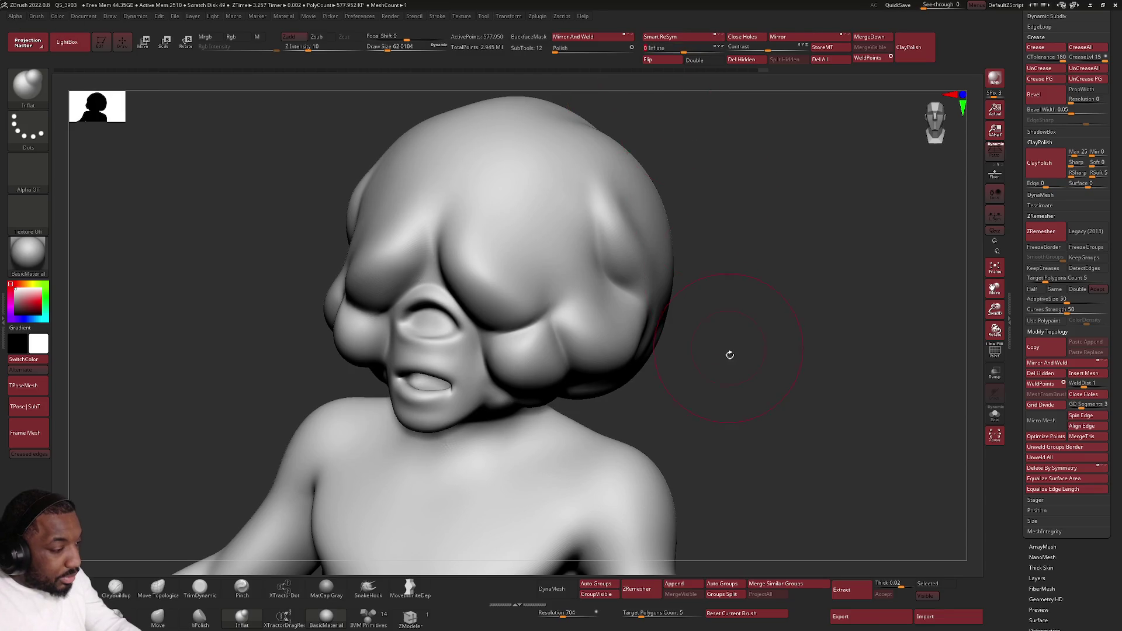
right_click_drag(729, 353, 721, 303, "ctrl")
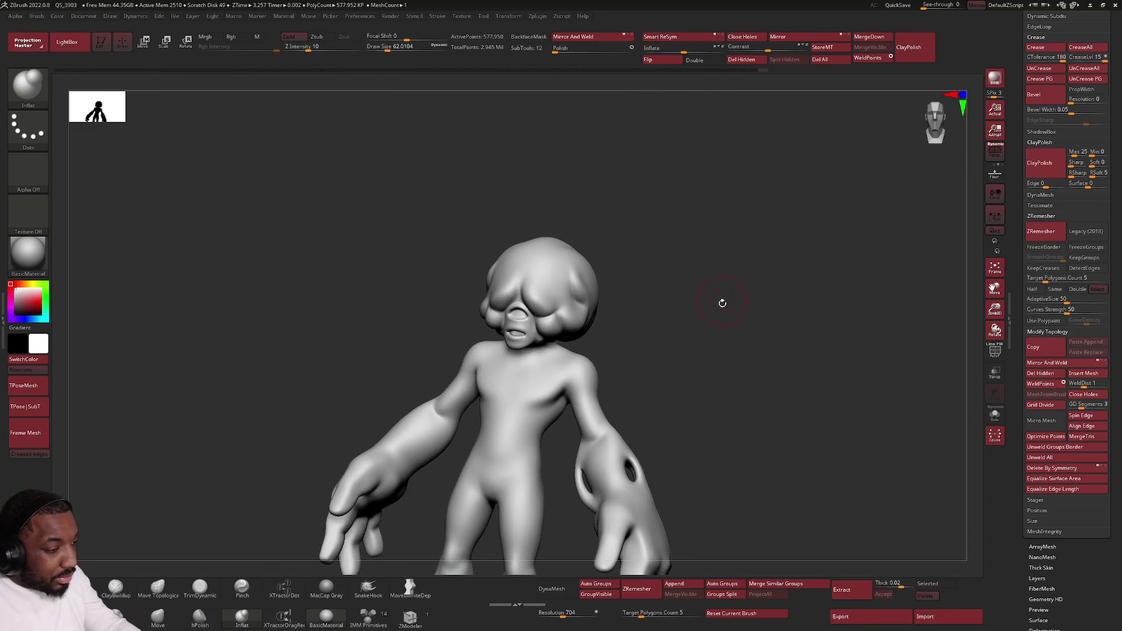
left_click(768, 46)
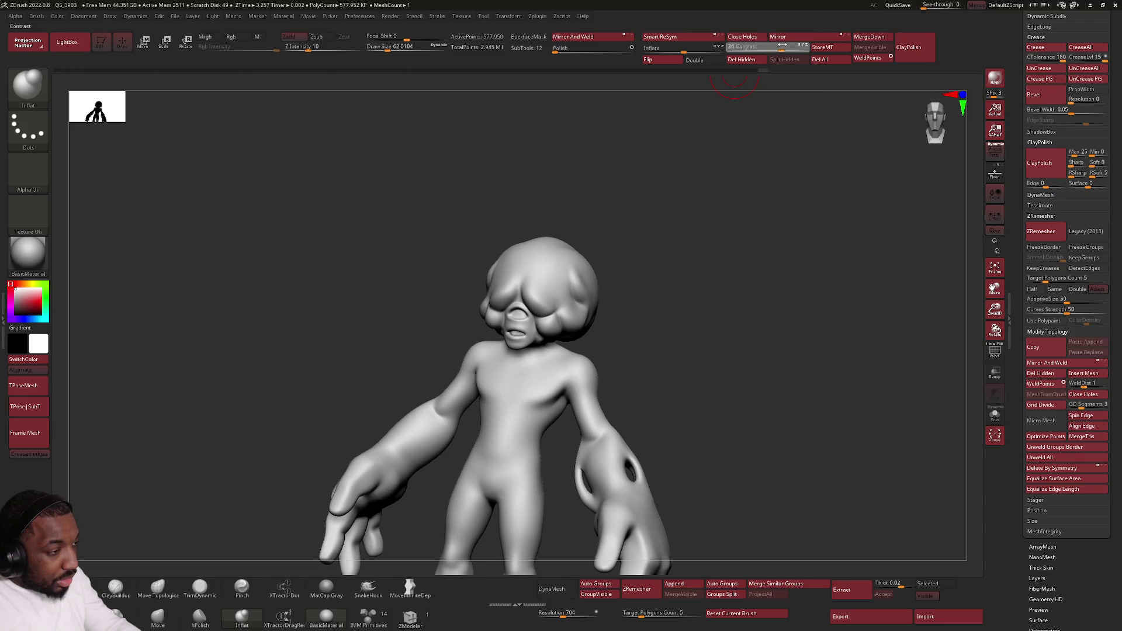
left_click_drag(774, 46, 791, 47)
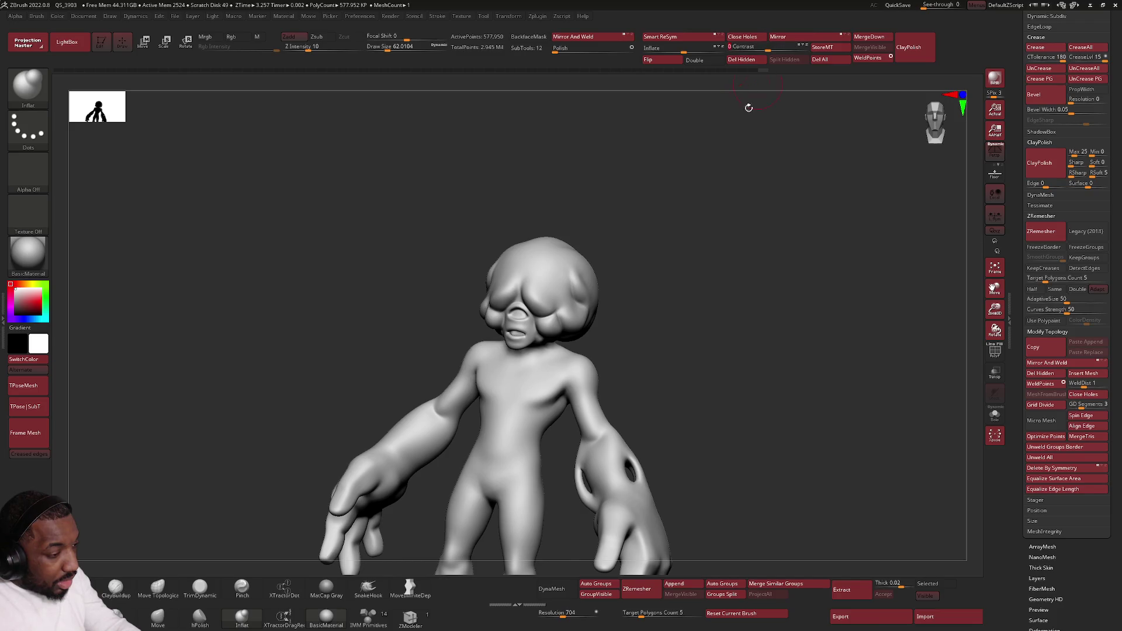
Step: Orbit around the subdivided creature to inspect it from back, sides and front
mouse_move(668, 351)
left_mouse_down()
mouse_move(656, 260)
mouse_move(630, 292)
left_mouse_up()
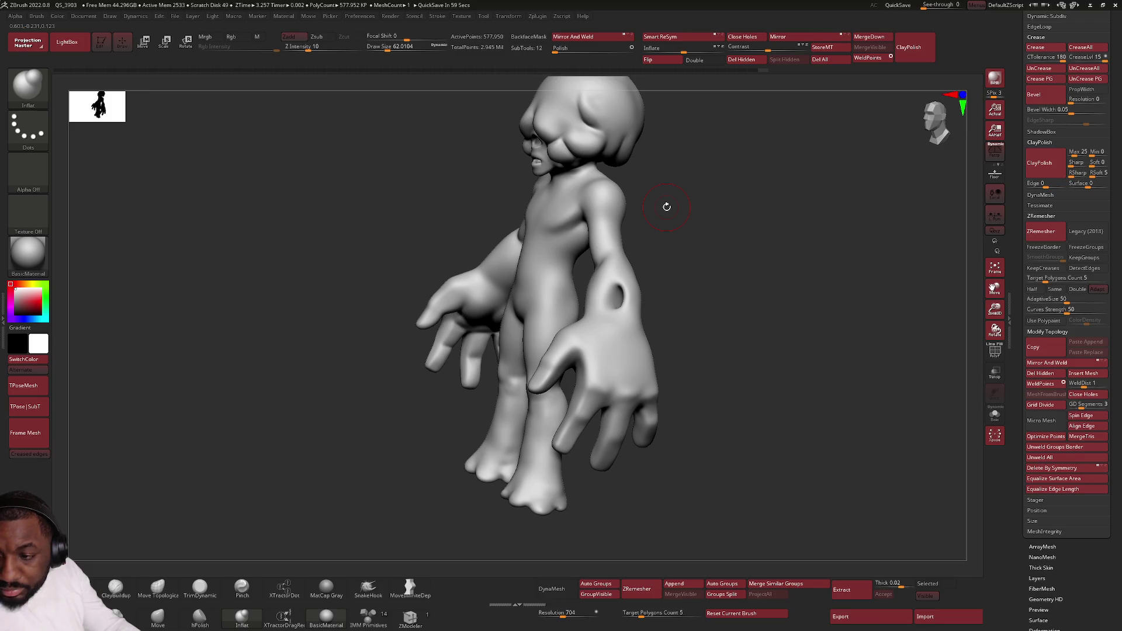
mouse_move(668, 250)
left_mouse_down()
mouse_move(689, 254)
mouse_move(638, 270)
mouse_move(584, 319)
mouse_move(675, 305)
mouse_move(669, 268)
mouse_move(673, 316)
mouse_move(719, 362)
left_mouse_up()
key("f")
mouse_move(668, 388)
right_mouse_down()
mouse_move(518, 342)
mouse_move(478, 316)
mouse_move(427, 329)
mouse_move(437, 274)
right_mouse_up()
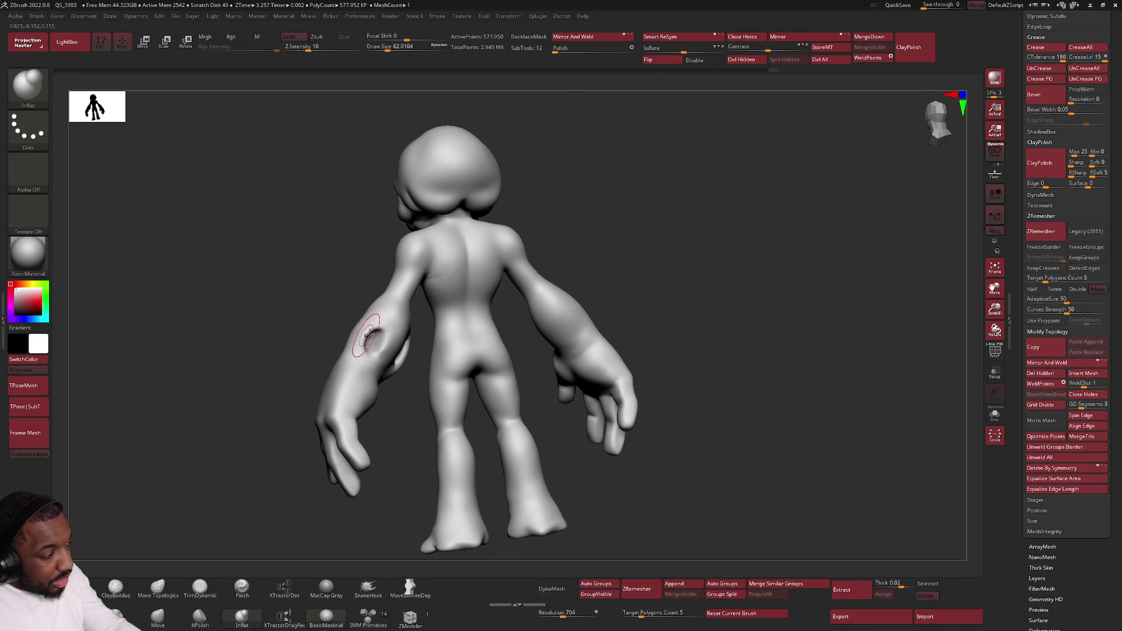
right_click_drag(374, 333, 388, 326, "ctrl")
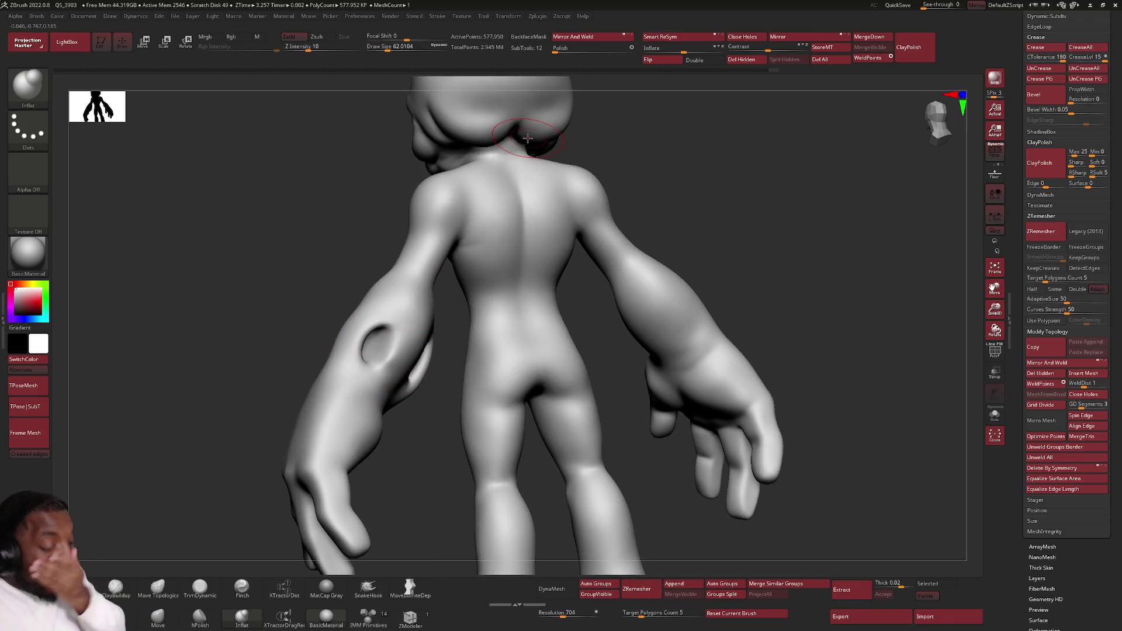
mouse_move(601, 381)
right_mouse_down("alt")
mouse_move(586, 345)
mouse_move(573, 356)
mouse_move(613, 362)
mouse_move(588, 313)
mouse_move(548, 386)
mouse_move(458, 350)
mouse_move(450, 388)
mouse_move(487, 328)
mouse_move(476, 351)
mouse_move(450, 333)
right_mouse_up("alt")
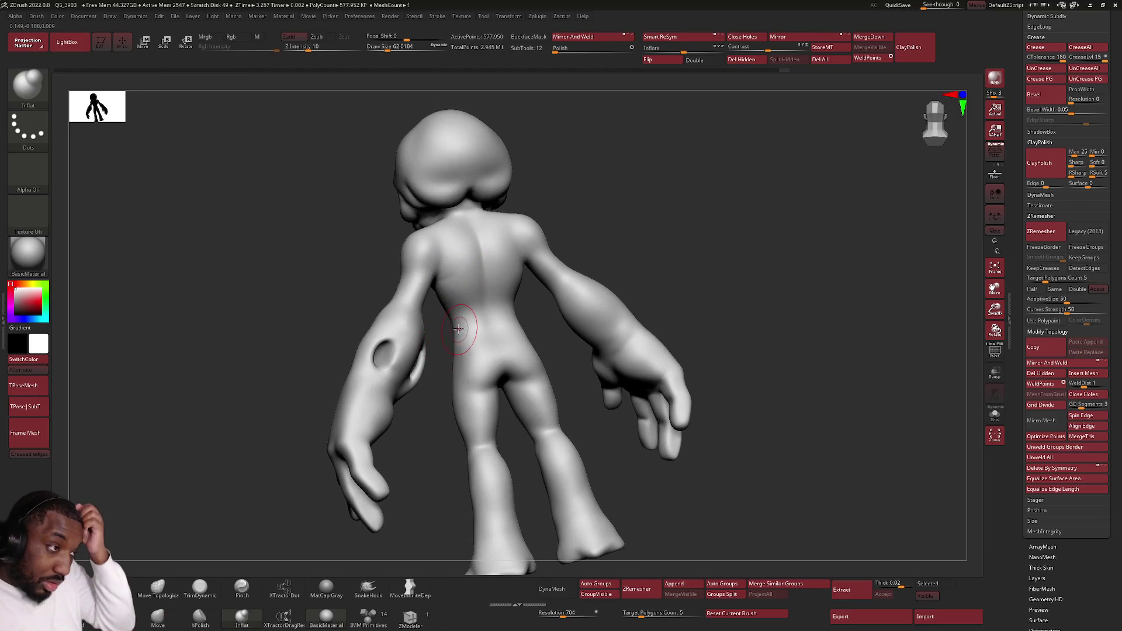
mouse_move(514, 292)
right_mouse_down()
mouse_move(484, 281)
mouse_move(500, 275)
right_mouse_up()
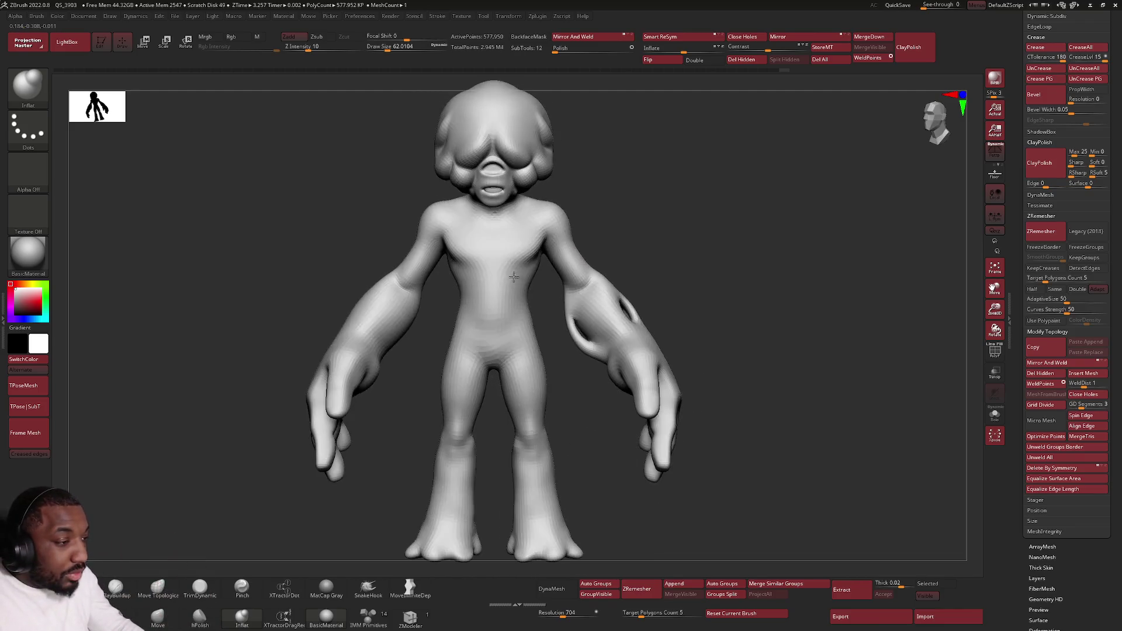
Step: Zoom in on the mouth and select DamStandard with draw size about 23
key("alt+Tab")
key("alt+shift+Tab")
key("alt+shift+Tab")
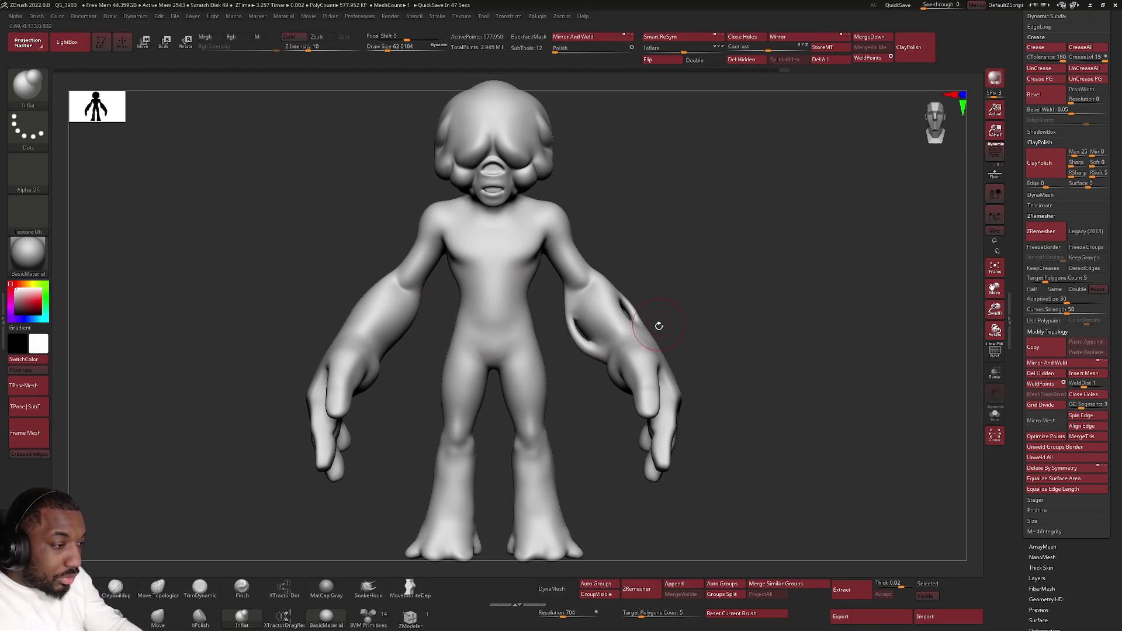
left_click_drag(656, 331, 645, 351)
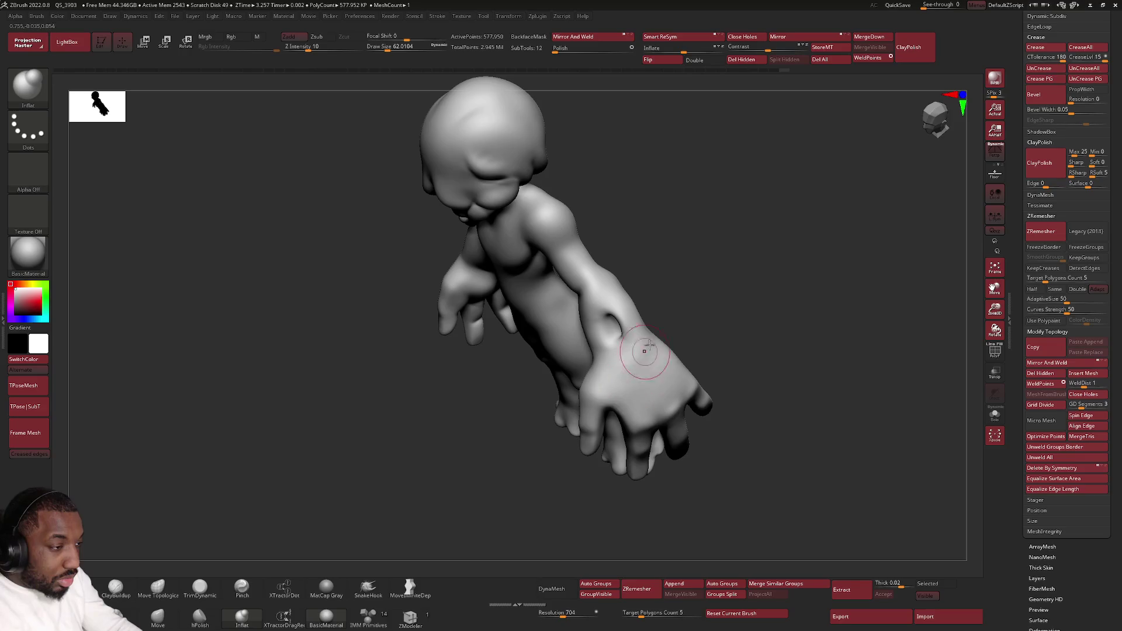
mouse_move(646, 353)
right_mouse_down()
mouse_move(674, 403)
mouse_move(669, 342)
right_mouse_up()
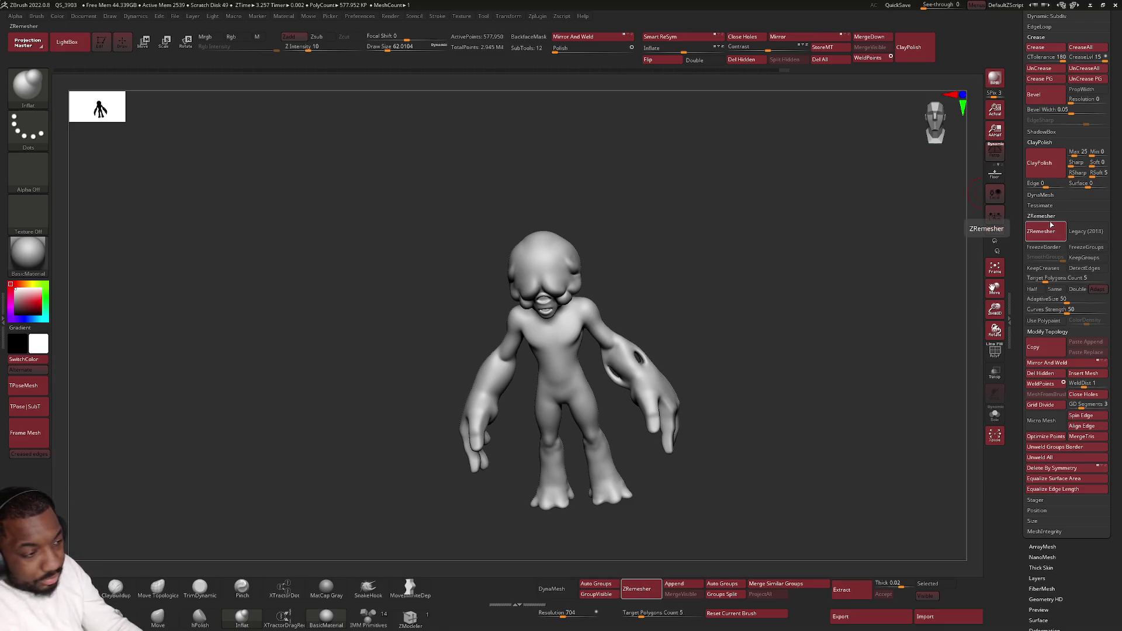
mouse_move(744, 298)
left_mouse_down()
mouse_move(754, 273)
mouse_move(686, 368)
mouse_move(498, 281)
left_mouse_up()
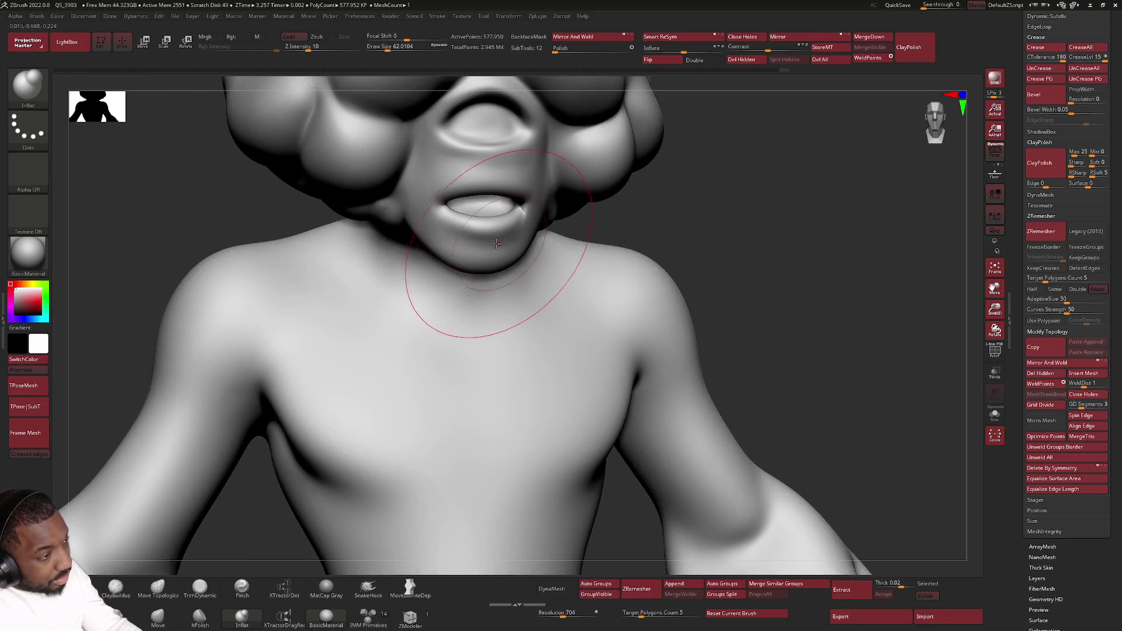
key("b")
key("d")
key("s")
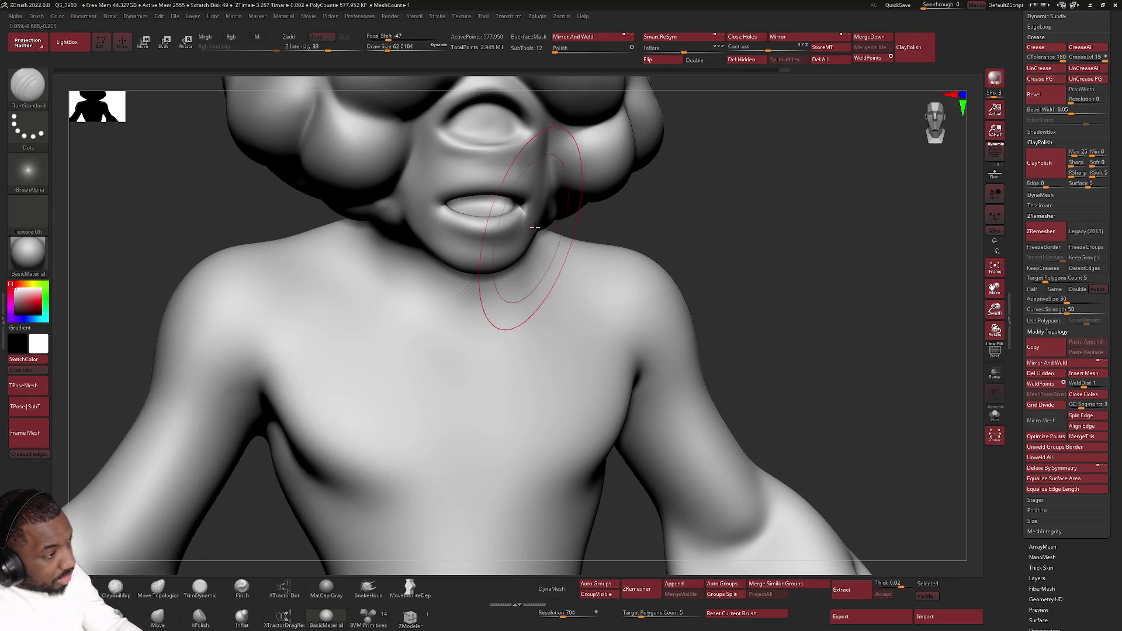
key("space")
mouse_move(511, 226)
left_mouse_down()
mouse_move(497, 227)
mouse_move(455, 177)
left_mouse_up()
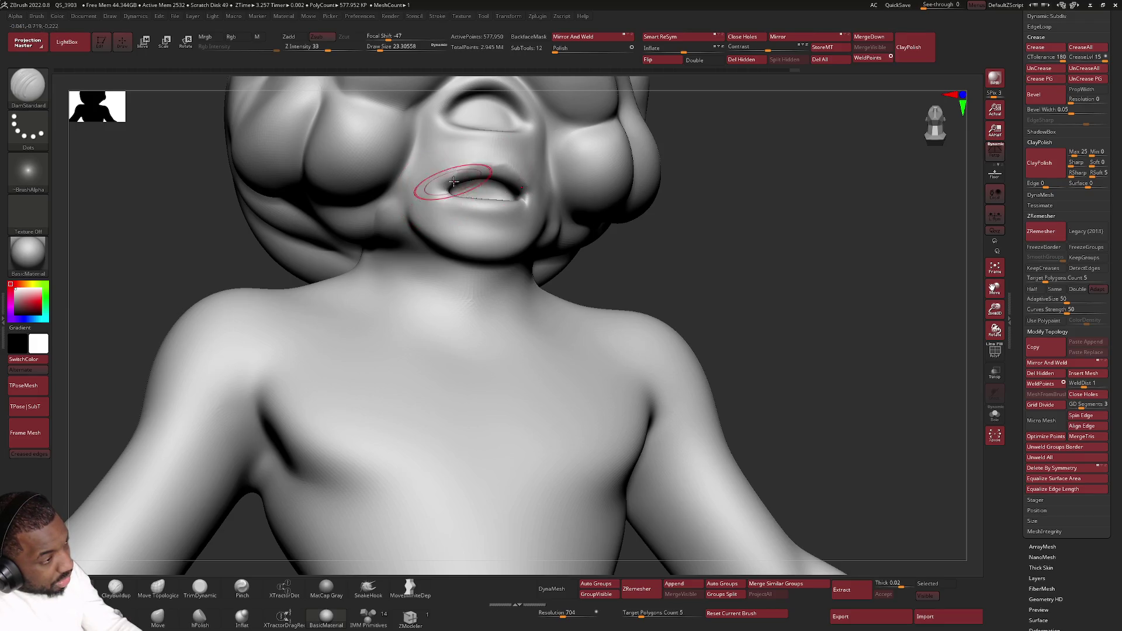
Step: Carve a fine crease along the corner of the mouth
right_click_drag(458, 180, 466, 177)
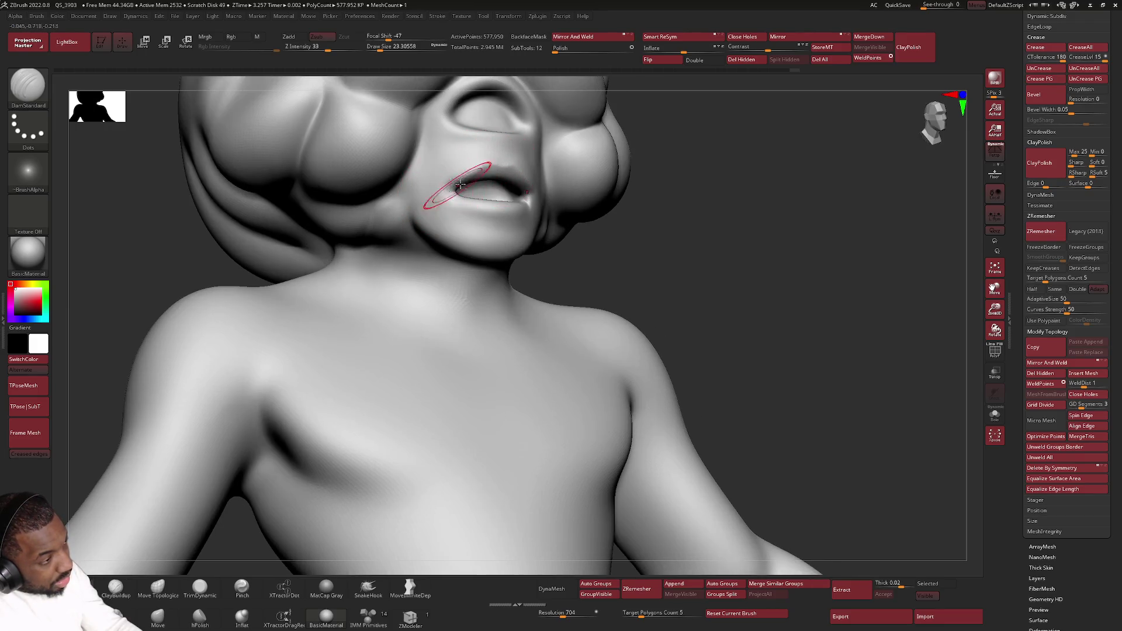
right_click_drag(483, 201, 467, 143)
left_click_drag(475, 163, 476, 114)
mouse_move(588, 175)
right_mouse_down("ctrl")
mouse_move(581, 195)
mouse_move(593, 208)
mouse_move(562, 200)
mouse_move(608, 215)
mouse_move(611, 232)
right_mouse_up("ctrl")
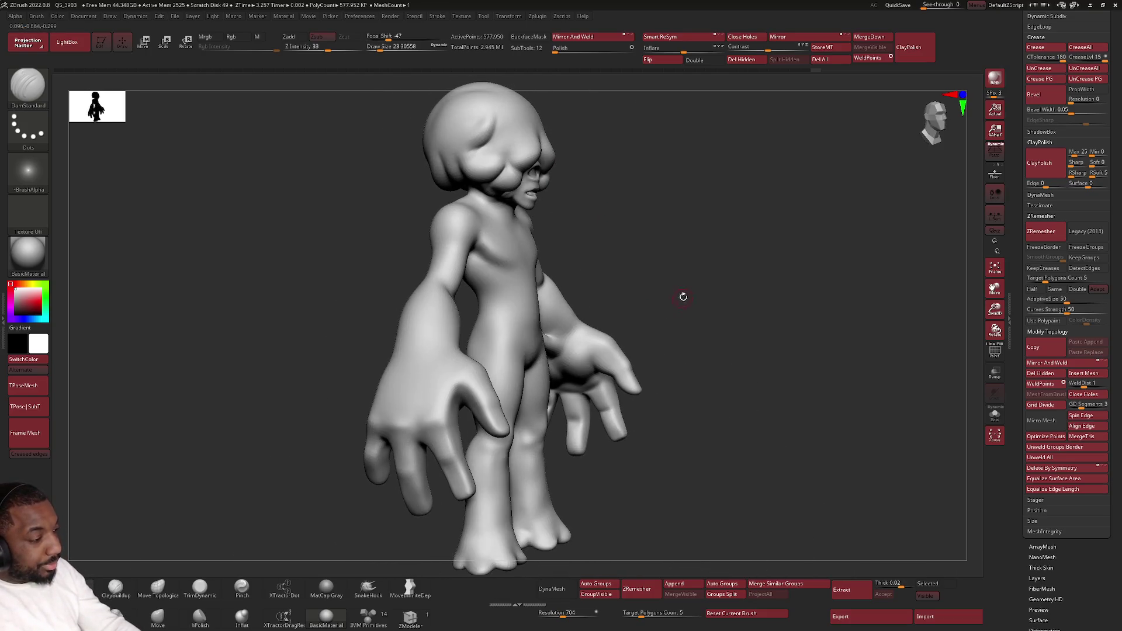
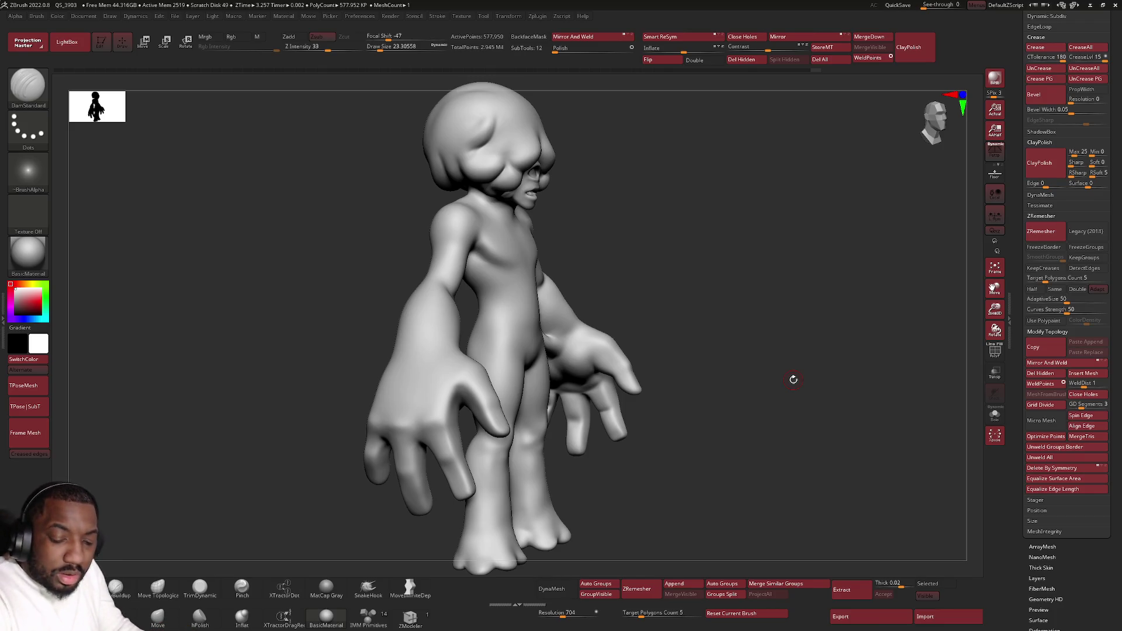
Step: Select the Blob brush and test a bump on the knee
key("alt+Tab")
key("alt+Tab")
key("Escape")
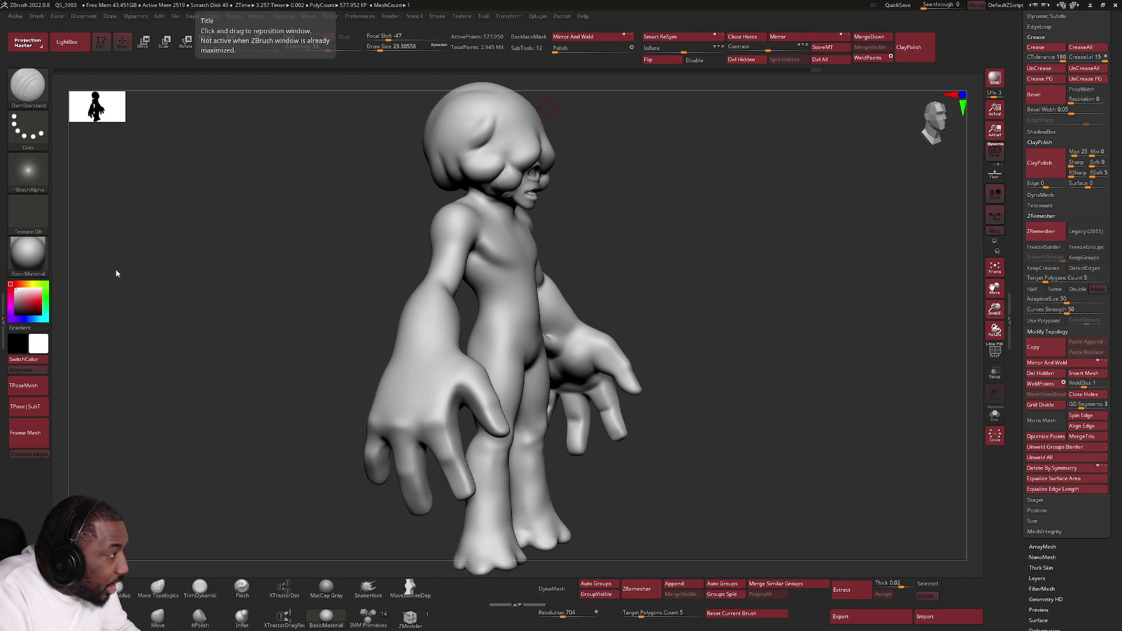
left_click(45, 106)
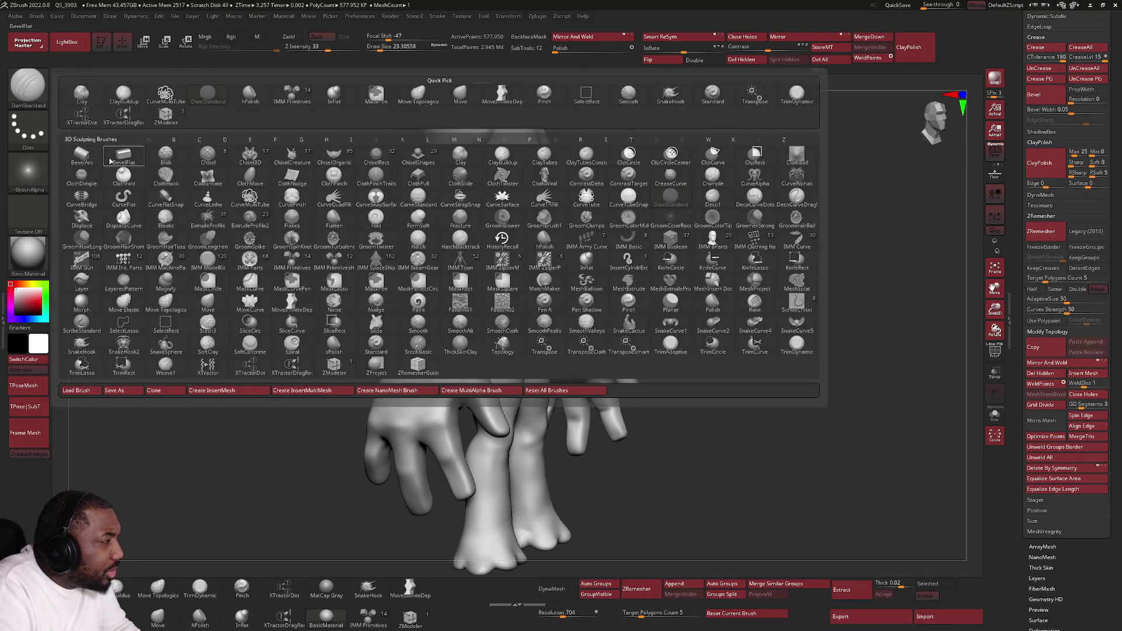
key("b")
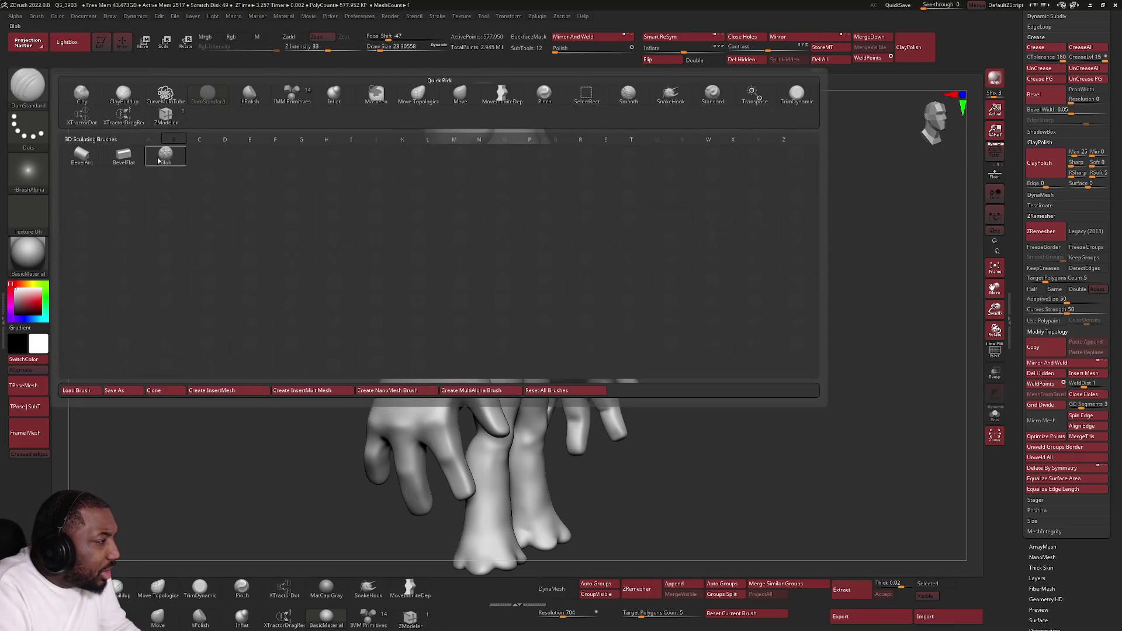
left_click(166, 155)
scroll(507, 370, "up", 5)
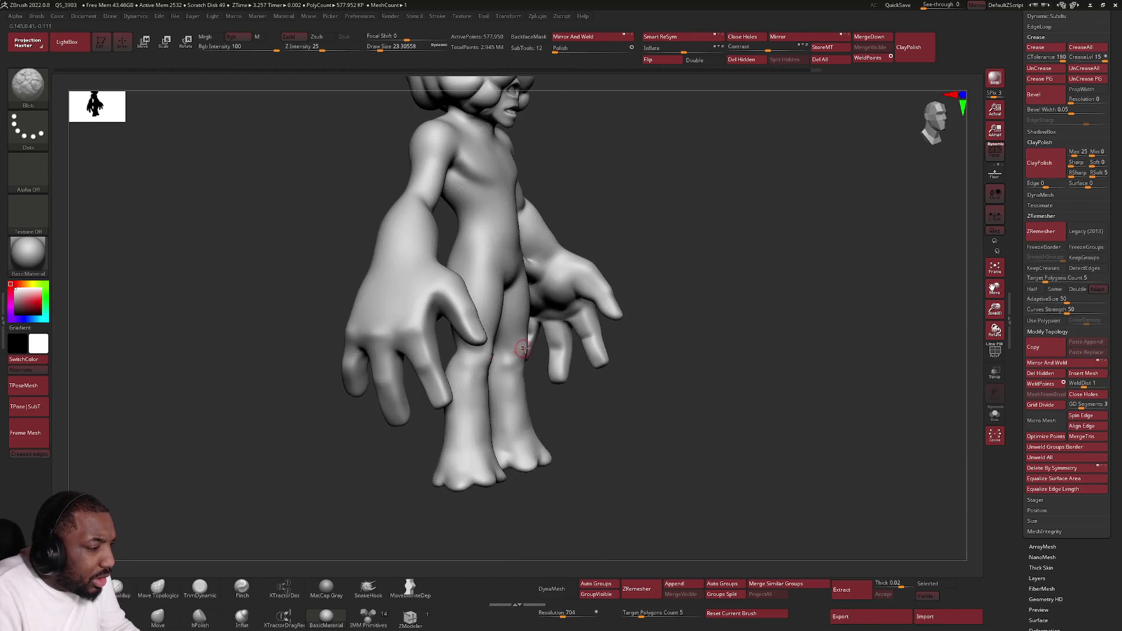
left_click(507, 369)
Step: Switch to a Spray stroke, enlarge the brush, and spray bumps up both shins
key("ctrl")
left_click(28, 130)
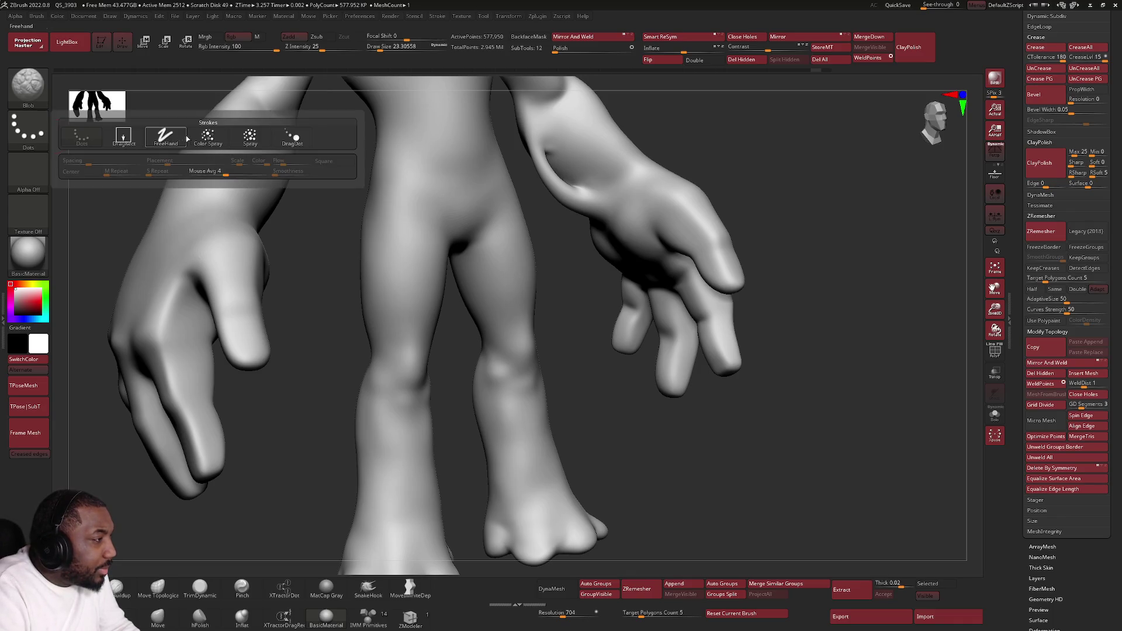
left_click(246, 138)
key("space")
left_click_drag(487, 371, 514, 371)
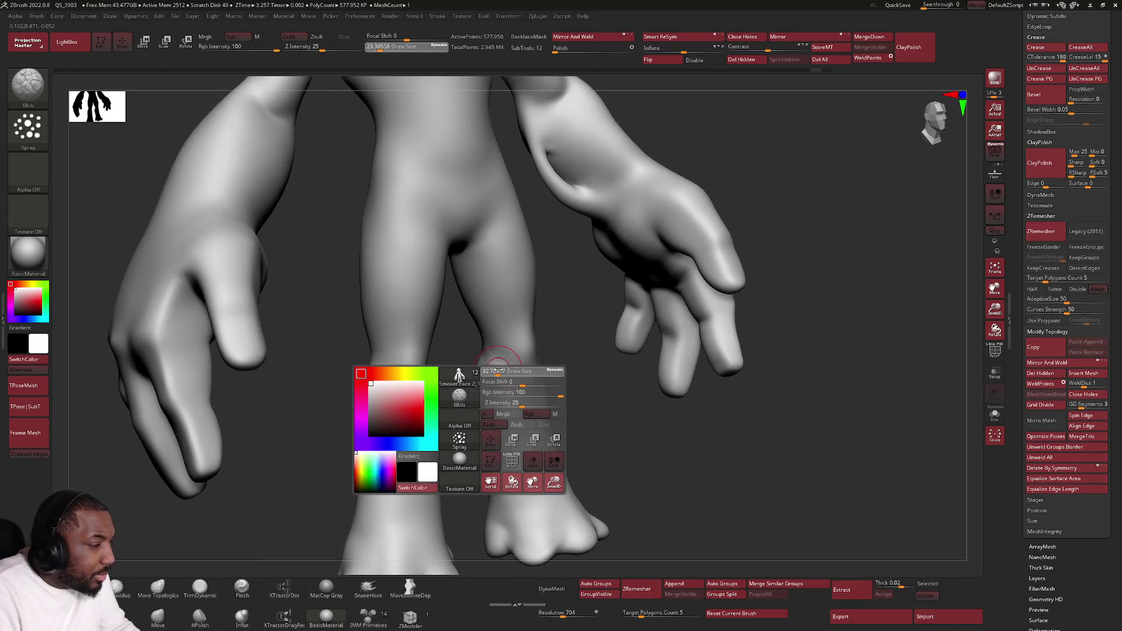
mouse_move(516, 433)
left_mouse_down()
mouse_move(517, 452)
mouse_move(555, 453)
left_mouse_up()
key("ctrl+z")
key("space")
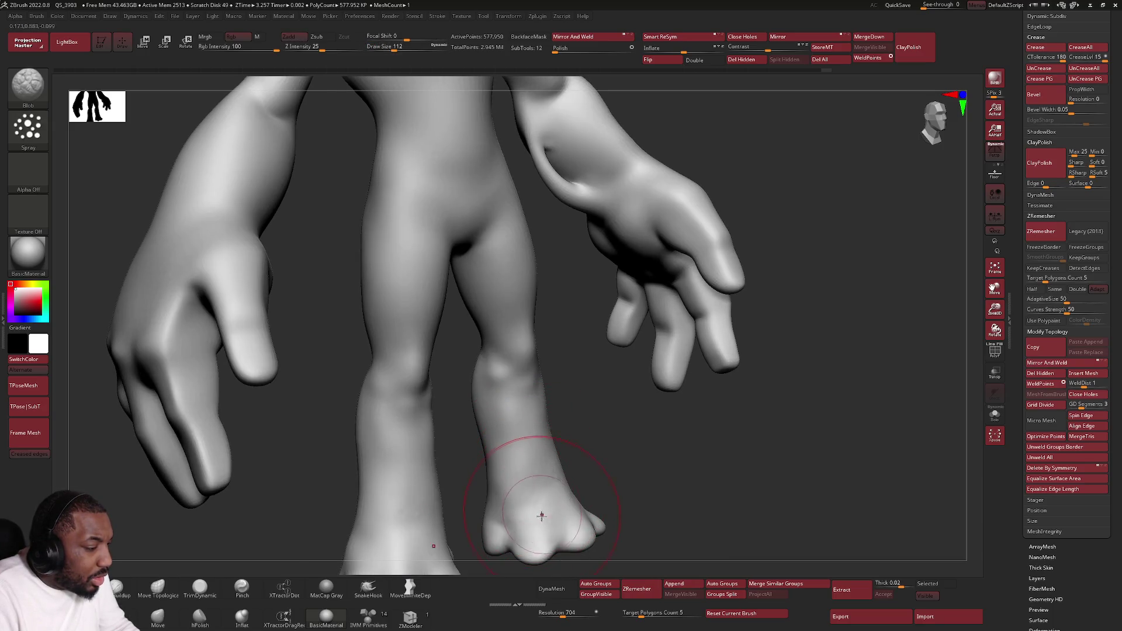
mouse_move(507, 515)
left_mouse_down()
mouse_move(518, 479)
mouse_move(543, 514)
mouse_move(563, 491)
mouse_move(512, 351)
mouse_move(461, 146)
mouse_move(524, 312)
mouse_move(500, 257)
mouse_move(509, 412)
mouse_move(532, 511)
mouse_move(499, 235)
left_mouse_up()
right_click_drag(400, 500, 513, 331, "ctrl")
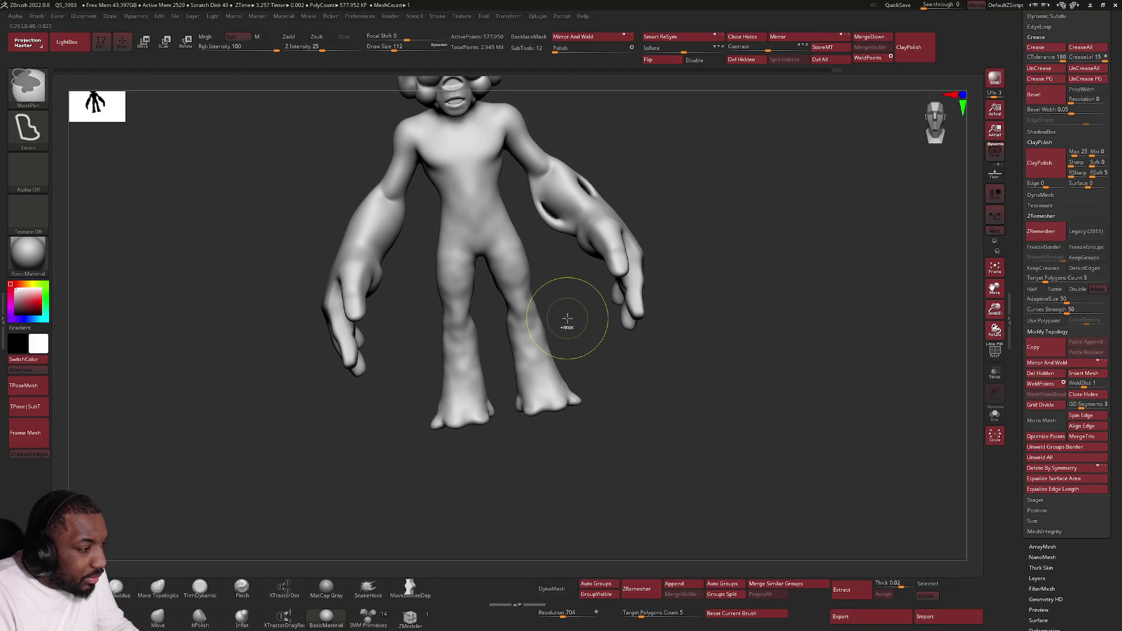
key("ctrl+z")
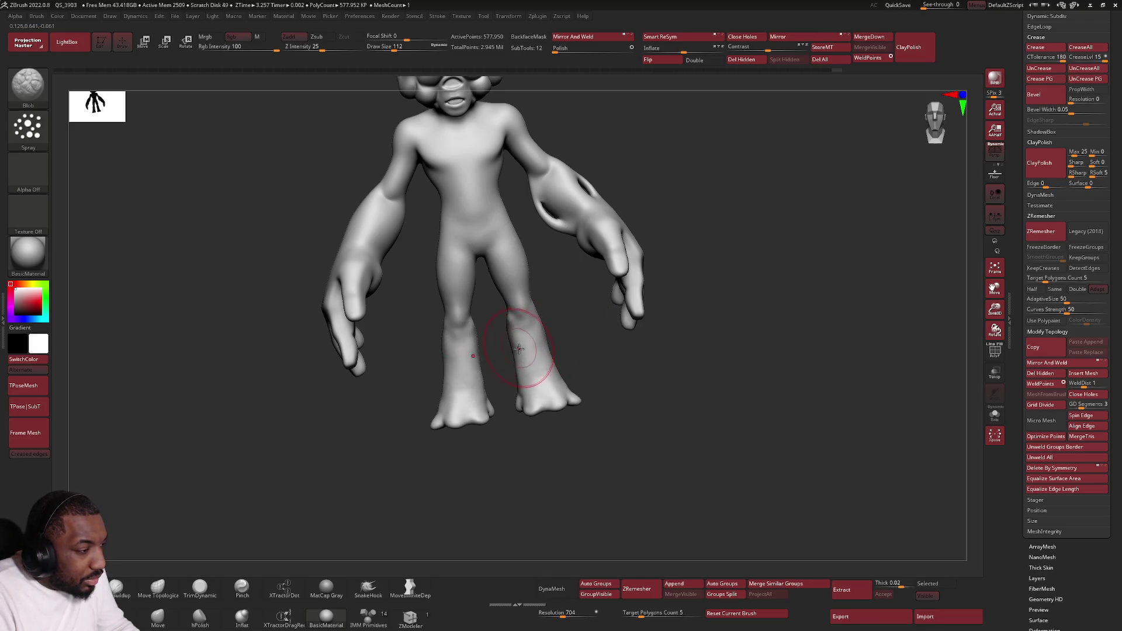
Step: Undo the foot detail, lower brush strength to 10, and smooth the feet and right shin
scroll(520, 353, "up", 5)
key("ctrl+shift+z")
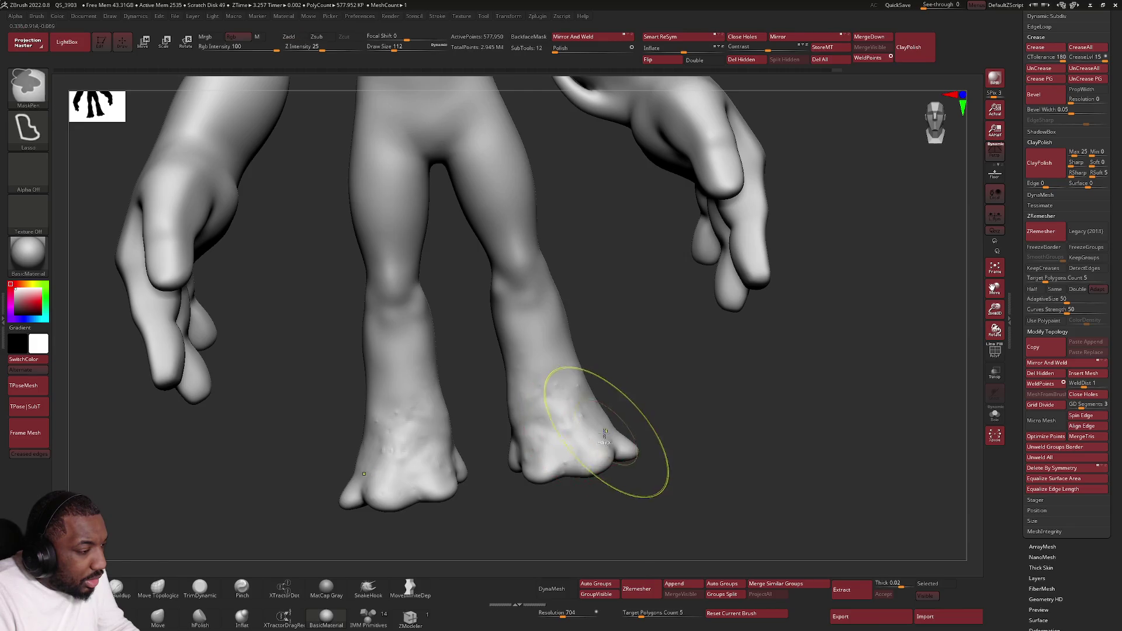
key("ctrl+z")
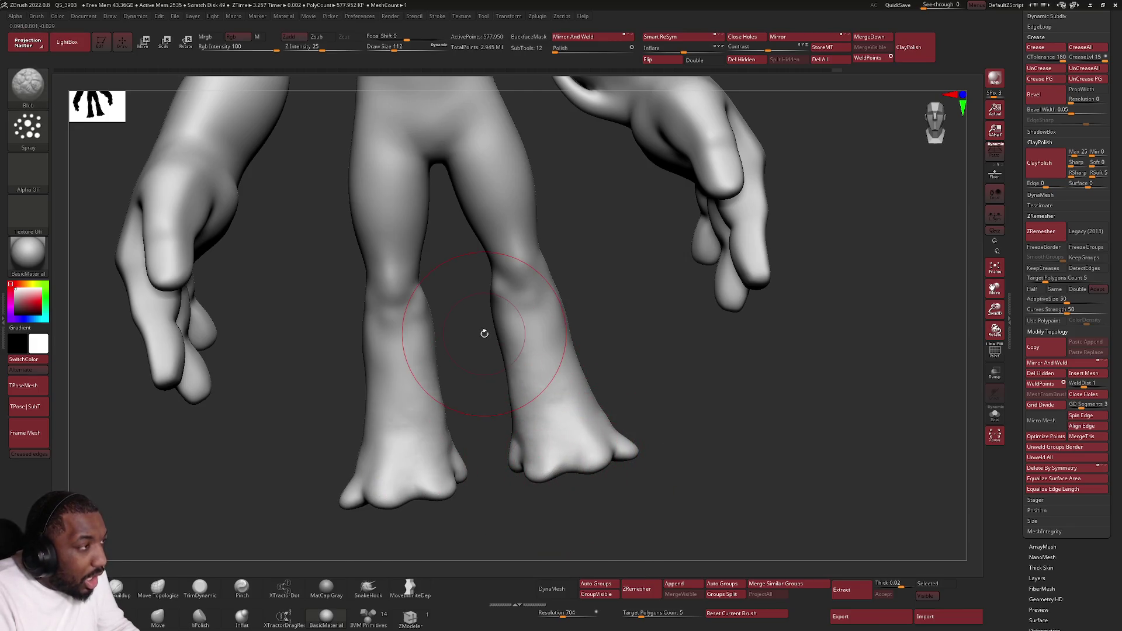
left_click_drag(321, 47, 306, 47)
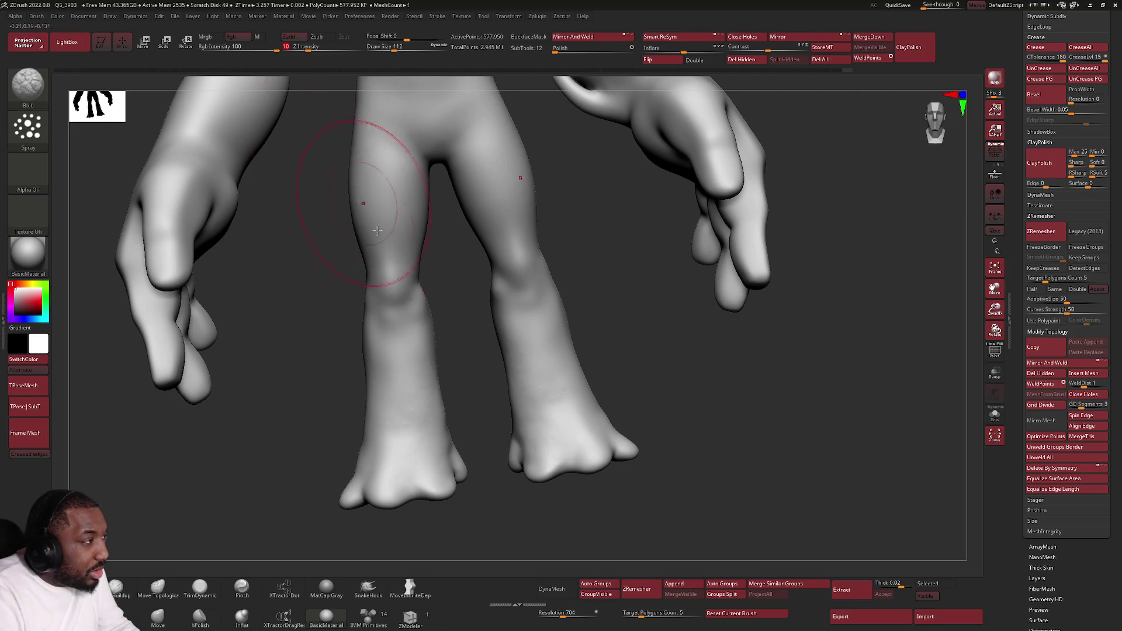
left_click_drag(526, 464, 578, 471)
mouse_move(583, 404)
left_mouse_down()
mouse_move(541, 361)
mouse_move(535, 368)
mouse_move(549, 383)
mouse_move(527, 303)
mouse_move(526, 350)
mouse_move(576, 430)
mouse_move(549, 409)
mouse_move(593, 437)
left_mouse_up()
mouse_move(607, 430)
right_mouse_down()
mouse_move(608, 440)
mouse_move(624, 439)
mouse_move(600, 450)
right_mouse_up()
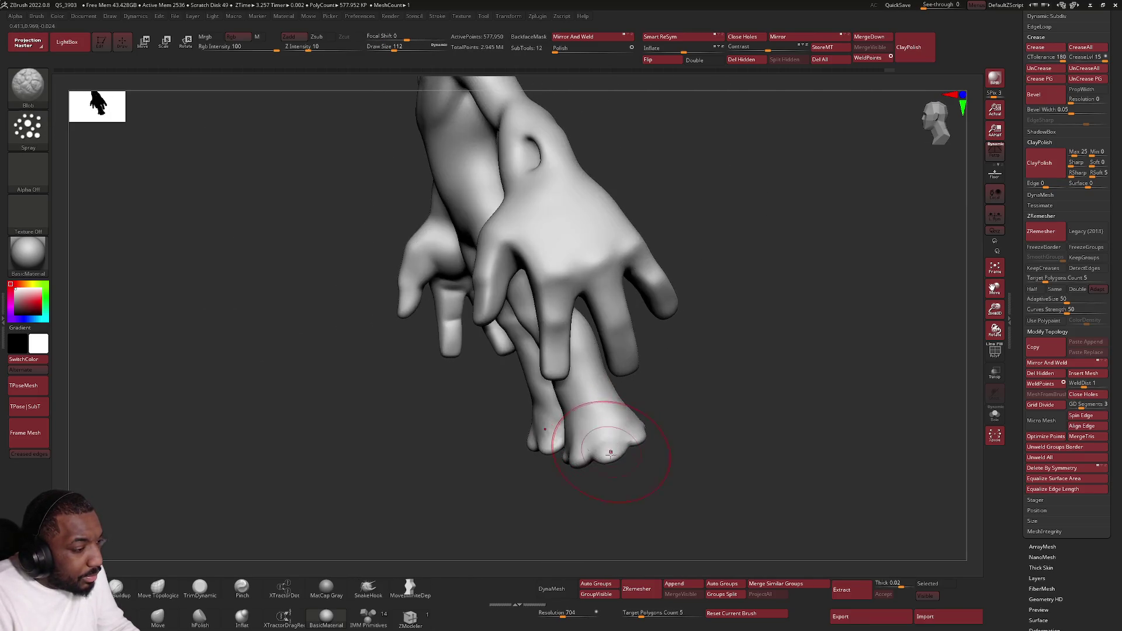
Step: Switch to the DamStandard crease brush and work the toes of the right foot
left_click(228, 569)
mouse_move(526, 429)
right_mouse_down("ctrl")
mouse_move(619, 470)
mouse_move(531, 461)
right_mouse_up("ctrl")
key("space")
right_click_drag(624, 462, 639, 450)
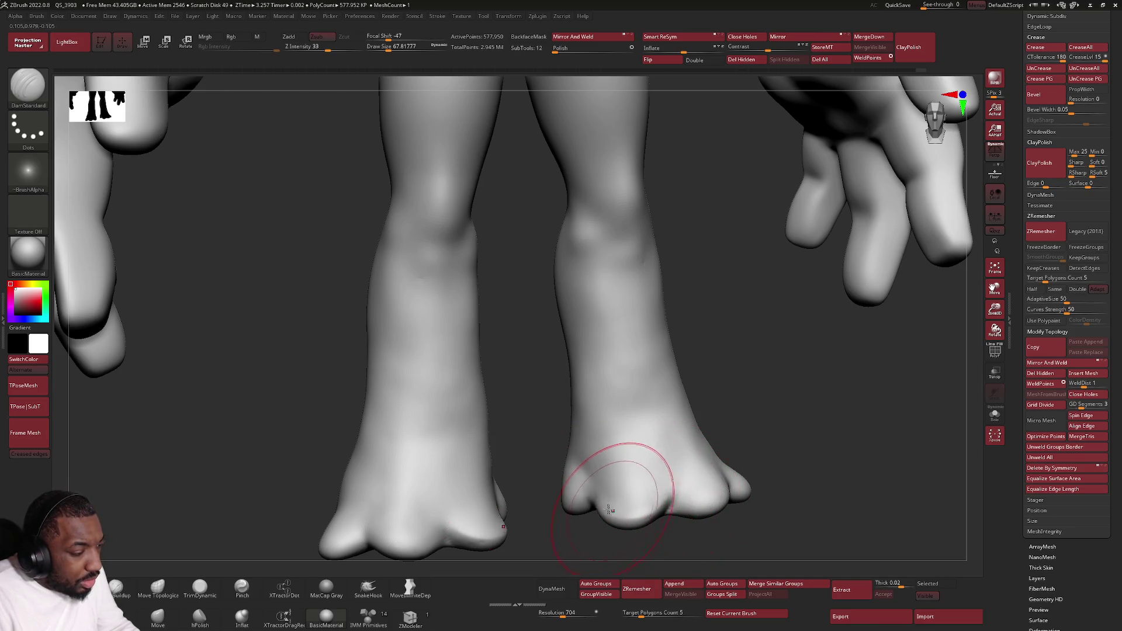
mouse_move(608, 481)
left_mouse_down("shift")
mouse_move(637, 514)
mouse_move(659, 495)
left_mouse_up("shift")
right_click_drag(659, 495, 639, 475)
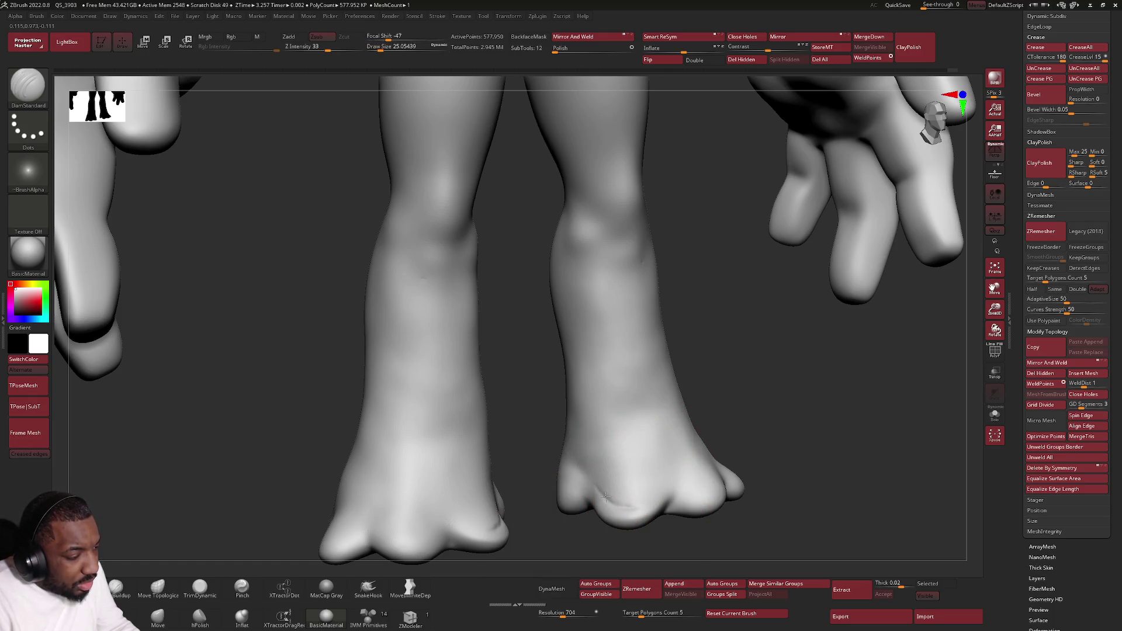
Step: Build up the crease above the right foot's toes with the Standard brush, then check a front view
key("b")
key("s")
key("t")
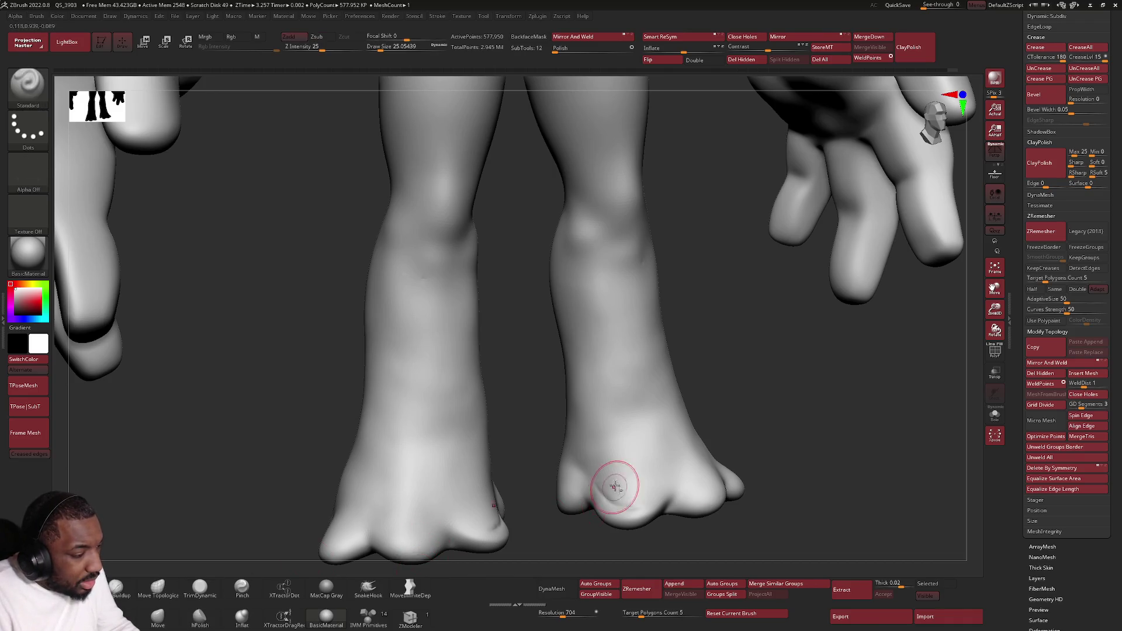
mouse_move(583, 461)
left_mouse_down()
mouse_move(601, 486)
mouse_move(649, 493)
left_mouse_up()
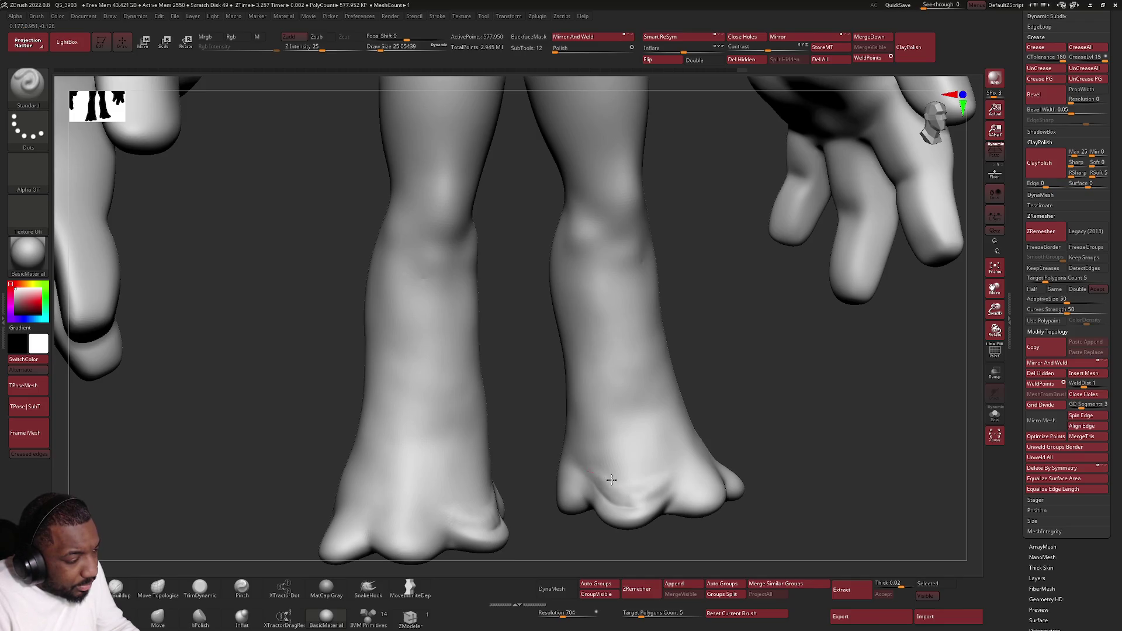
scroll(593, 471, "down", 3)
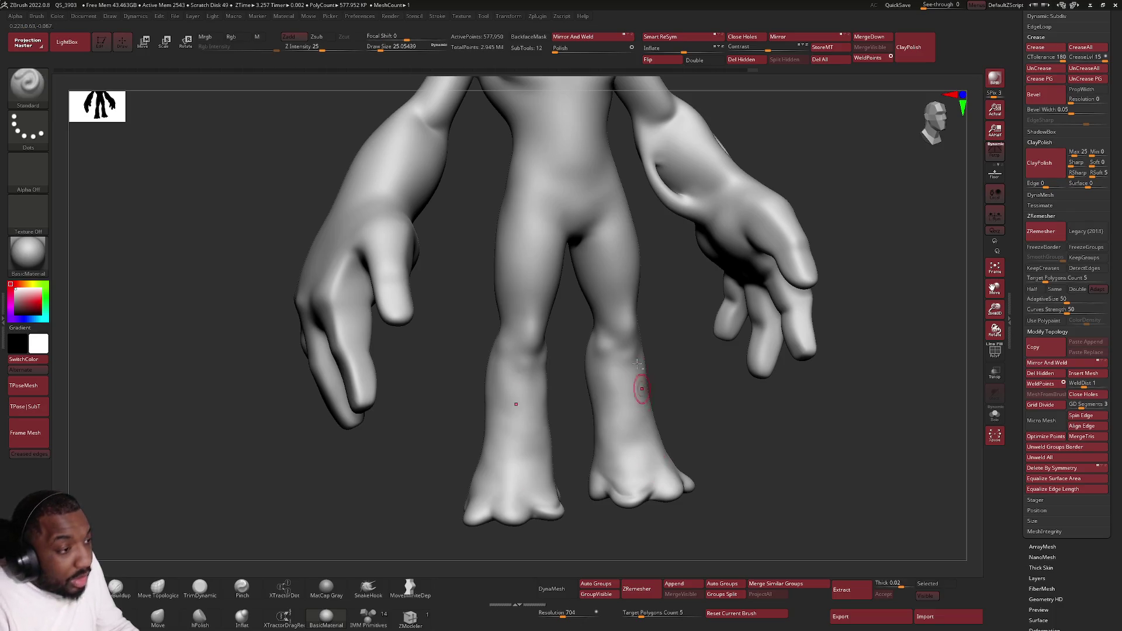
left_click_drag(638, 388, 624, 399)
right_click_drag(639, 412, 653, 402)
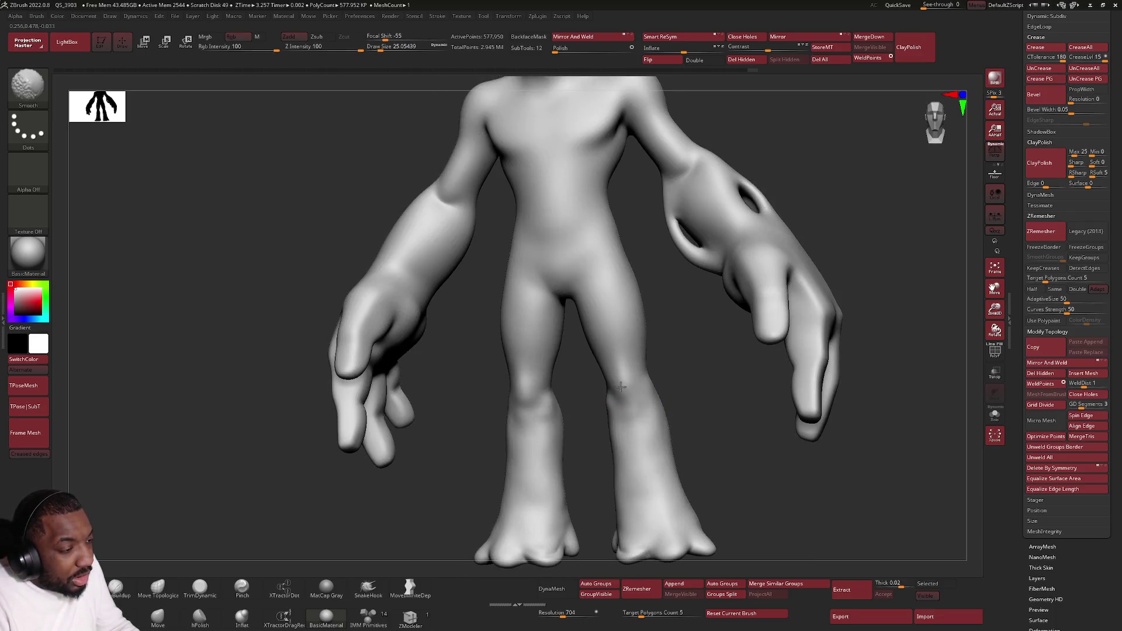
key("shift")
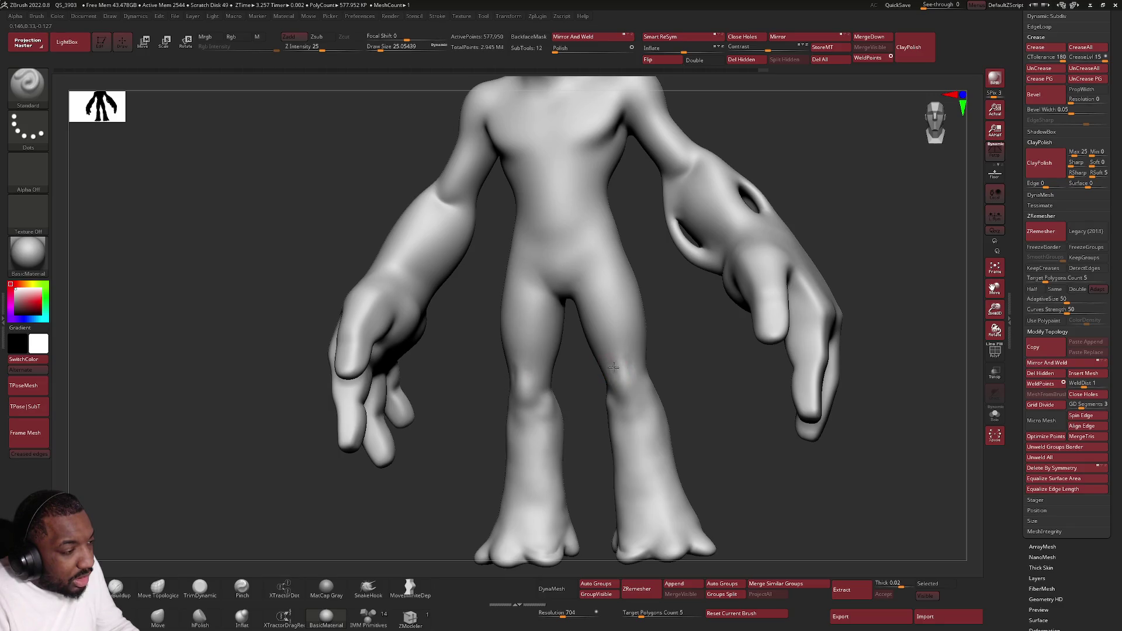
key("shift")
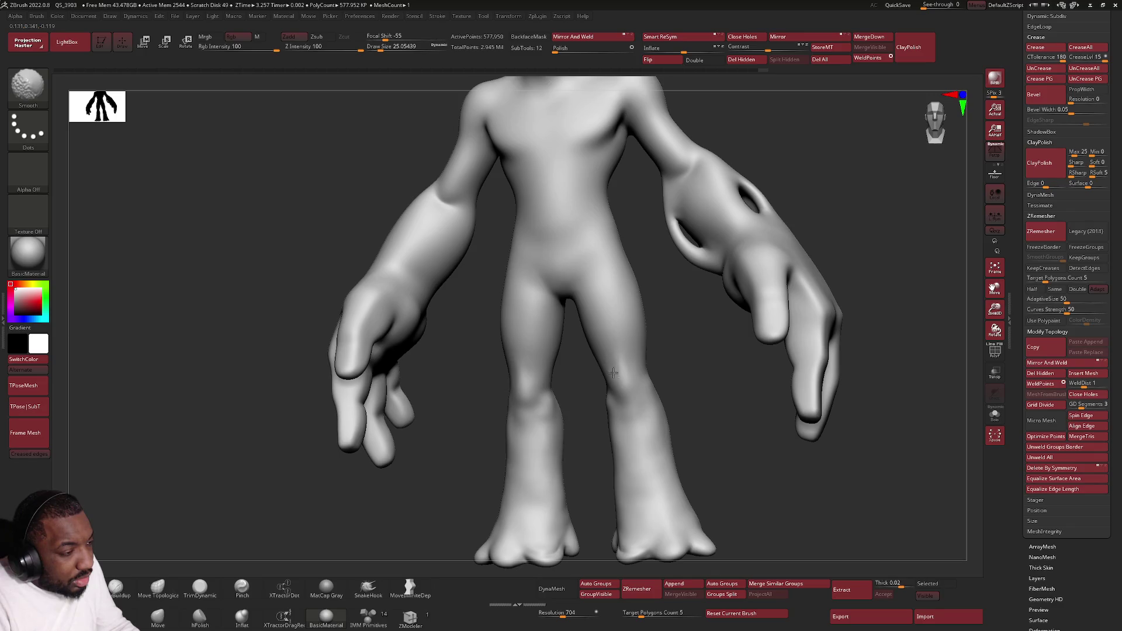
key("alt+Tab")
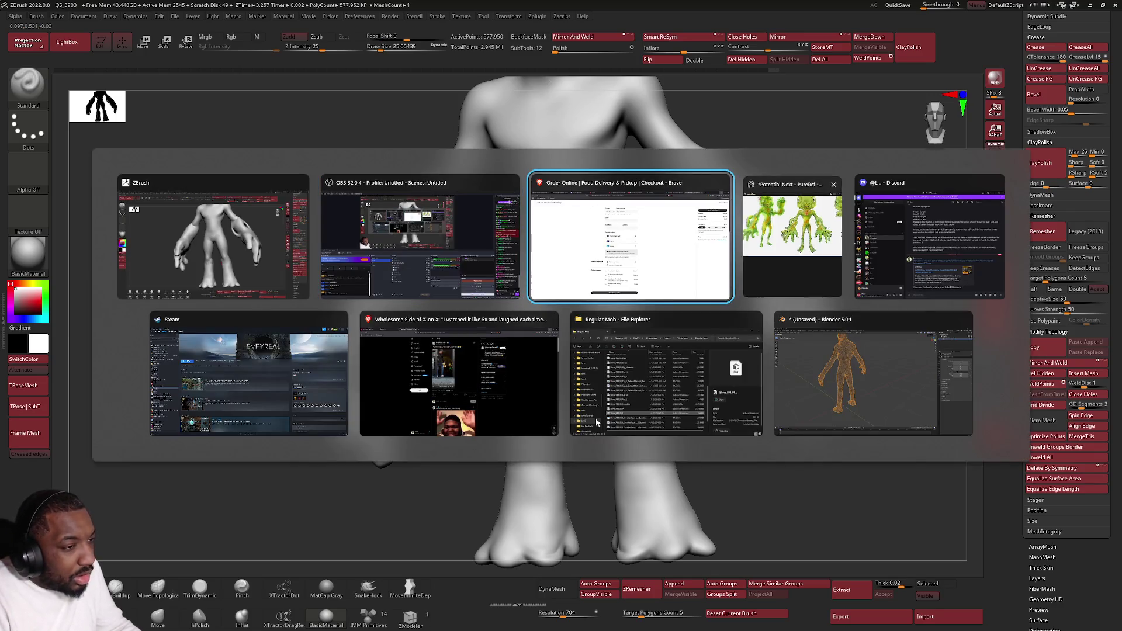
key("Escape")
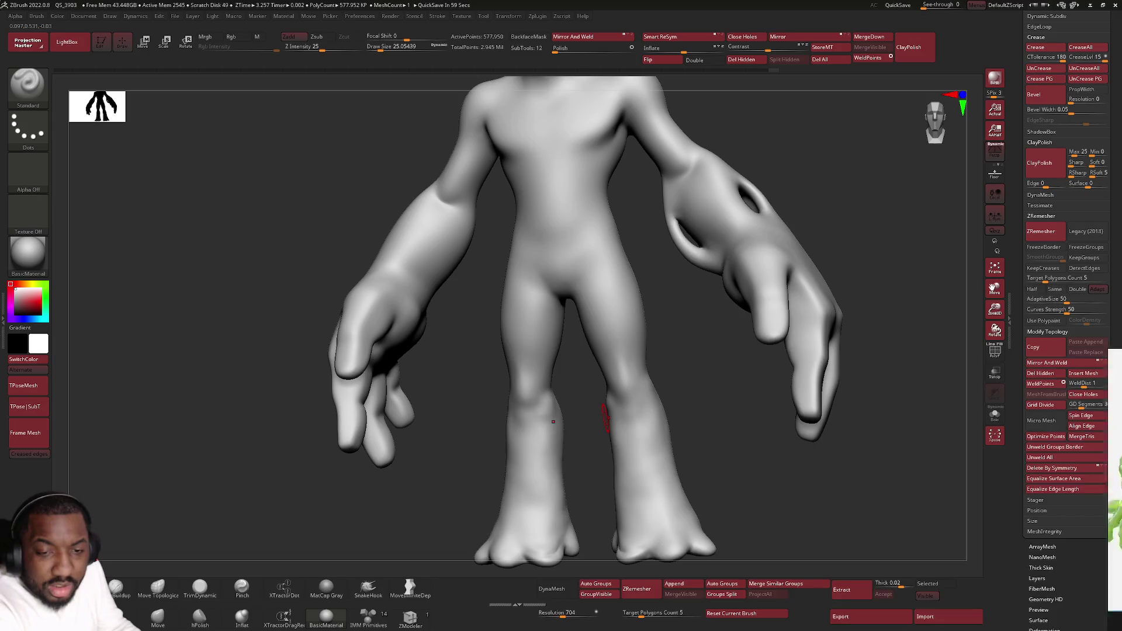
key("alt+Tab")
middle_click_drag(472, 313, 547, 317)
scroll(555, 321, "up", 5)
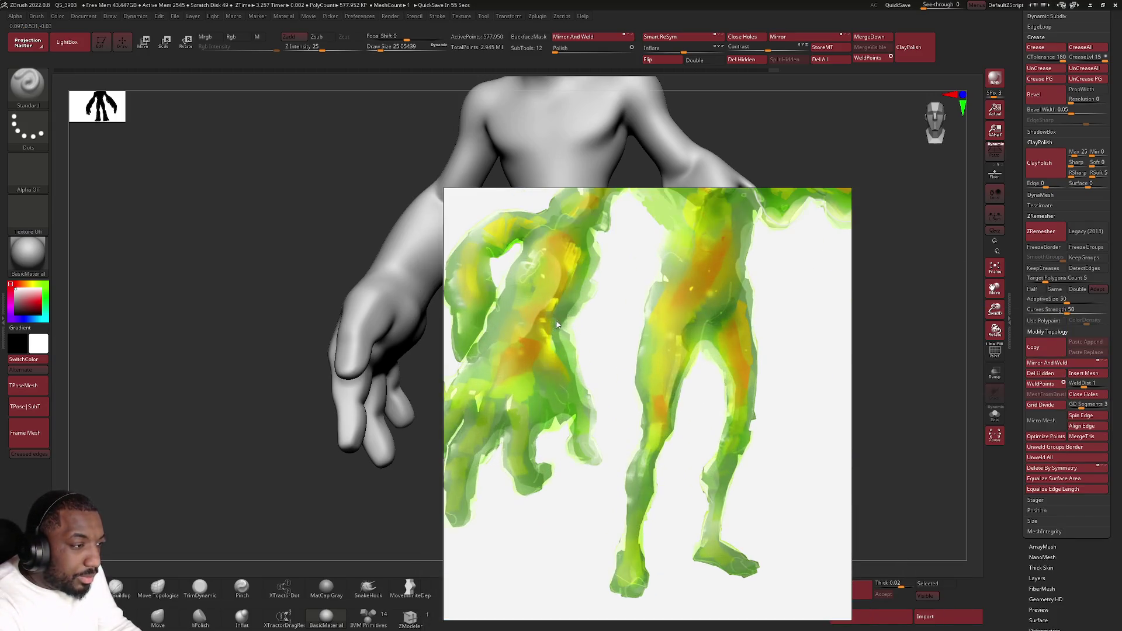
middle_click_drag(678, 347, 685, 362)
scroll(658, 464, "down", 2)
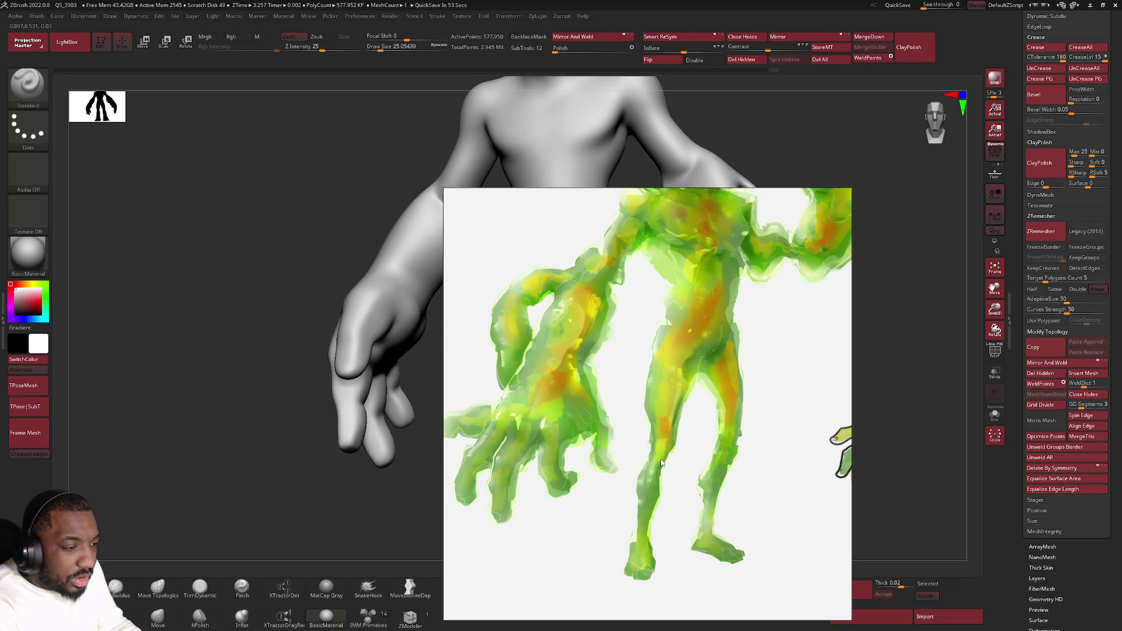
scroll(759, 298, "down", 2)
mouse_move(764, 297)
left_mouse_down()
mouse_move(1040, 286)
mouse_move(1121, 251)
left_mouse_up()
left_click_drag(1103, 311, 1121, 311)
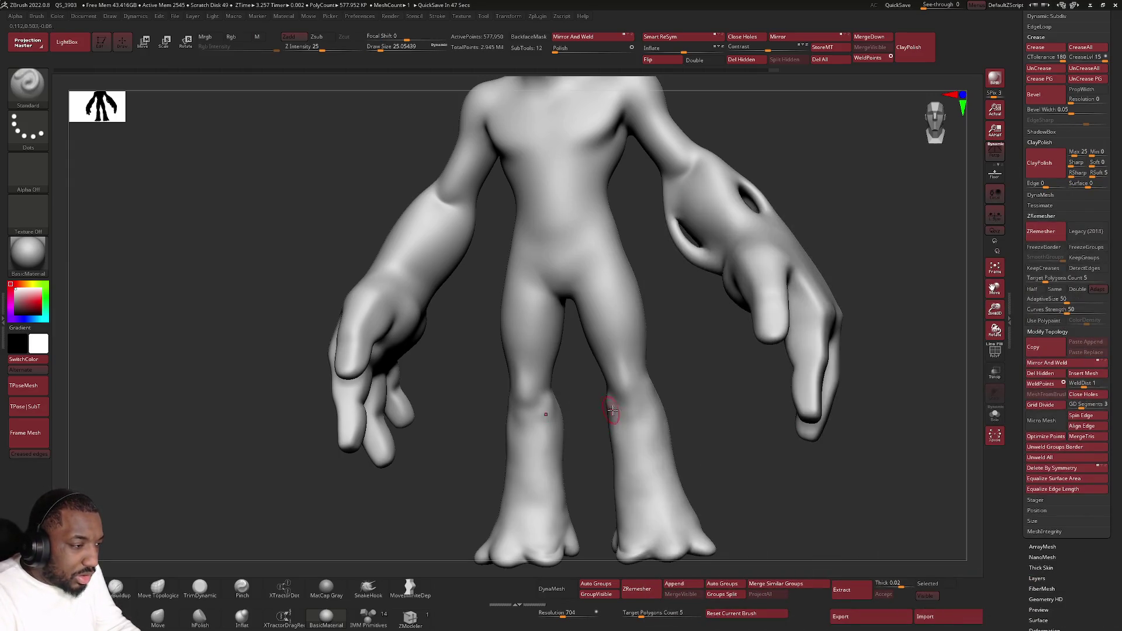
key("ctrl+z")
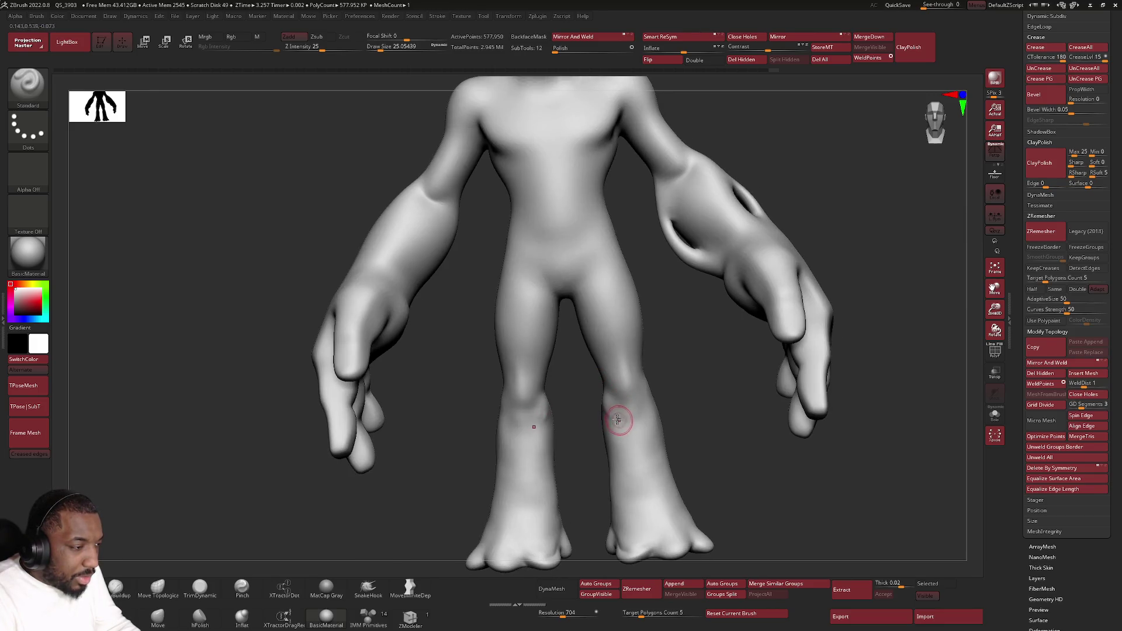
Step: Undo the accidental change and select the Blob brush with a Color Spray stroke
key("space")
key("ctrl+z")
key("ctrl+z")
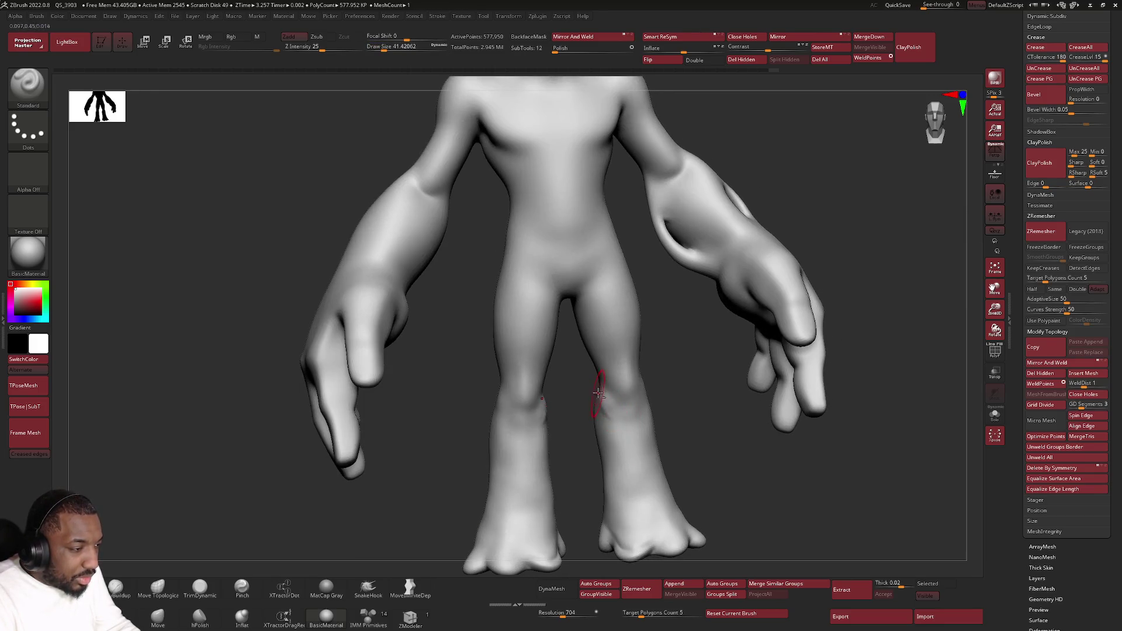
key("shift")
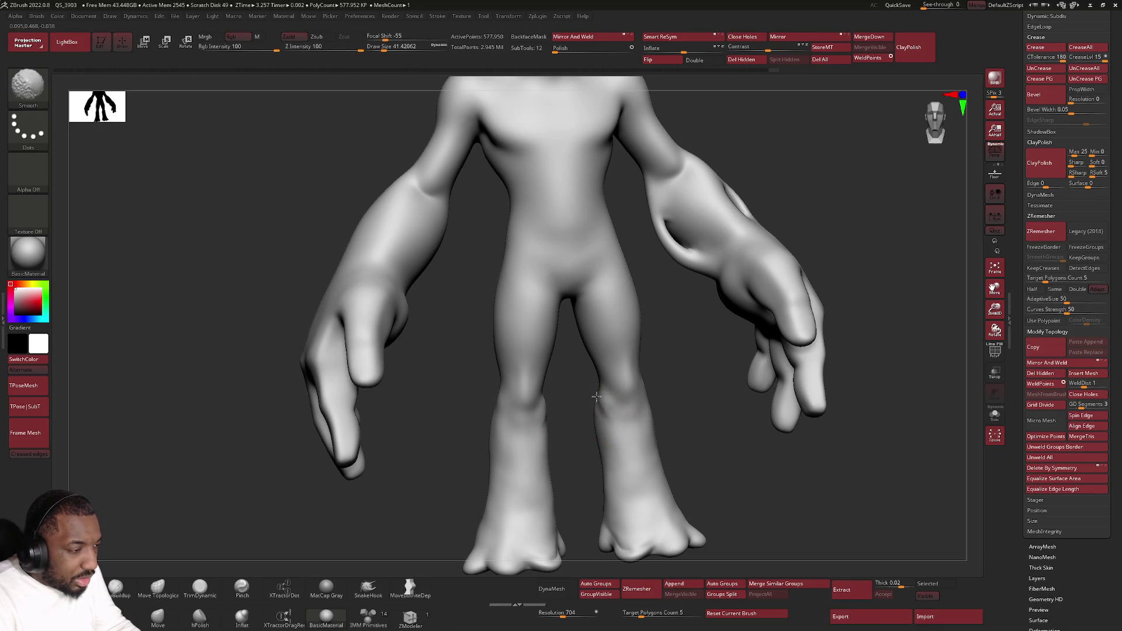
left_click(28, 88)
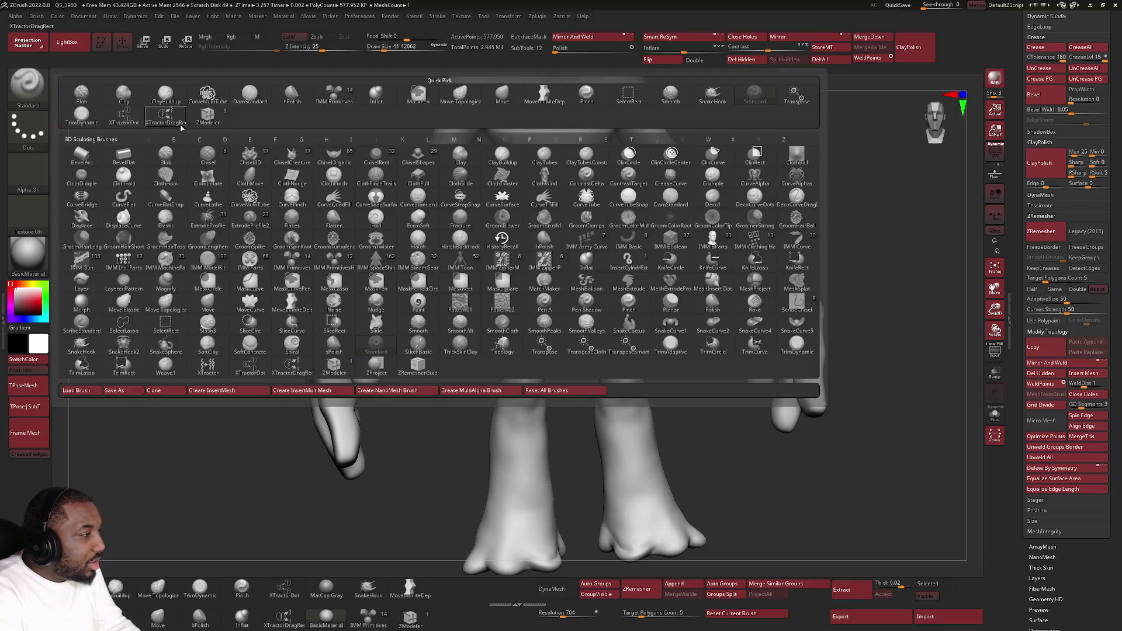
left_click(82, 95)
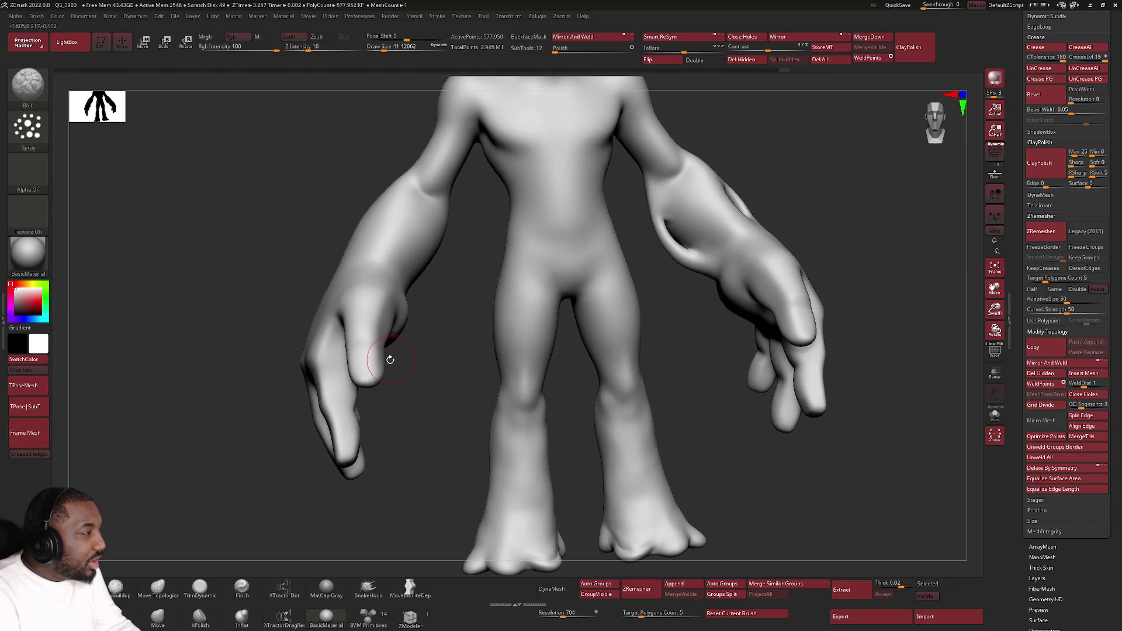
left_click(28, 129)
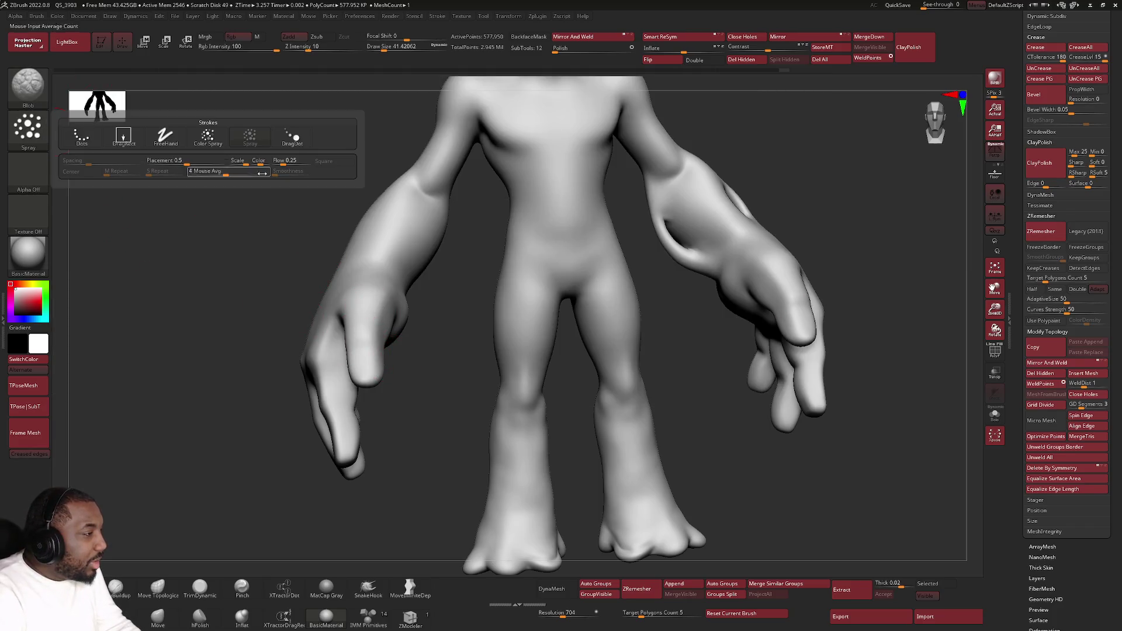
left_click(223, 144)
Step: Enlarge the brush to about 120 and spray a swollen bumpy texture onto both feet
mouse_move(554, 347)
right_mouse_down()
mouse_move(579, 349)
mouse_move(561, 349)
right_mouse_up()
key("space")
mouse_move(561, 349)
left_mouse_down()
mouse_move(603, 348)
mouse_move(611, 484)
mouse_move(631, 543)
mouse_move(621, 493)
mouse_move(610, 523)
mouse_move(590, 421)
mouse_move(637, 468)
mouse_move(613, 428)
mouse_move(672, 528)
mouse_move(613, 503)
mouse_move(654, 537)
mouse_move(601, 444)
mouse_move(620, 514)
mouse_move(607, 462)
mouse_move(643, 543)
mouse_move(684, 520)
mouse_move(643, 547)
mouse_move(608, 485)
mouse_move(585, 269)
mouse_move(558, 237)
mouse_move(587, 359)
left_mouse_up()
mouse_move(618, 444)
left_mouse_down("shift")
mouse_move(634, 520)
mouse_move(660, 546)
mouse_move(618, 535)
mouse_move(619, 549)
left_mouse_up("shift")
left_click_drag(637, 461, 622, 354)
mouse_move(622, 354)
right_mouse_down()
mouse_move(613, 439)
mouse_move(625, 451)
right_mouse_up()
mouse_move(624, 451)
left_mouse_down()
mouse_move(621, 431)
mouse_move(605, 452)
mouse_move(649, 451)
left_mouse_up()
Step: Smooth the right foot and lower leg, then frame the head and torso
mouse_move(648, 451)
right_mouse_down()
mouse_move(587, 451)
mouse_move(619, 446)
mouse_move(621, 419)
mouse_move(587, 337)
right_mouse_up()
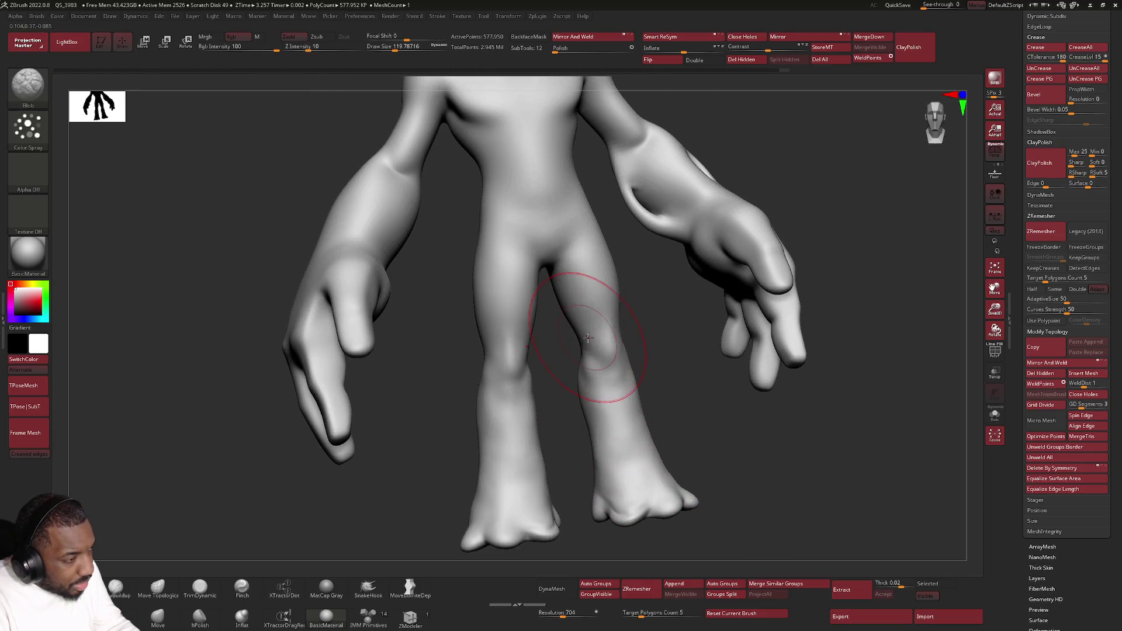
mouse_move(625, 434)
left_mouse_down("shift")
mouse_move(602, 375)
mouse_move(601, 413)
mouse_move(624, 438)
left_mouse_up("shift")
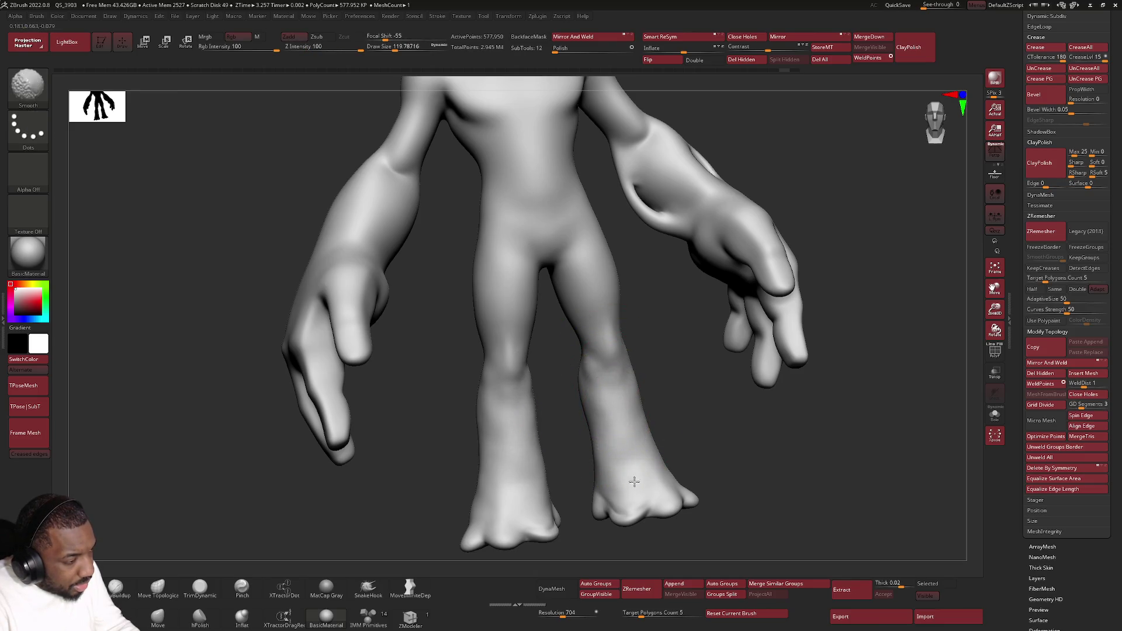
mouse_move(678, 453)
right_mouse_down()
mouse_move(648, 409)
mouse_move(689, 359)
right_mouse_up()
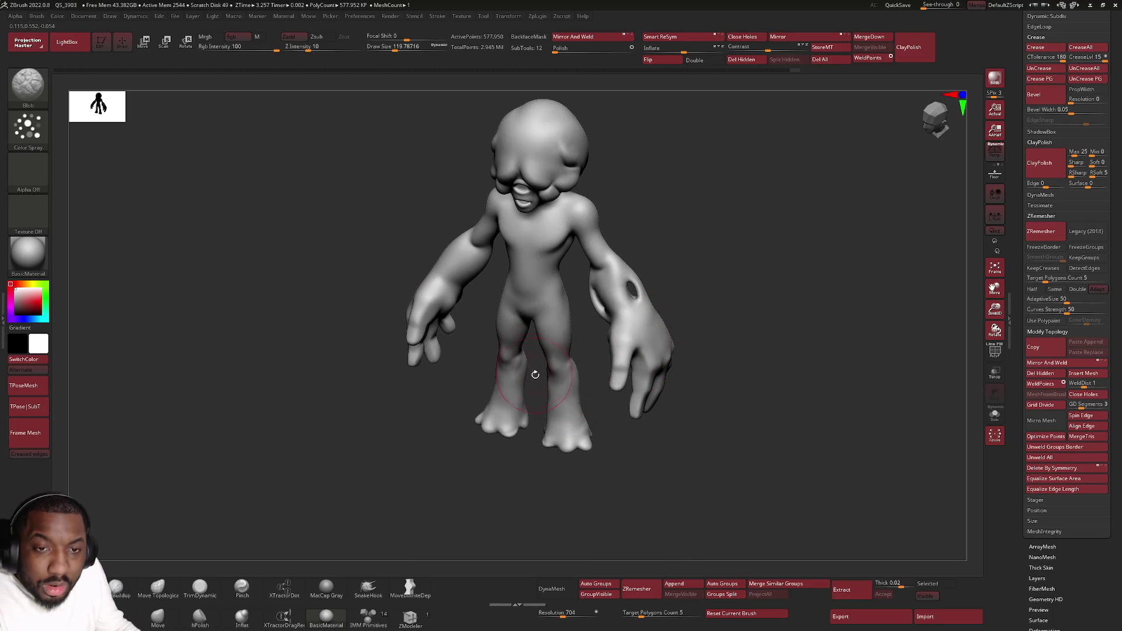
right_click_drag(434, 285, 479, 327)
mouse_move(642, 304)
right_mouse_down("ctrl")
mouse_move(689, 350)
mouse_move(677, 331)
mouse_move(401, 471)
right_mouse_up("ctrl")
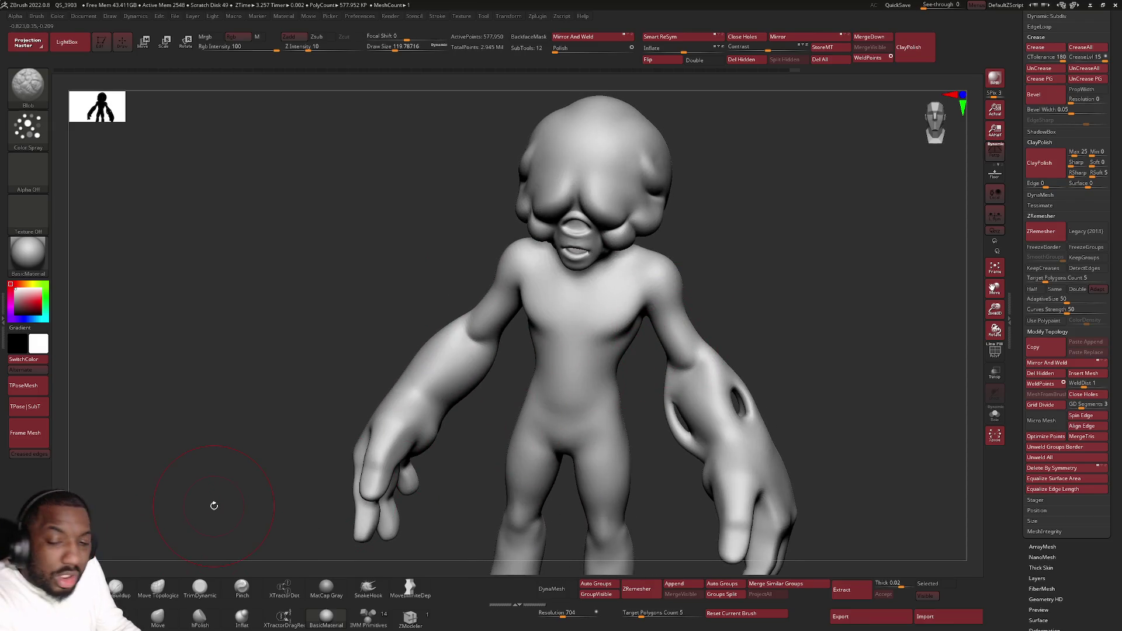
key("alt+Tab")
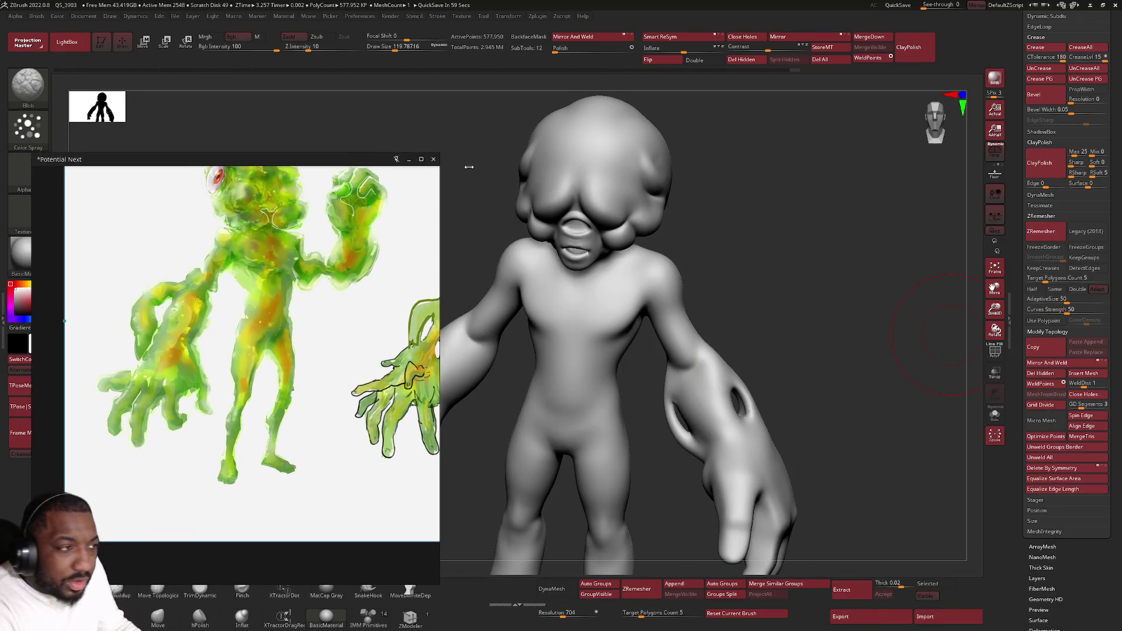
Step: Make the reference board full screen and scroll through the lower sketches
key("ctrl+f")
scroll(233, 206, "down", 3)
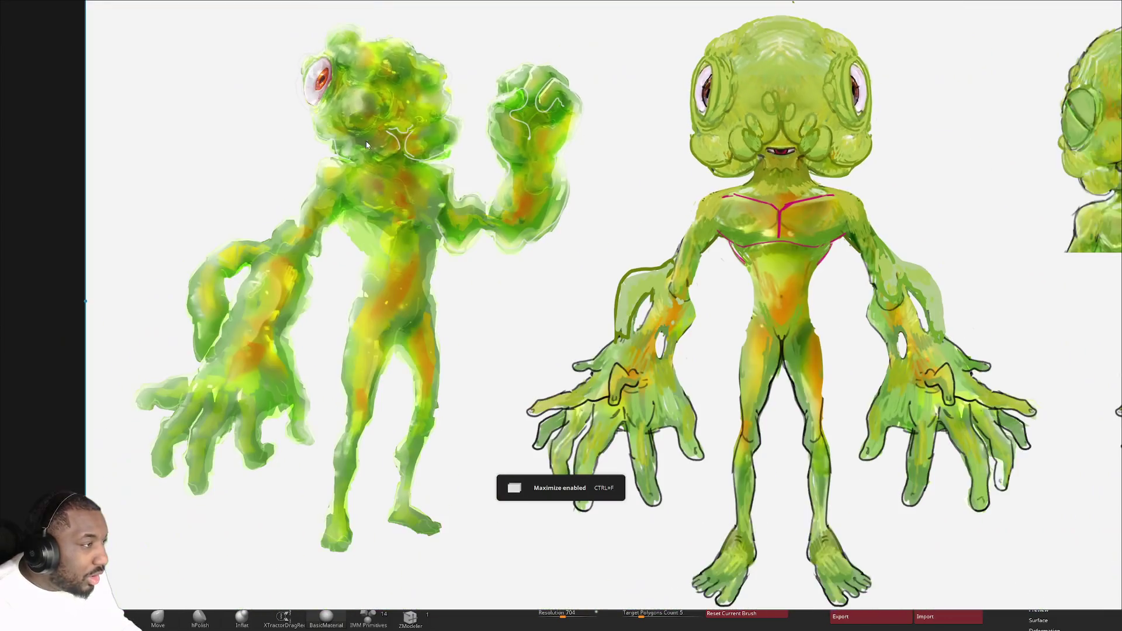
scroll(728, 274, "down", 3)
scroll(729, 262, "up", 3)
scroll(697, 269, "up", 5)
scroll(702, 157, "down", 2)
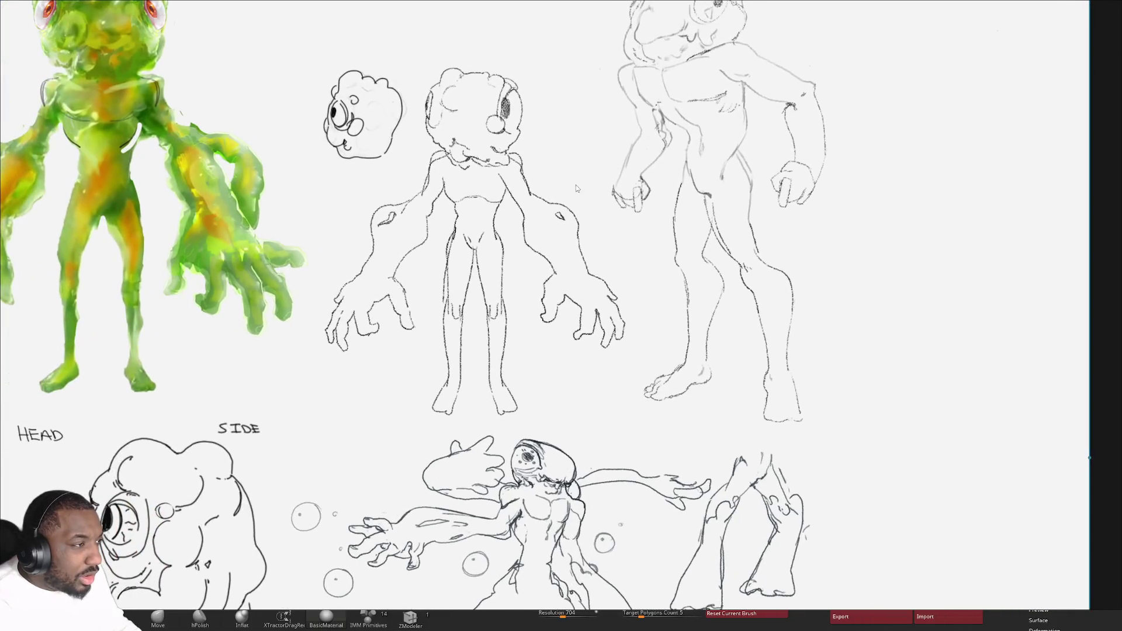
scroll(584, 182, "down", 1)
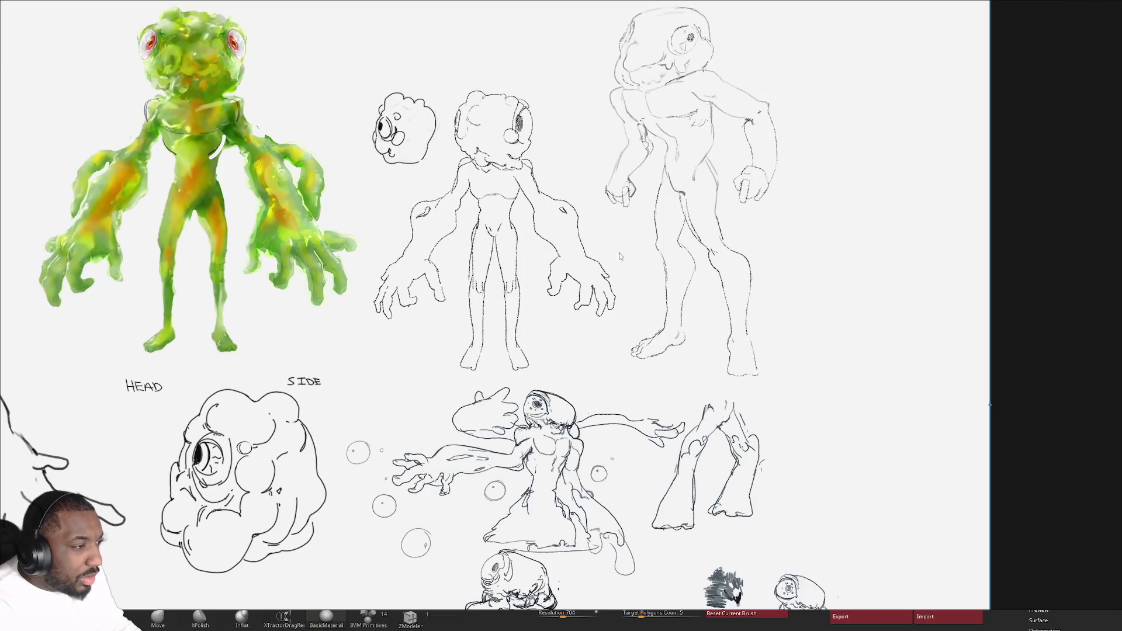
scroll(496, 305, "down", 2)
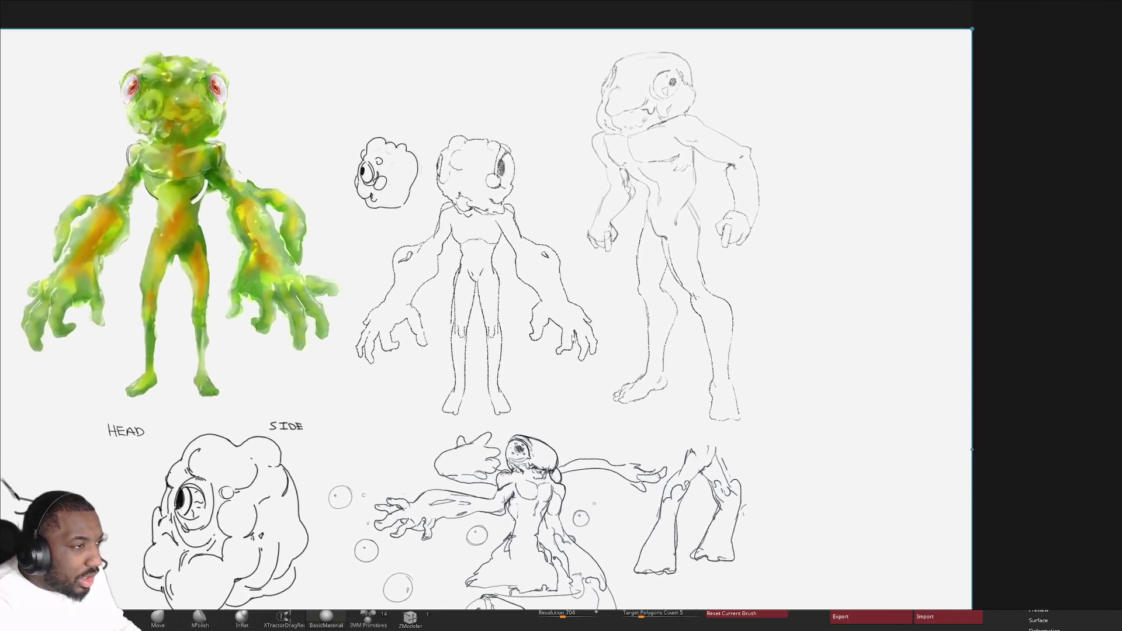
middle_click_drag(584, 191, 629, 174)
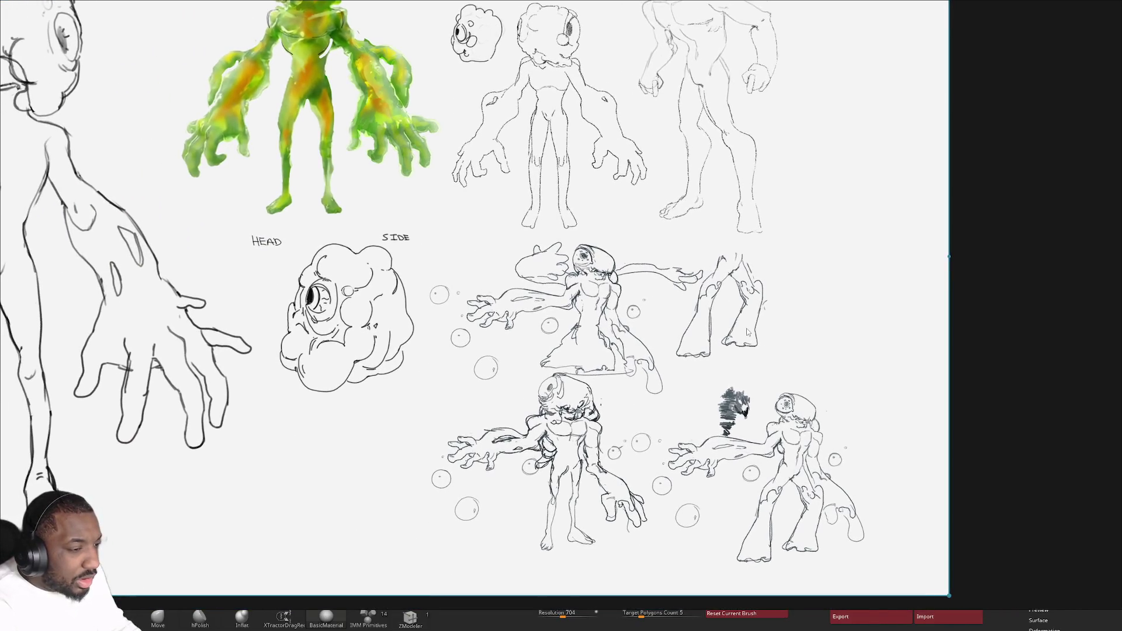
scroll(806, 461, "up", 4)
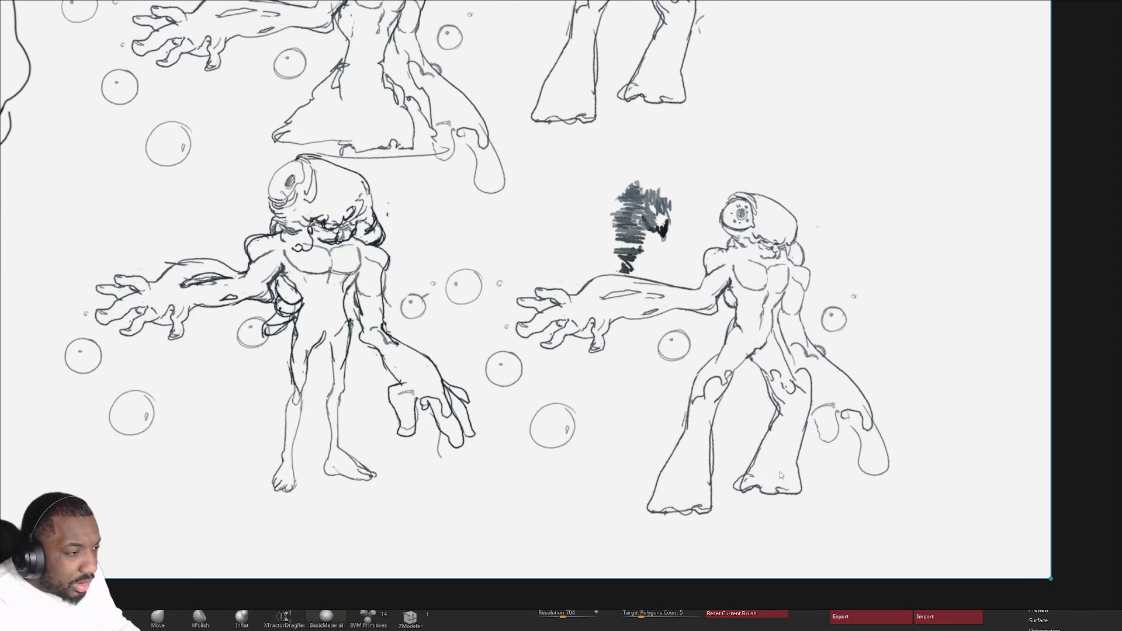
middle_click_drag(788, 471, 826, 470)
scroll(798, 469, "down", 5)
Step: Browse the front-view sketch, green renders and face close-ups, then minimize the board
mouse_move(444, 370)
middle_mouse_down()
mouse_move(639, 323)
mouse_move(852, 390)
mouse_move(718, 392)
middle_mouse_up()
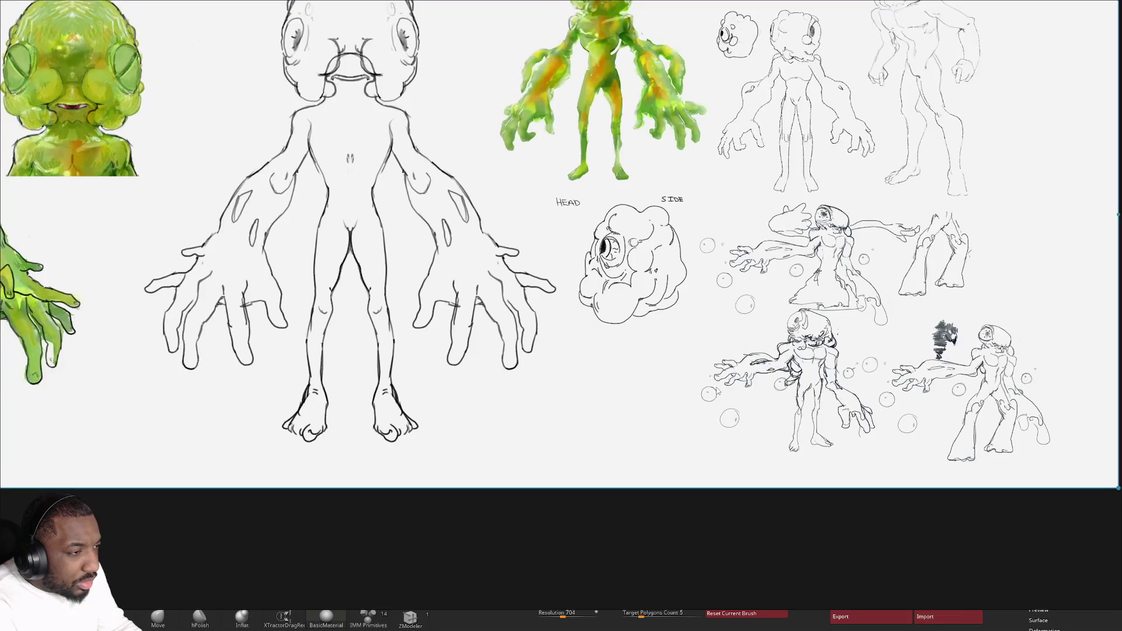
middle_click_drag(861, 385, 646, 361)
scroll(557, 364, "up", 2)
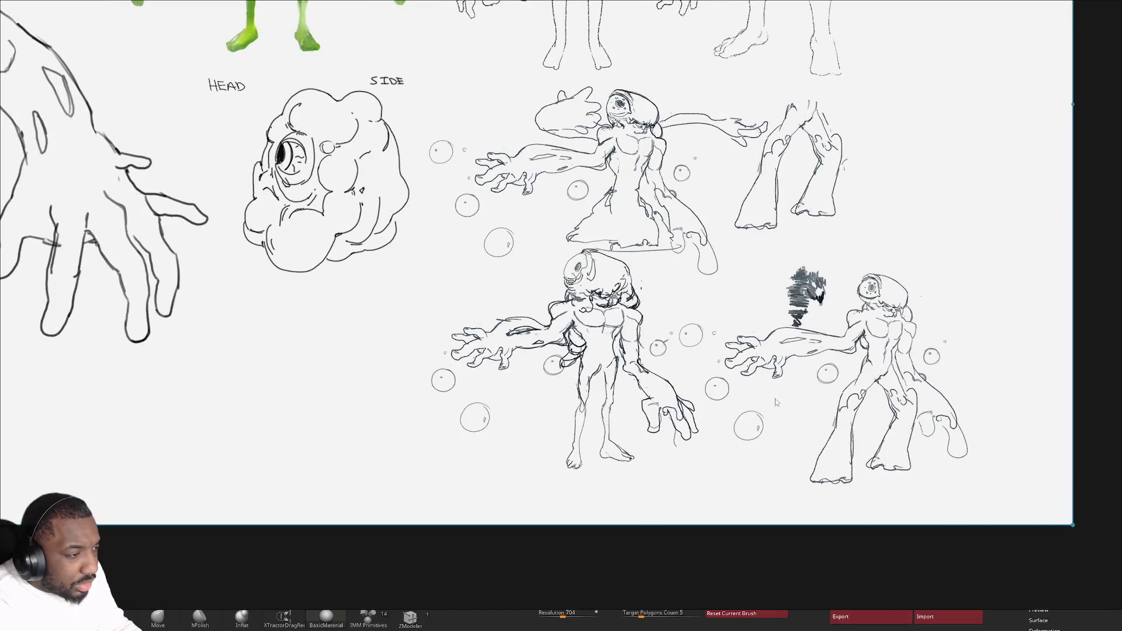
scroll(808, 288, "down", 3)
middle_click_drag(808, 287, 993, 304)
scroll(993, 304, "up", 4)
middle_click_drag(584, 310, 895, 316)
middle_click_drag(480, 311, 665, 311)
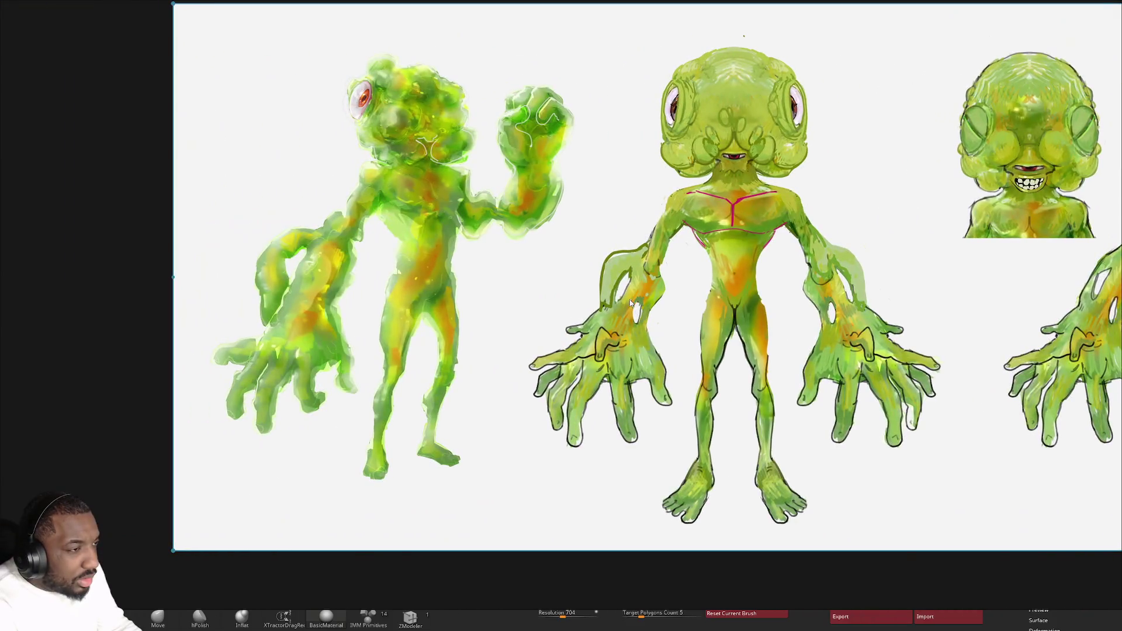
scroll(451, 263, "up", 1)
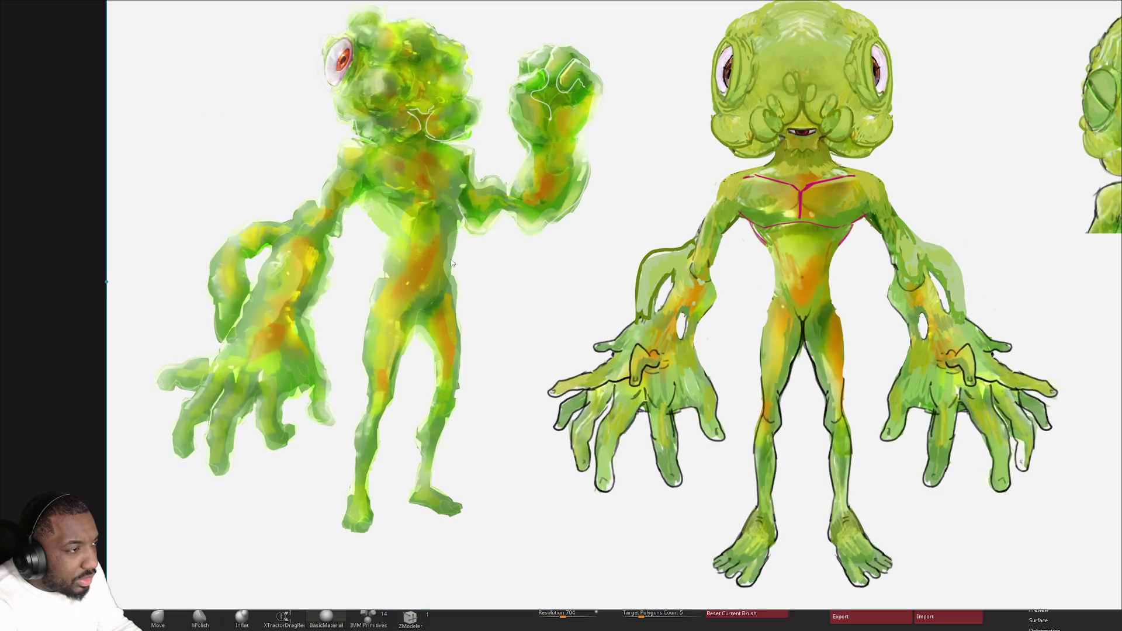
middle_click_drag(472, 263, 423, 266)
middle_click_drag(789, 281, 487, 283)
middle_click_drag(978, 102, 840, 111)
middle_click_drag(660, 183, 627, 197)
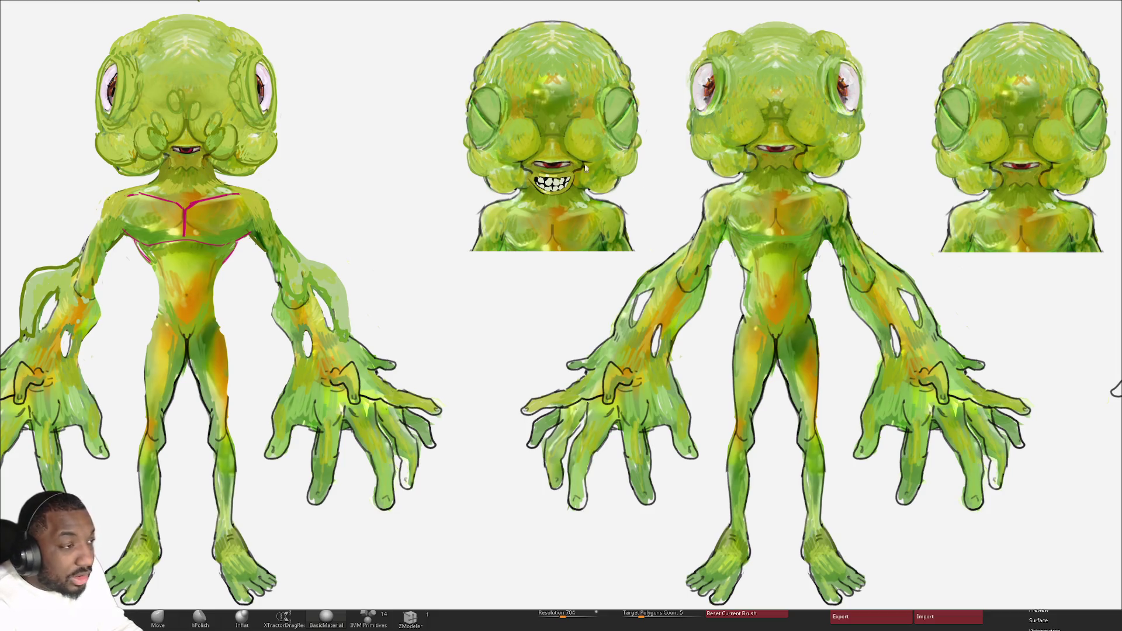
middle_click_drag(782, 123, 713, 125)
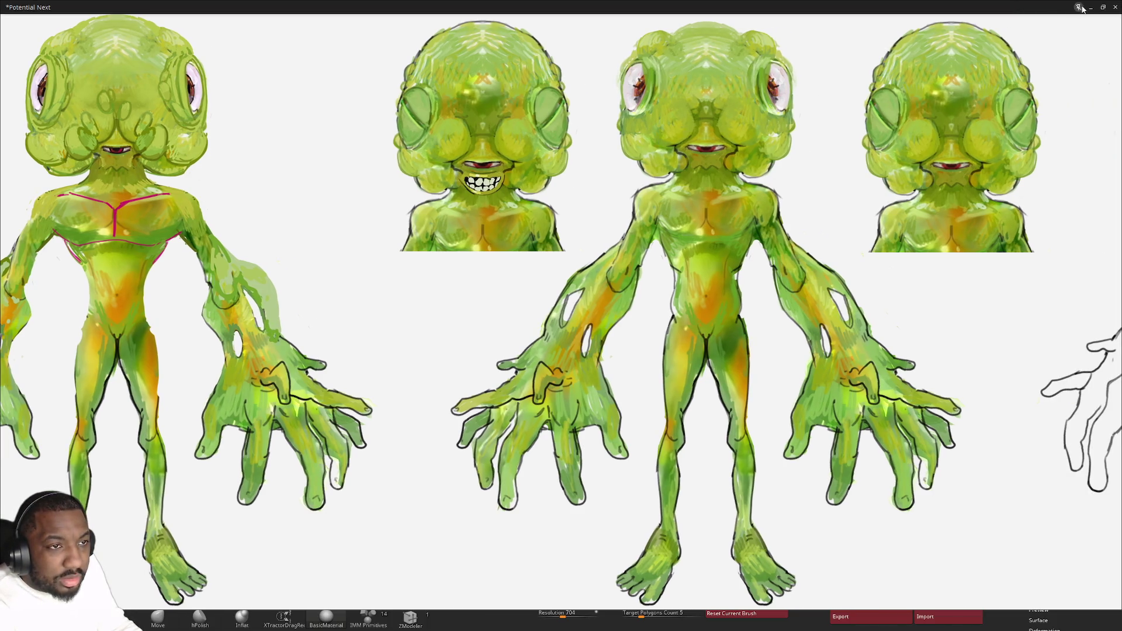
left_click(1090, 8)
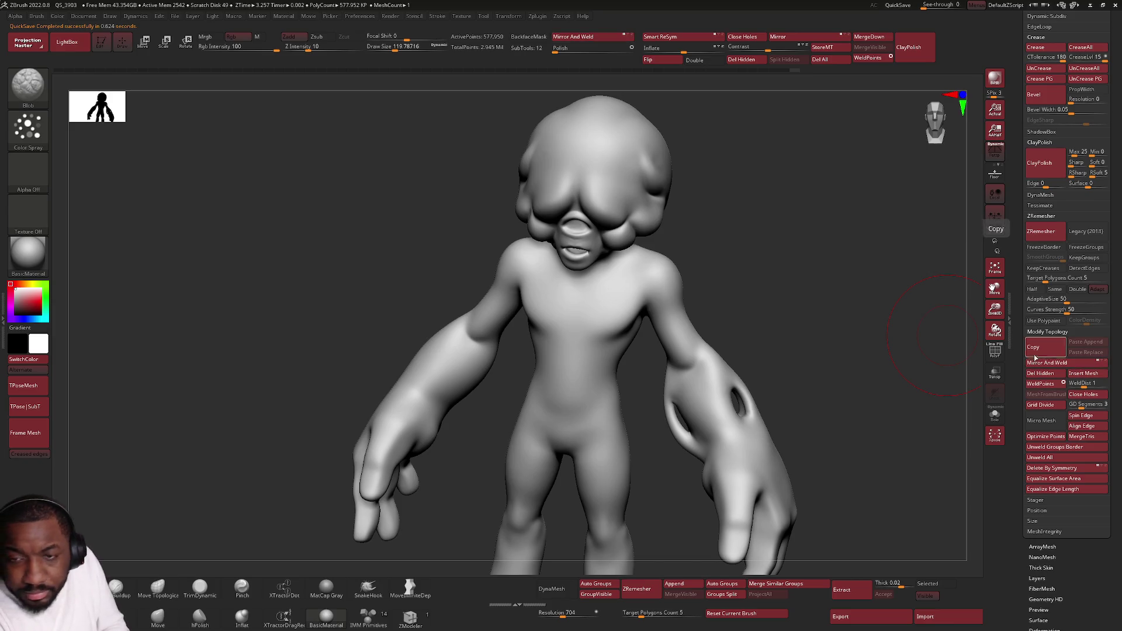
Step: Turn the alien sculpt to a straight front view
left_click_drag(351, 426, 736, 397, "shift")
Step: Smooth the right forearm, arms and torso, then apply ClayPolish to the mesh
mouse_move(736, 398)
right_mouse_down("ctrl")
mouse_move(689, 350)
mouse_move(684, 483)
mouse_move(651, 380)
right_mouse_up("ctrl")
mouse_move(538, 213)
right_mouse_down("ctrl")
mouse_move(689, 313)
mouse_move(684, 257)
mouse_move(676, 295)
right_mouse_up("ctrl")
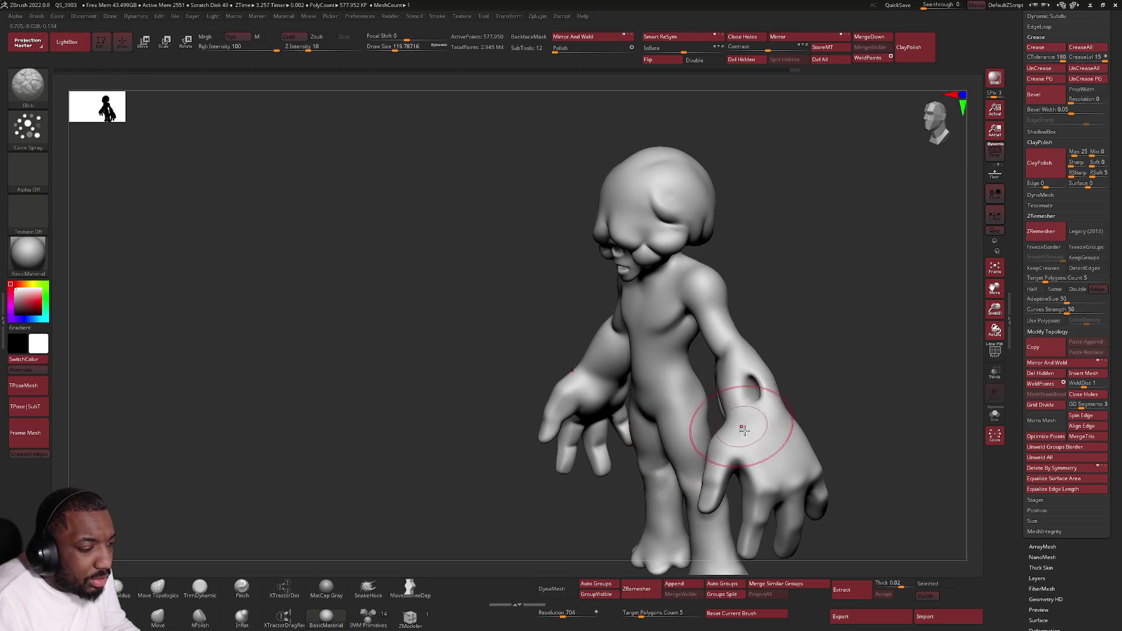
mouse_move(750, 463)
right_mouse_down("alt")
mouse_move(678, 385)
mouse_move(646, 386)
mouse_move(640, 420)
mouse_move(621, 374)
mouse_move(599, 383)
mouse_move(684, 367)
mouse_move(639, 338)
right_mouse_up("alt")
mouse_move(758, 345)
left_mouse_down("shift")
mouse_move(733, 366)
mouse_move(744, 380)
left_mouse_up("shift")
right_click_drag(653, 437, 582, 384)
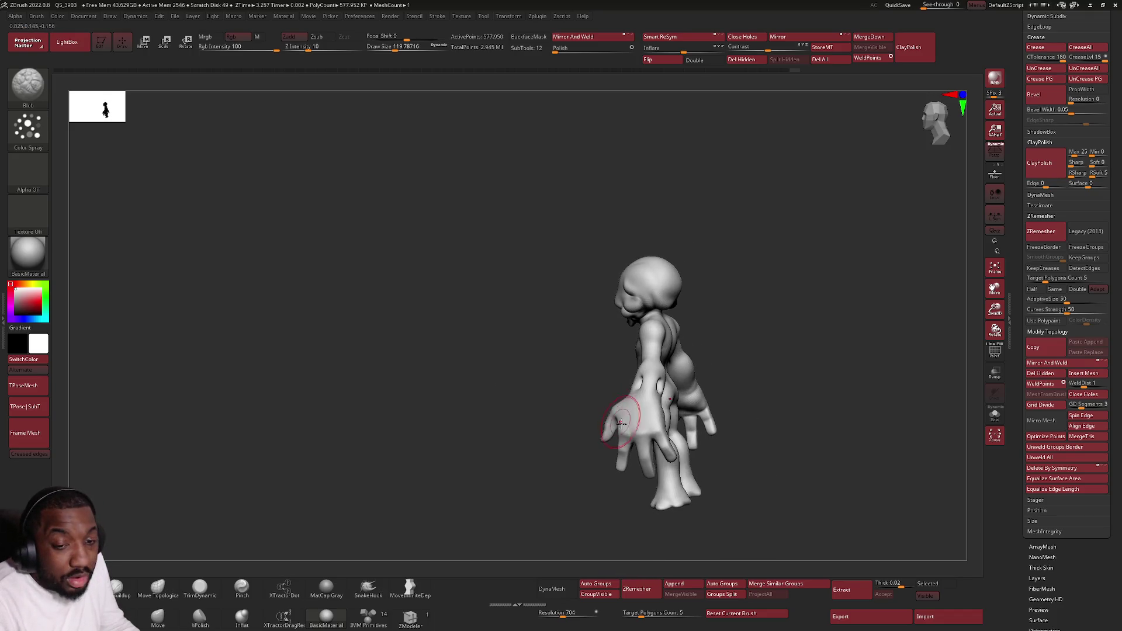
mouse_move(638, 425)
right_mouse_down()
mouse_move(723, 358)
mouse_move(719, 412)
right_mouse_up()
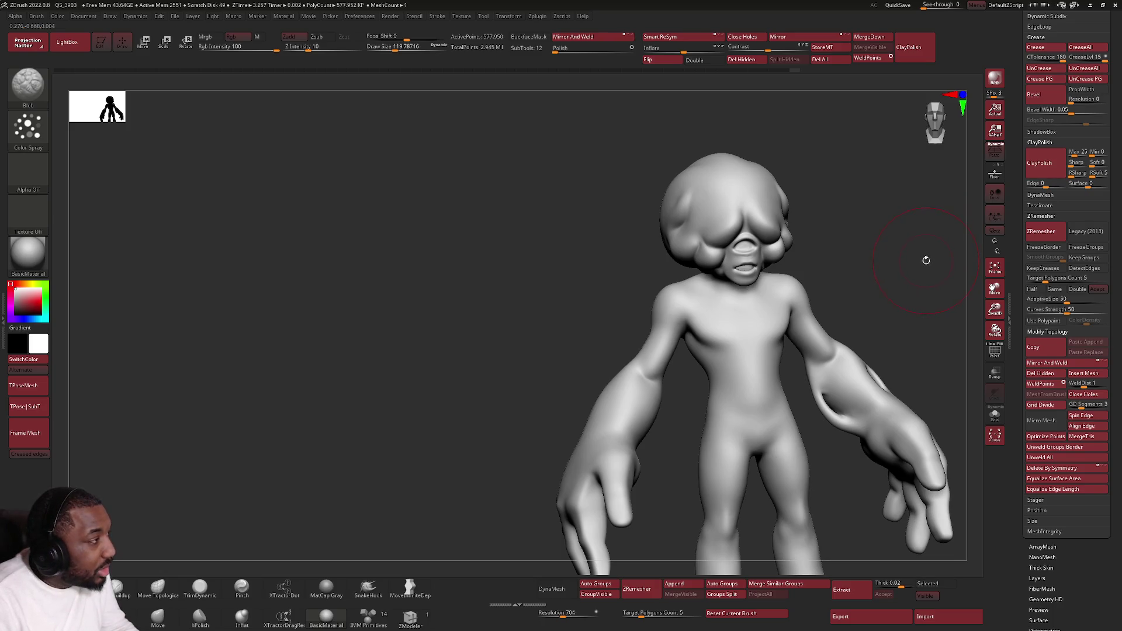
right_click_drag(610, 439, 645, 427)
mouse_move(645, 427)
left_mouse_down("shift")
mouse_move(621, 401)
mouse_move(726, 313)
mouse_move(733, 333)
left_mouse_up("shift")
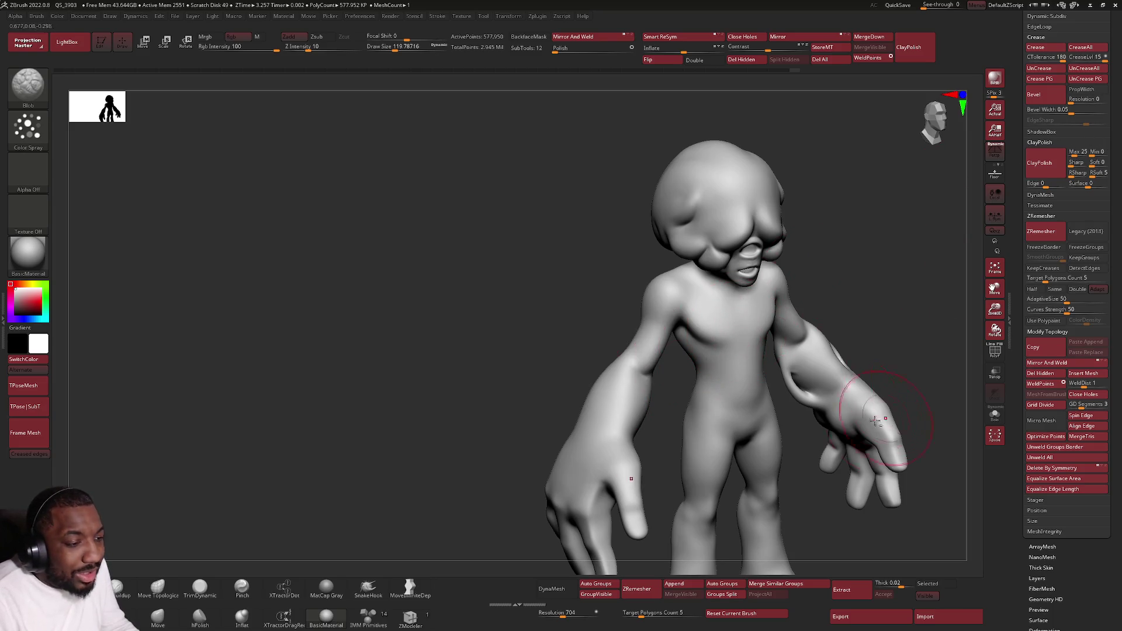
right_click_drag(859, 409, 760, 344, "alt")
left_click(1039, 162)
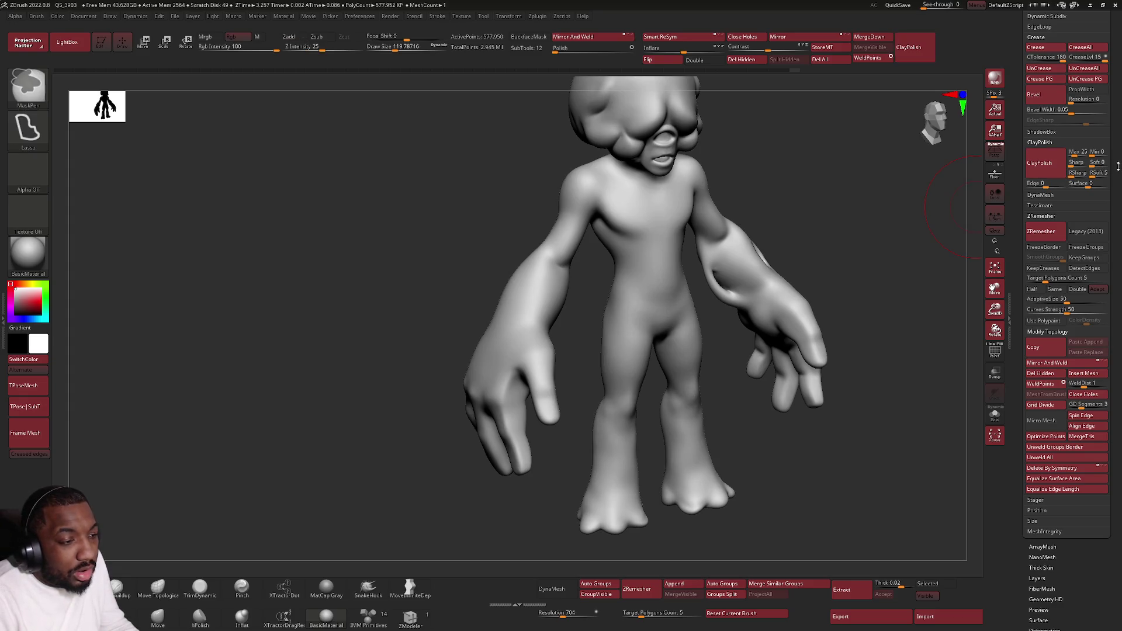
Step: Set the SDiv slider to 1 and view the faceted model from the front
scroll(1111, 255, "up", 5)
scroll(1111, 255, "up", 1)
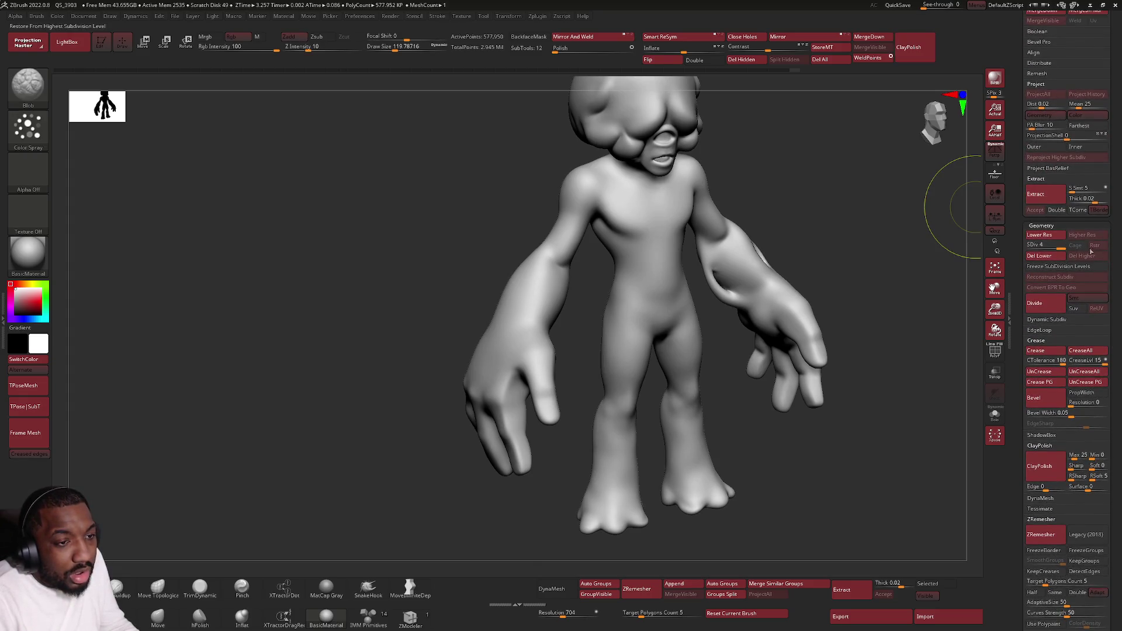
left_click_drag(1015, 252, 1015, 252)
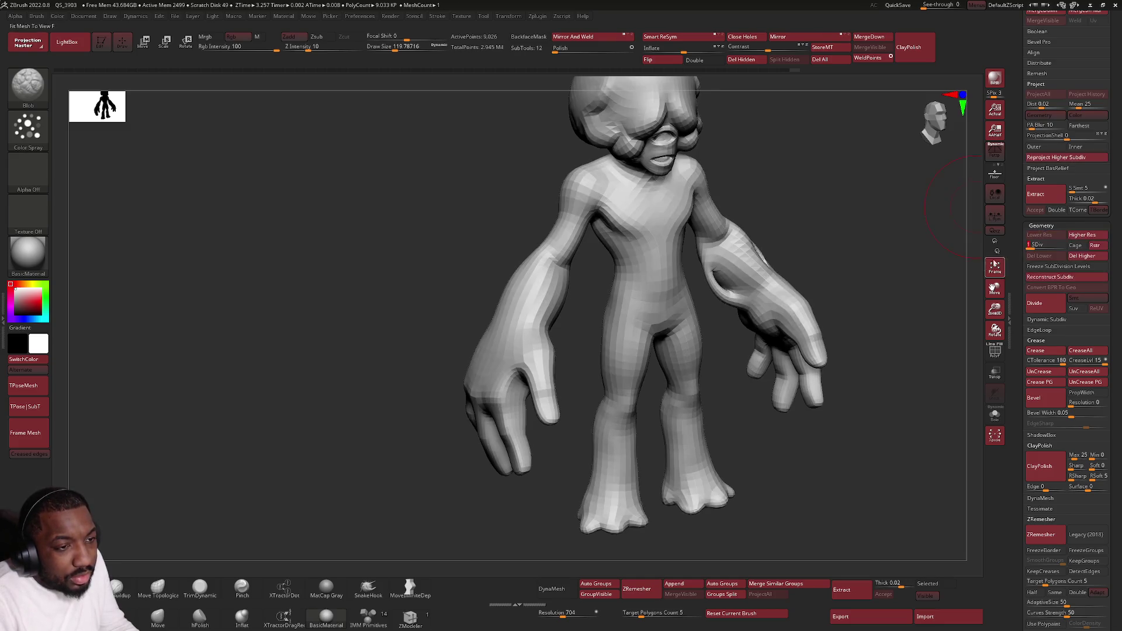
left_click_drag(759, 327, 745, 309, "shift")
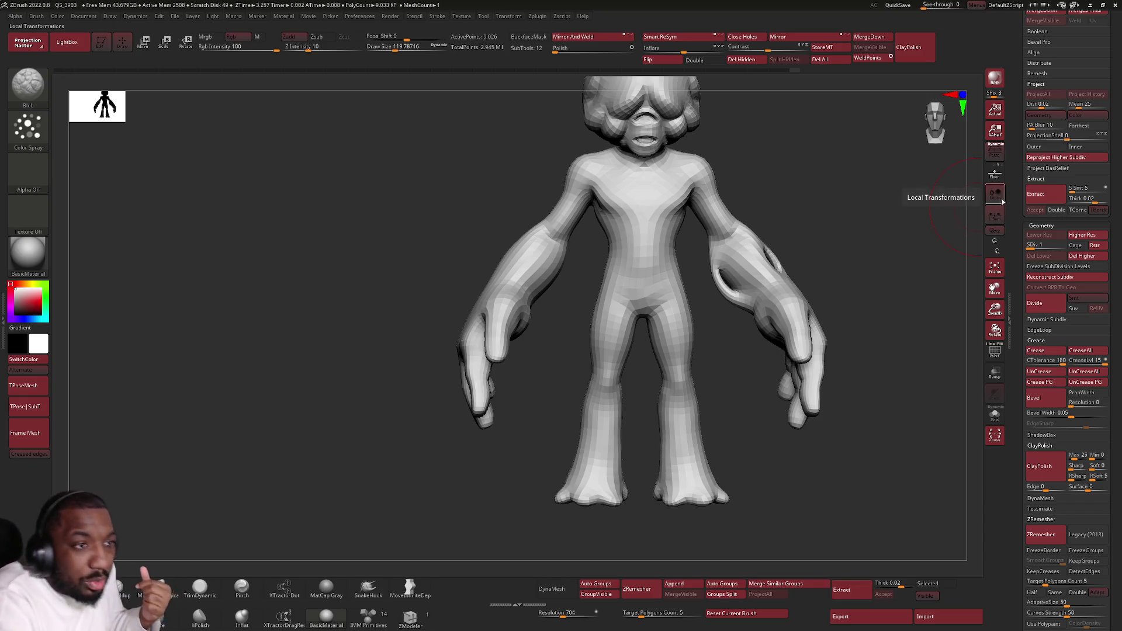
Step: Hide the lumpy Smoker Face 2_13 overlay and select the Smoker Face 2_14 subtool
scroll(1080, 222, "up", 10)
left_click(1082, 224)
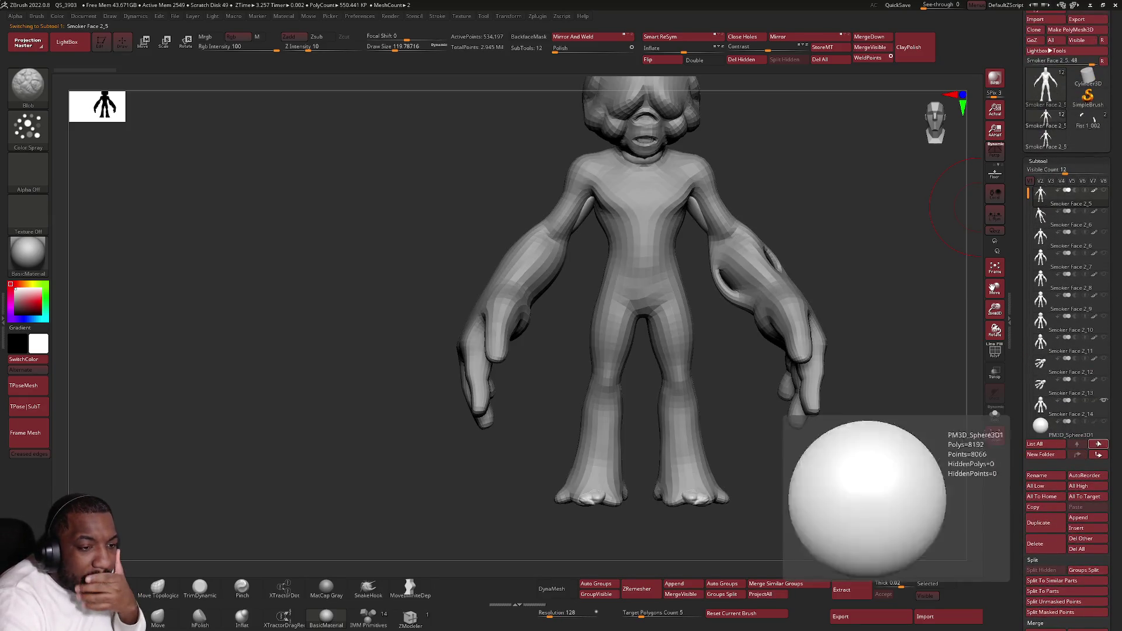
left_click(1104, 401)
mouse_move(1104, 403)
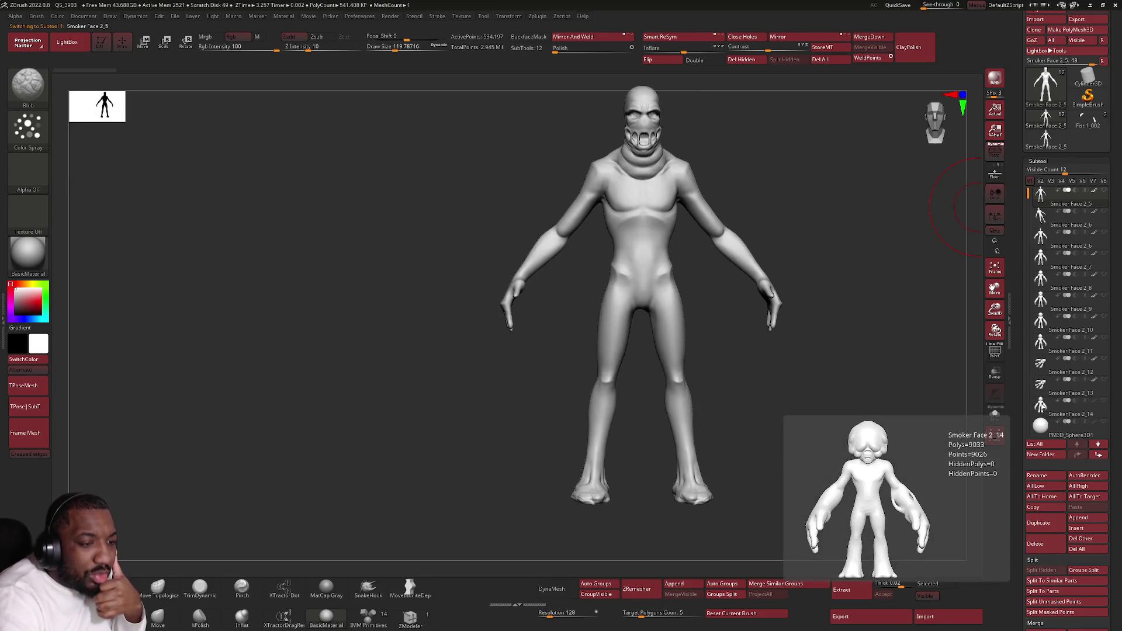
left_click(1044, 408)
Step: Inspect the forearm holes from several angles, then select Smoker Face 2_13
left_click_drag(692, 291, 710, 291)
right_click_drag(710, 291, 674, 290)
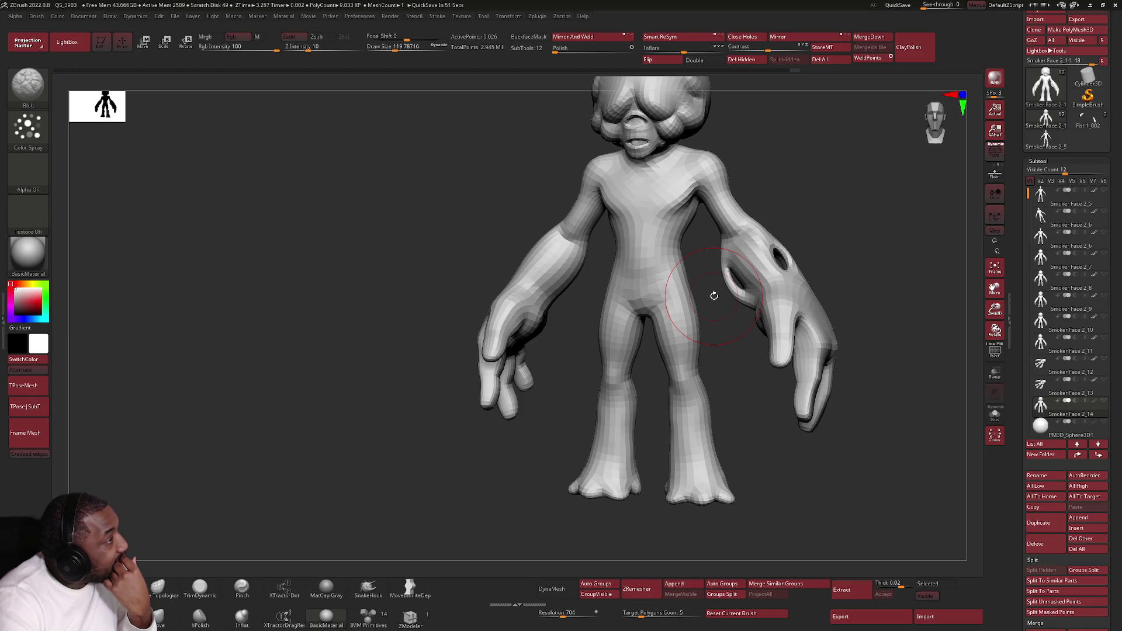
right_click_drag(713, 296, 729, 305)
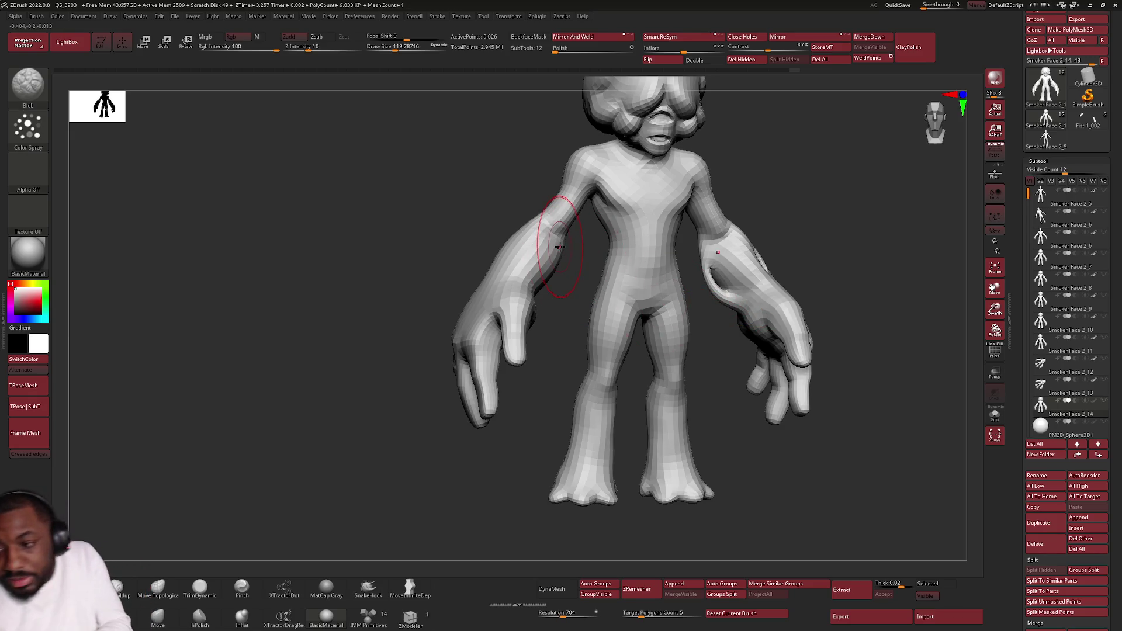
left_click(1044, 392)
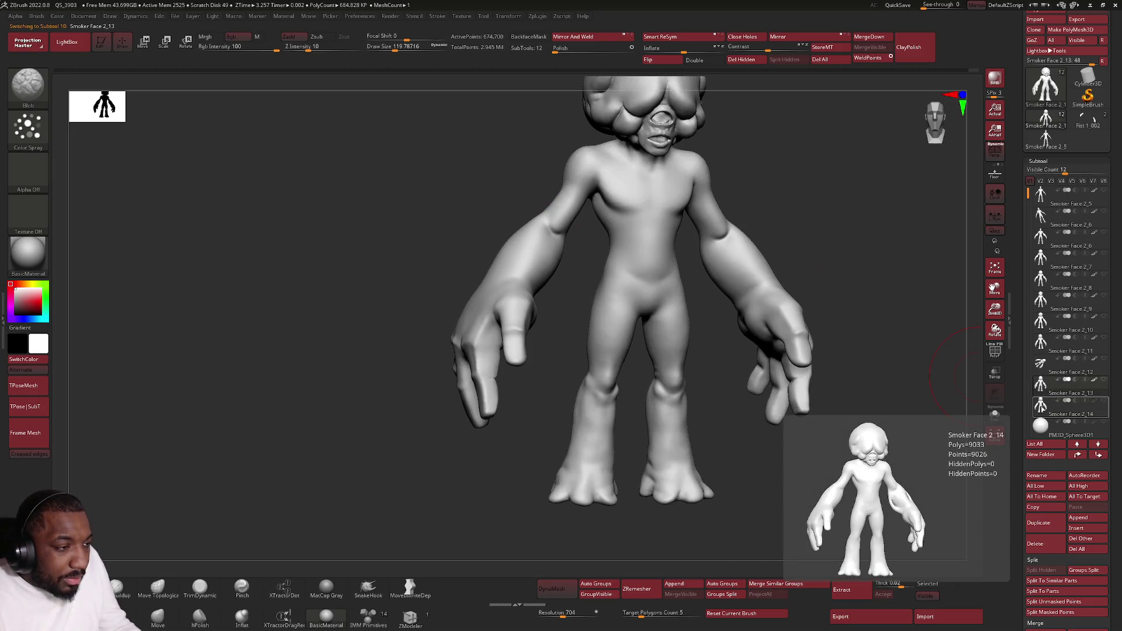
left_click(1040, 407)
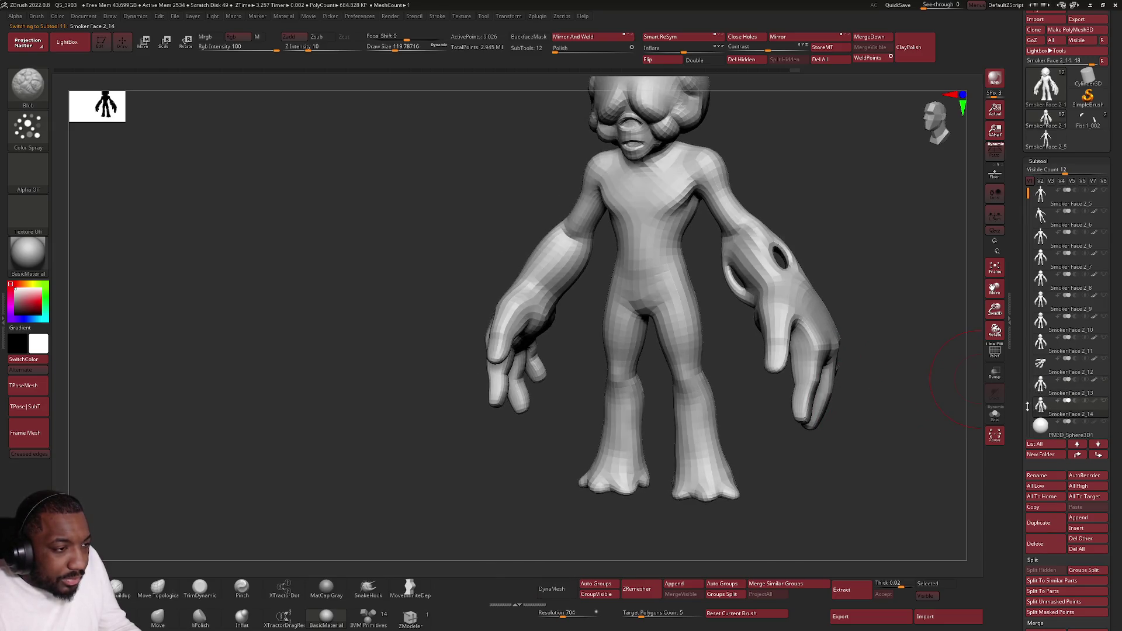
mouse_move(444, 327)
left_mouse_down("alt")
mouse_move(479, 351)
mouse_move(552, 331)
mouse_move(528, 332)
left_mouse_up("alt")
key("space")
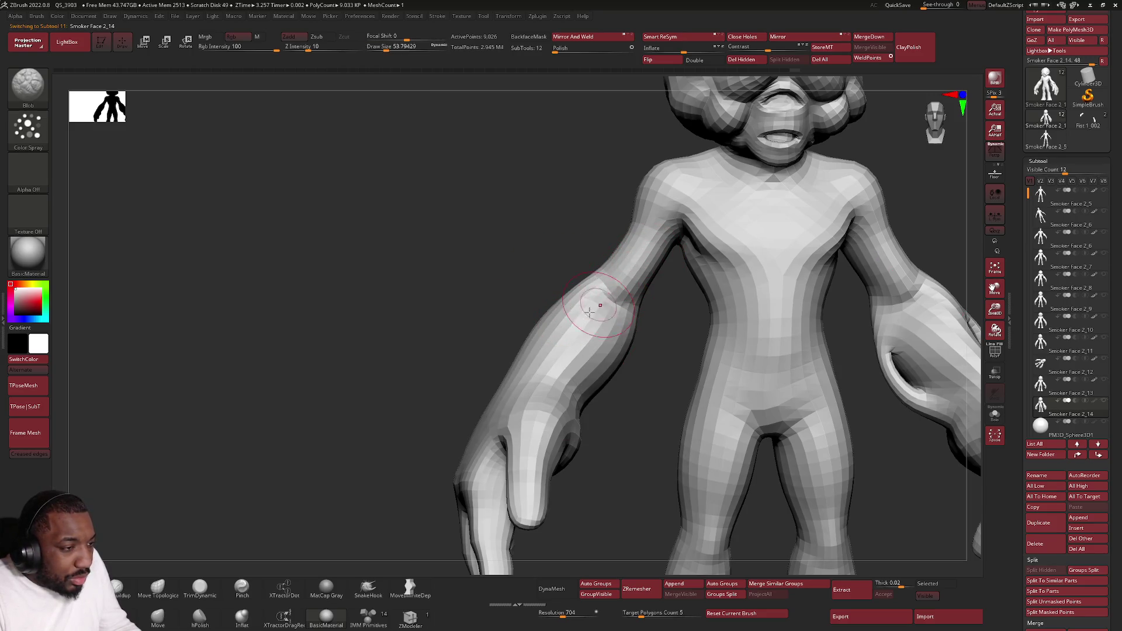
key("ctrl+shift")
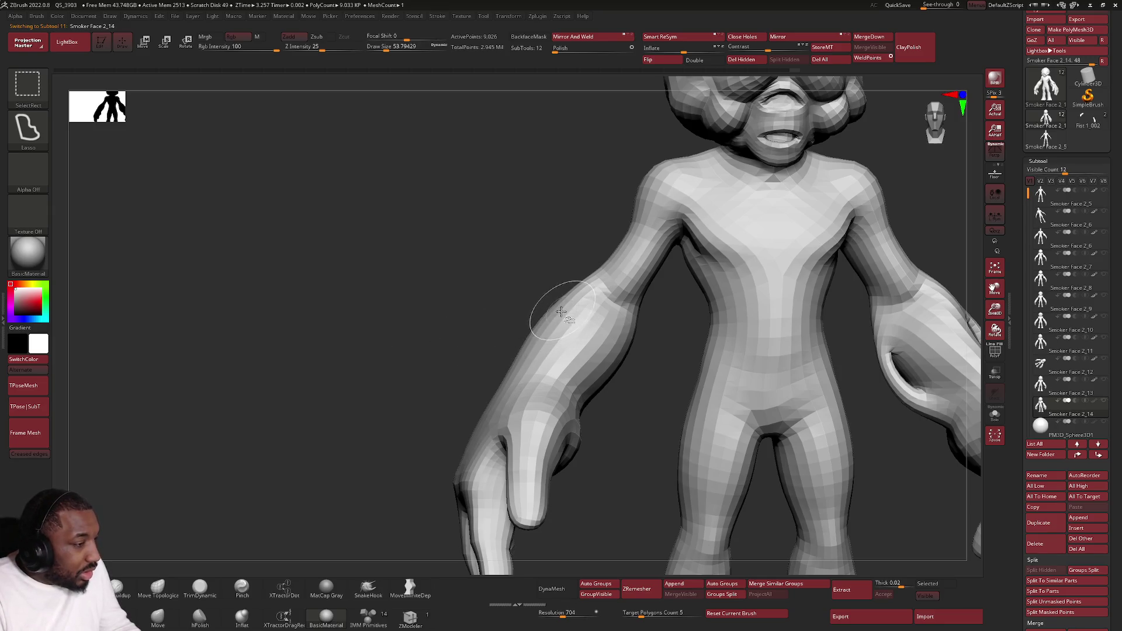
mouse_move(561, 311)
left_mouse_down("ctrl+shift")
mouse_move(534, 354)
mouse_move(578, 315)
mouse_move(591, 323)
mouse_move(569, 332)
left_mouse_up("ctrl+shift")
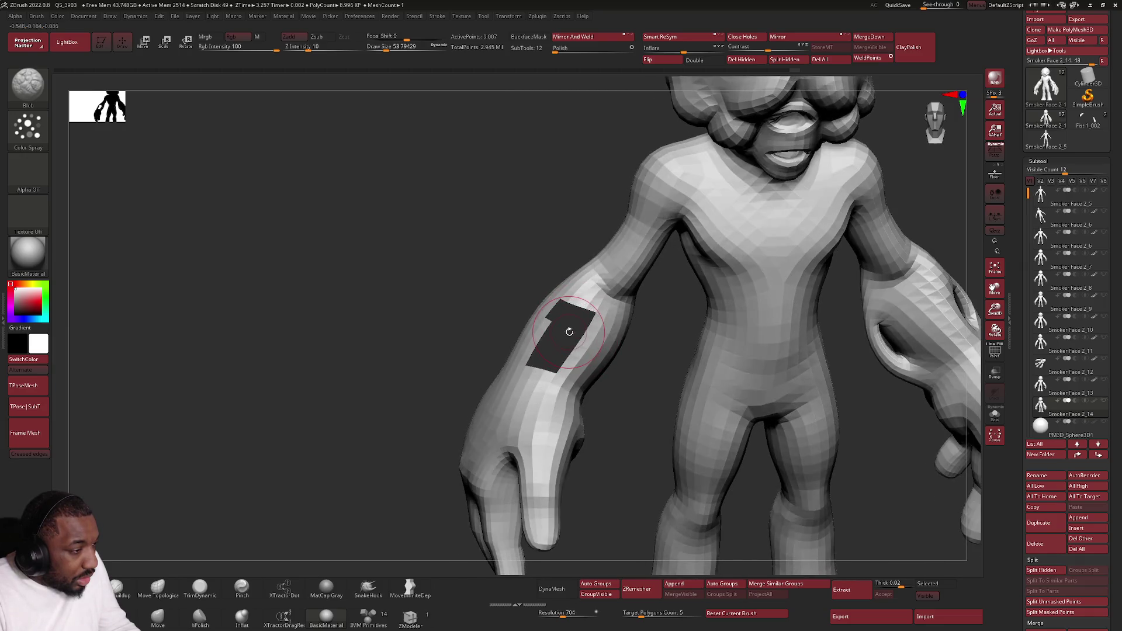
left_click(569, 331, "ctrl+shift")
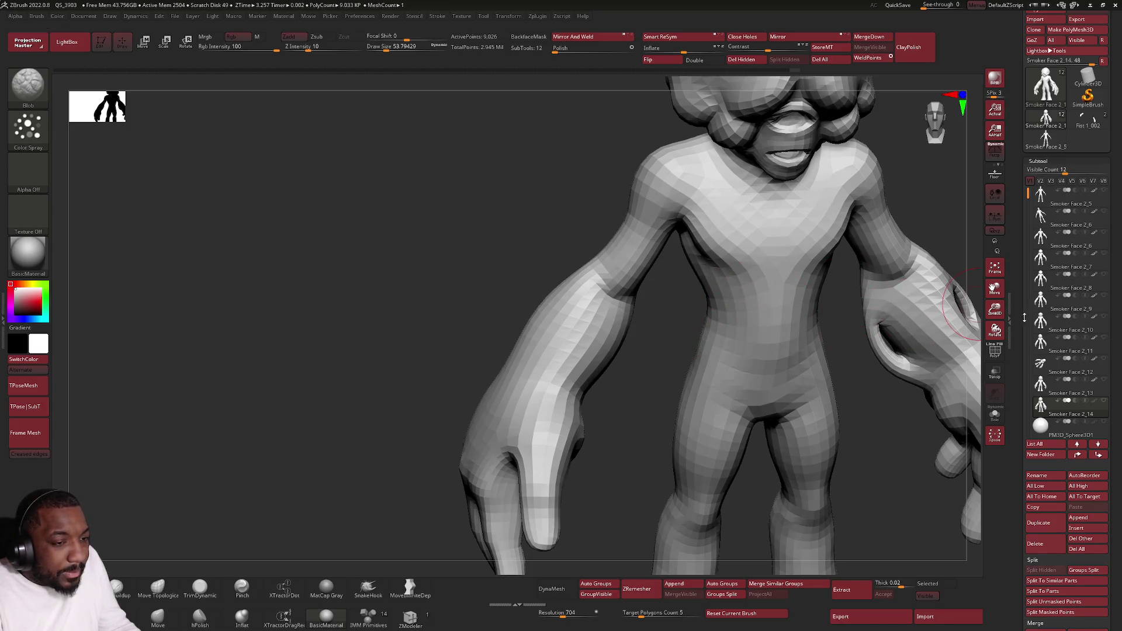
key("f")
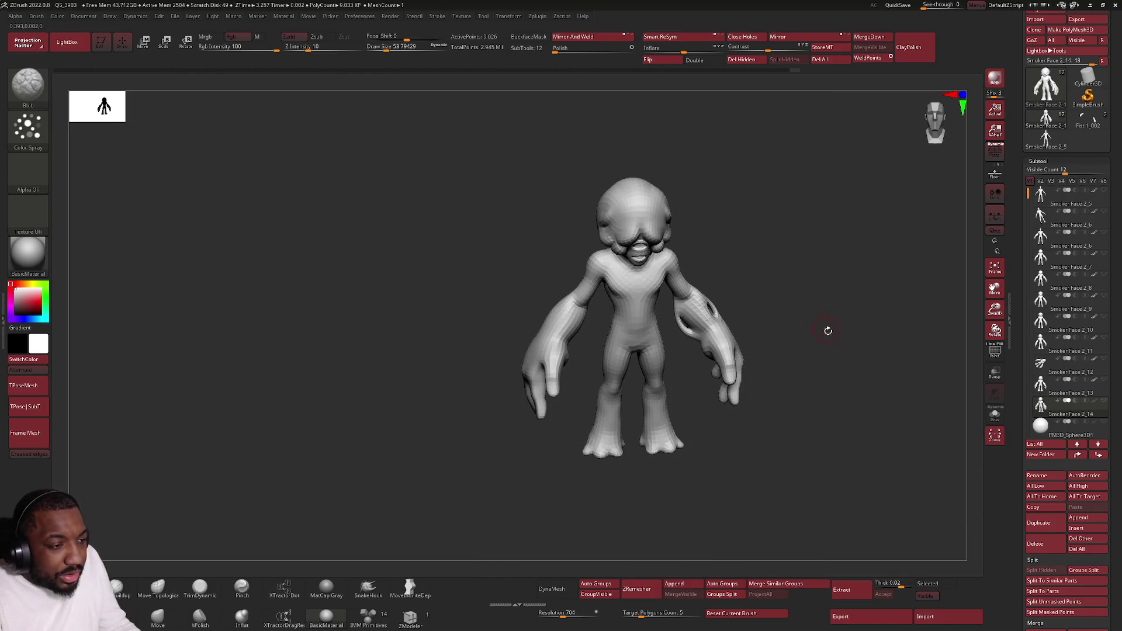
left_click(1044, 406)
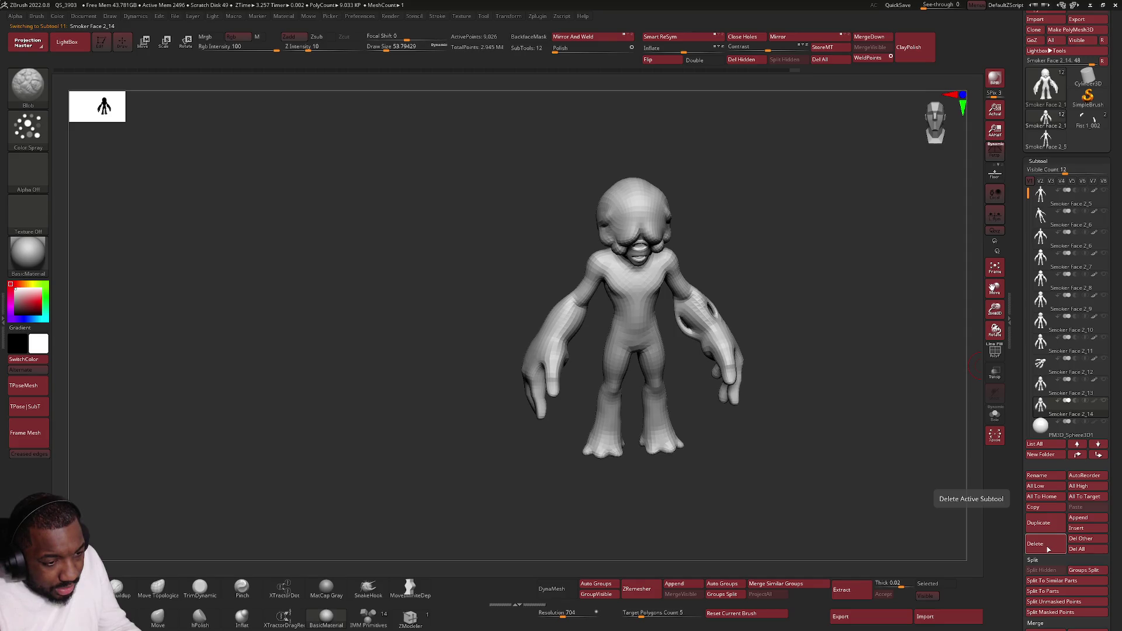
left_click(1049, 549)
Step: Confirm deleting Smoker Face 2_14 and duplicate Smoker Face 2_13 as a new subtool
left_click(966, 567)
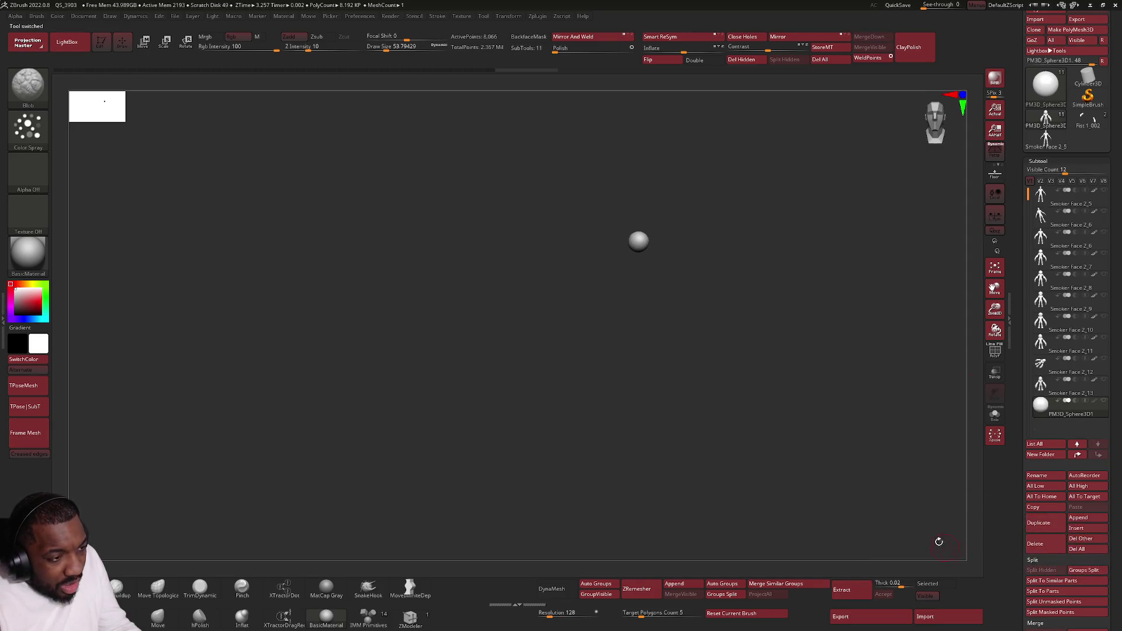
left_click(1052, 386)
mouse_move(778, 343)
left_mouse_down("alt")
mouse_move(762, 390)
mouse_move(807, 313)
mouse_move(769, 325)
left_mouse_up("alt")
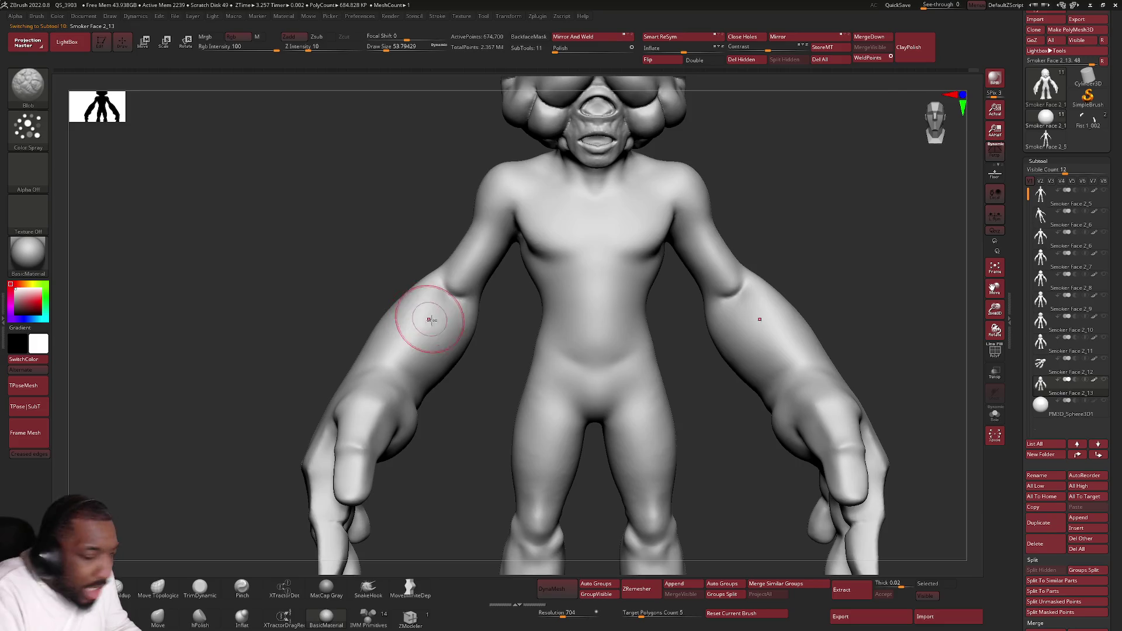
mouse_move(461, 314)
right_mouse_down("ctrl")
mouse_move(450, 300)
mouse_move(485, 298)
right_mouse_up("ctrl")
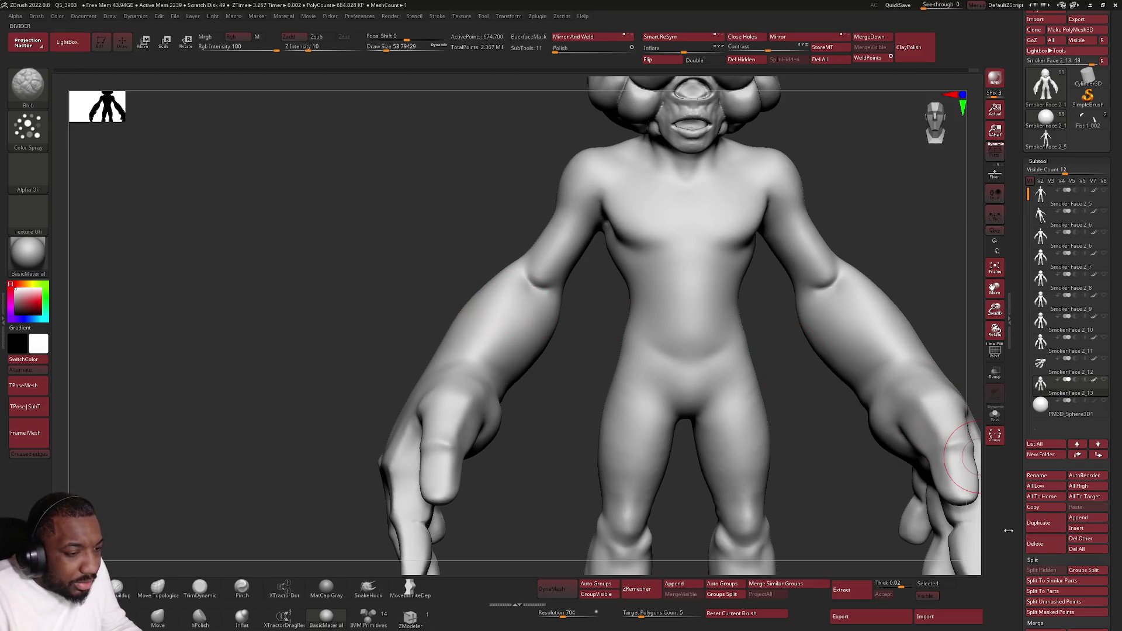
left_click(1026, 526)
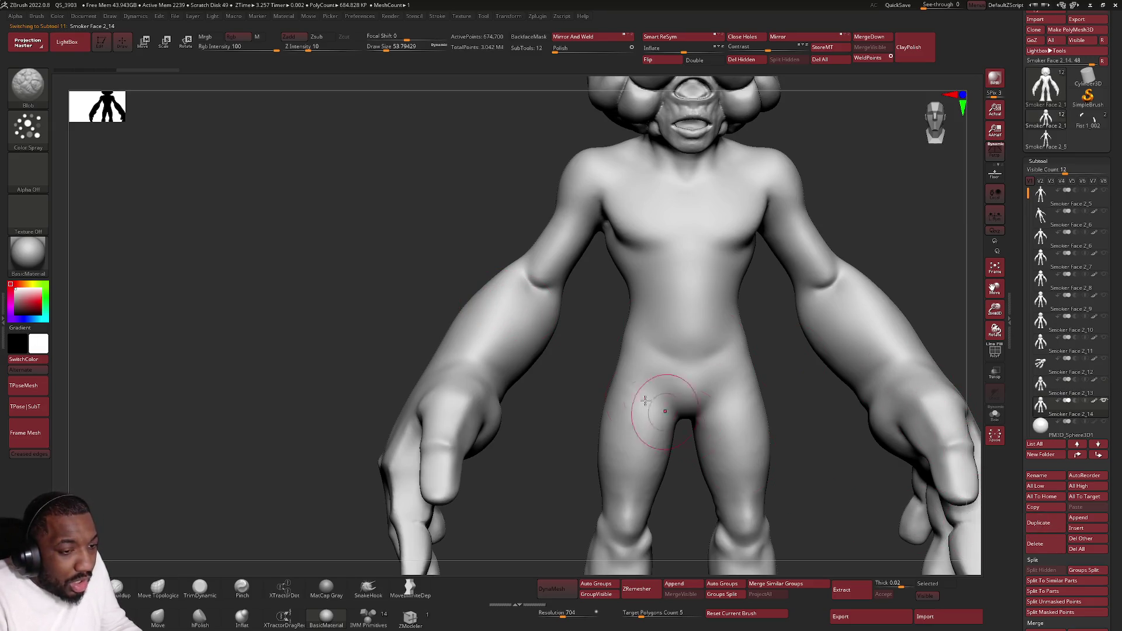
Step: Hide elongated patches on the first forearm and upper arm, comparing against Smoker Face 2_13
scroll(506, 295, "up", 2)
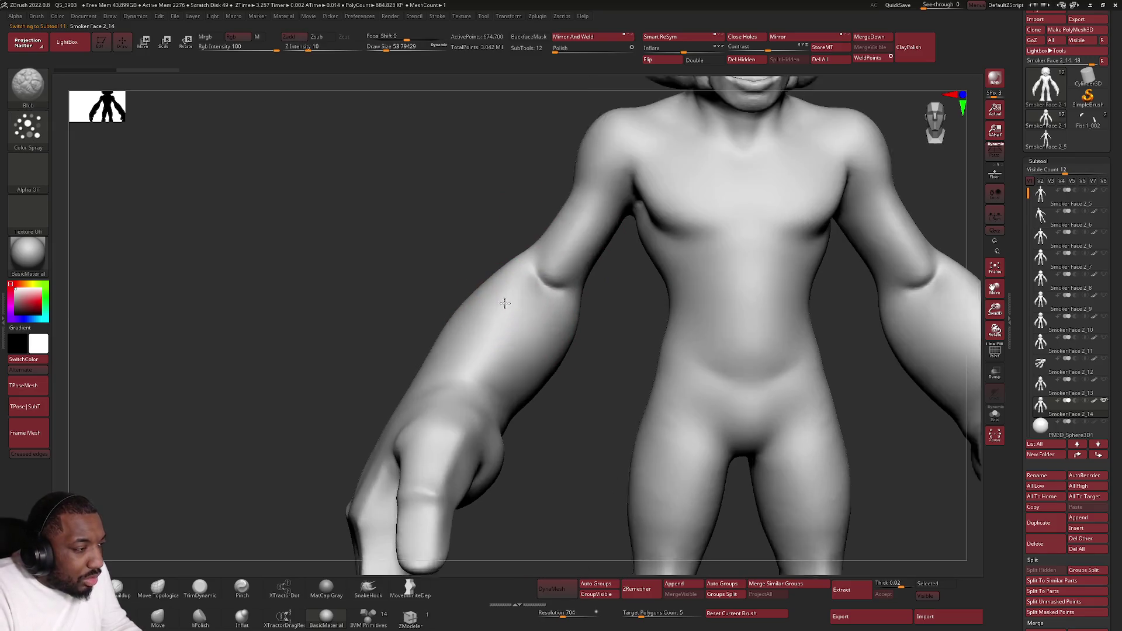
left_click_drag(462, 334, 484, 338, "ctrl+shift")
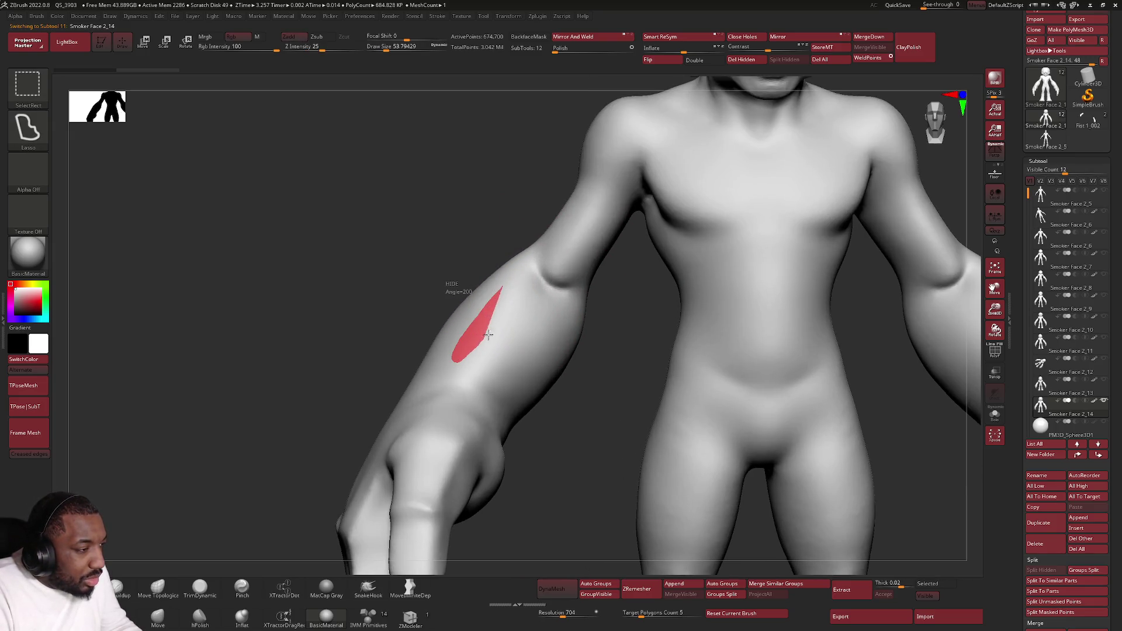
left_click_drag(511, 289, 506, 289, "ctrl+shift")
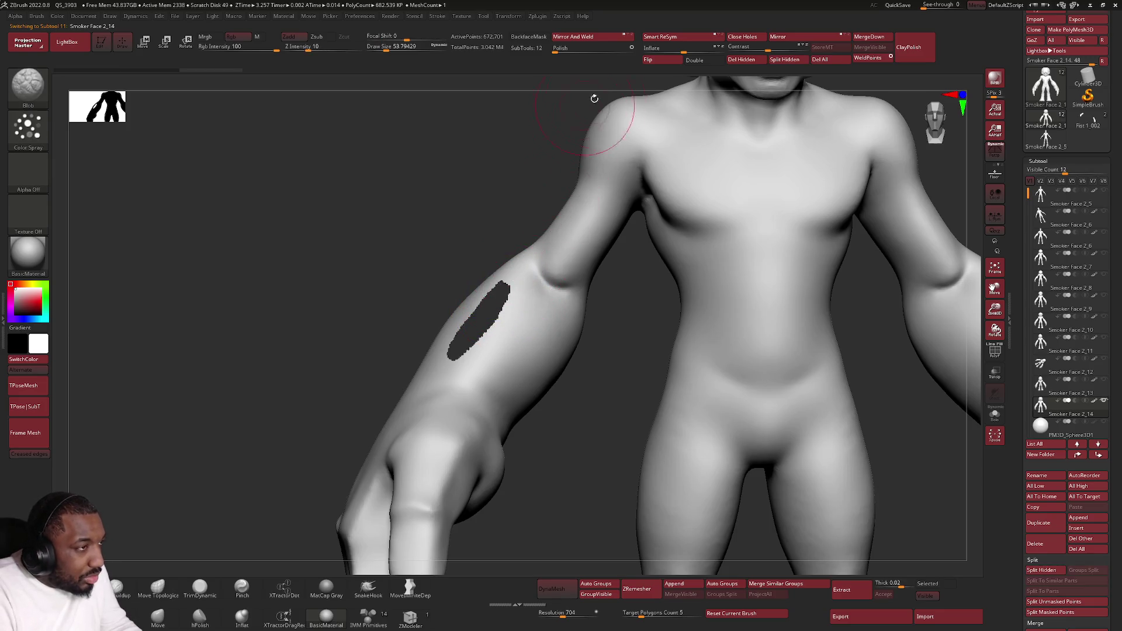
left_click(973, 397, "alt")
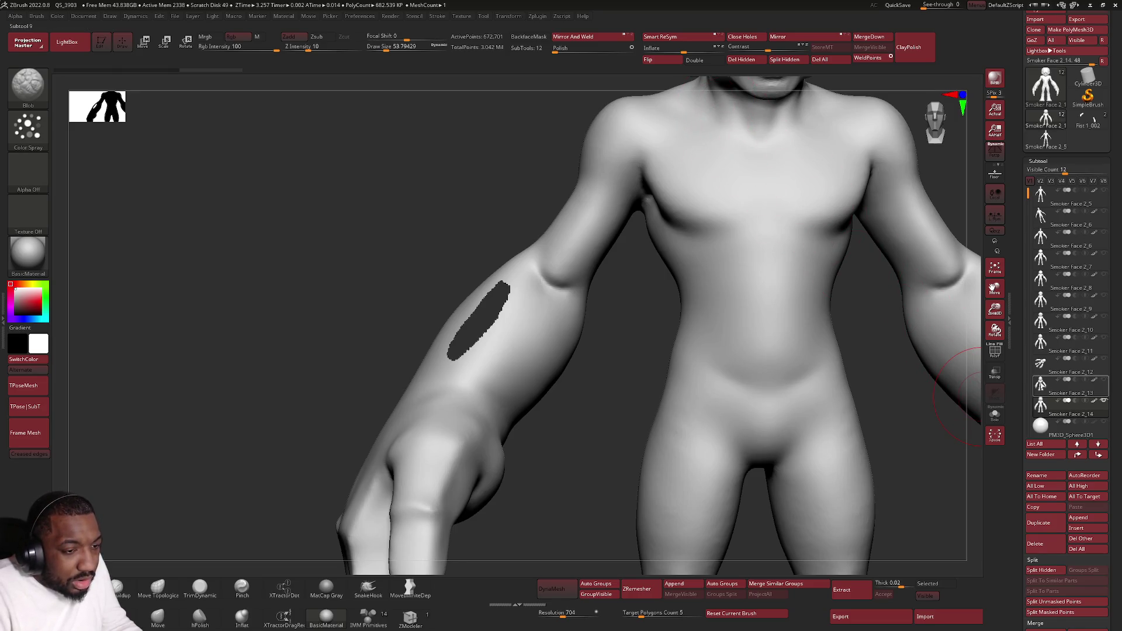
left_click(836, 444, "alt")
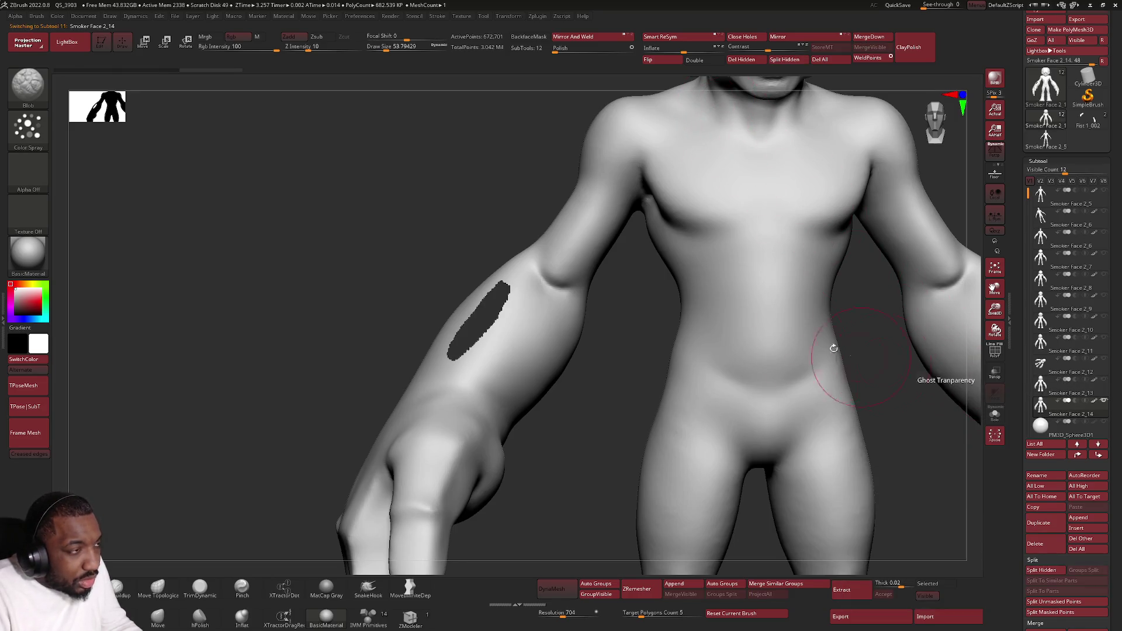
key("ctrl+shift")
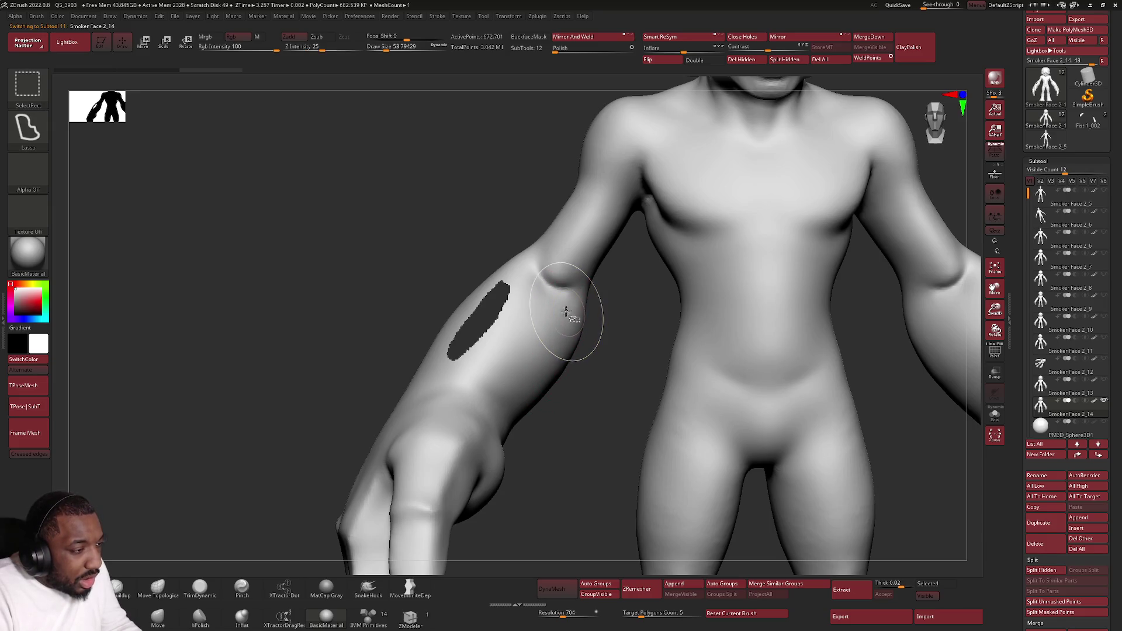
left_click_drag(575, 315, 575, 318, "ctrl+shift")
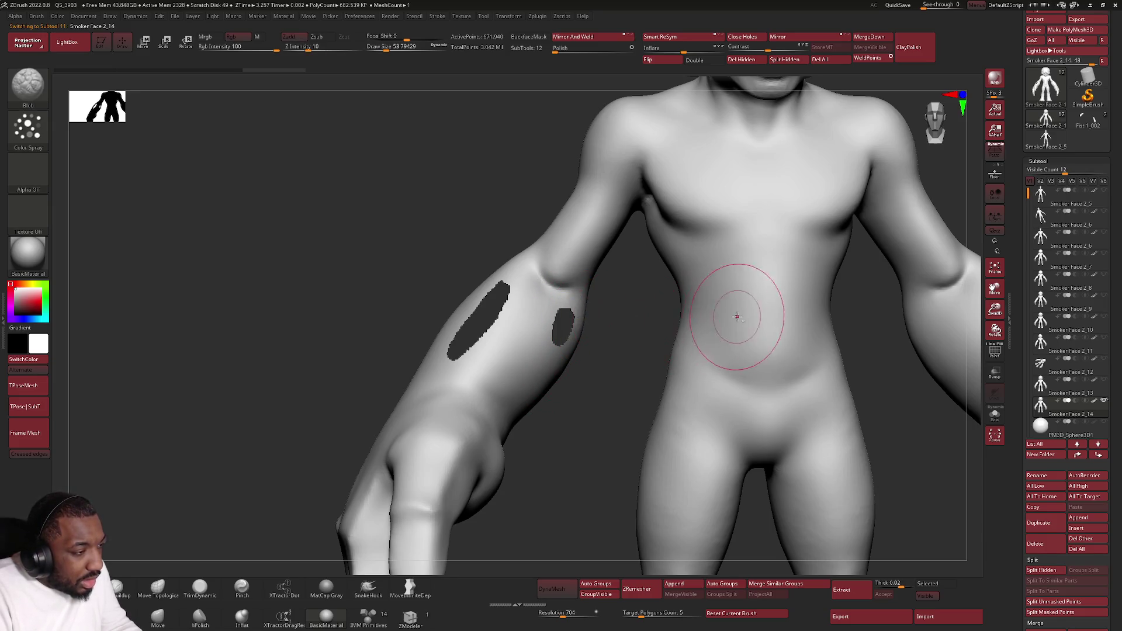
key("f")
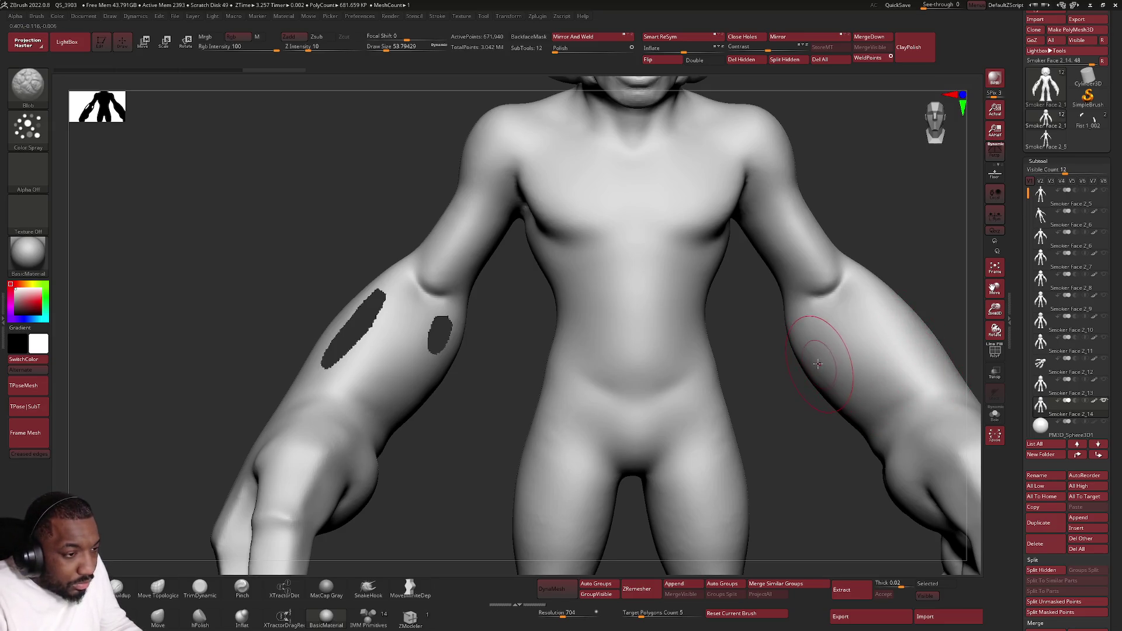
key("ctrl+shift")
left_click_drag(816, 337, 818, 339, "ctrl+shift")
Step: Hide two patches on the other forearm and delete the hidden geometry to open holes
left_click_drag(928, 350, 804, 351, "alt")
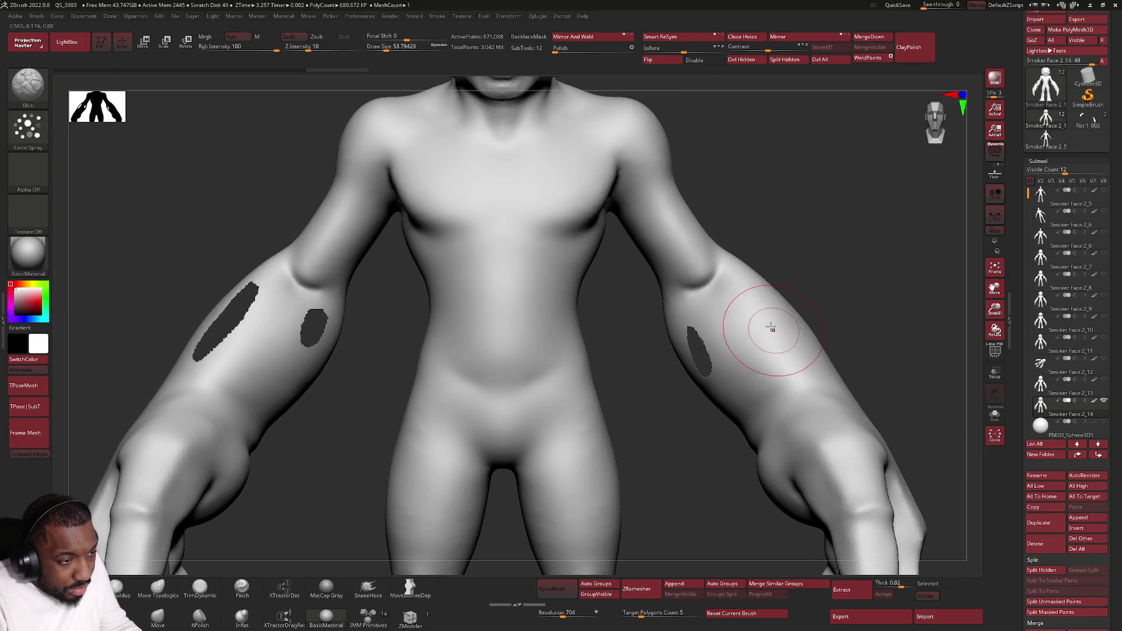
key("ctrl+shift")
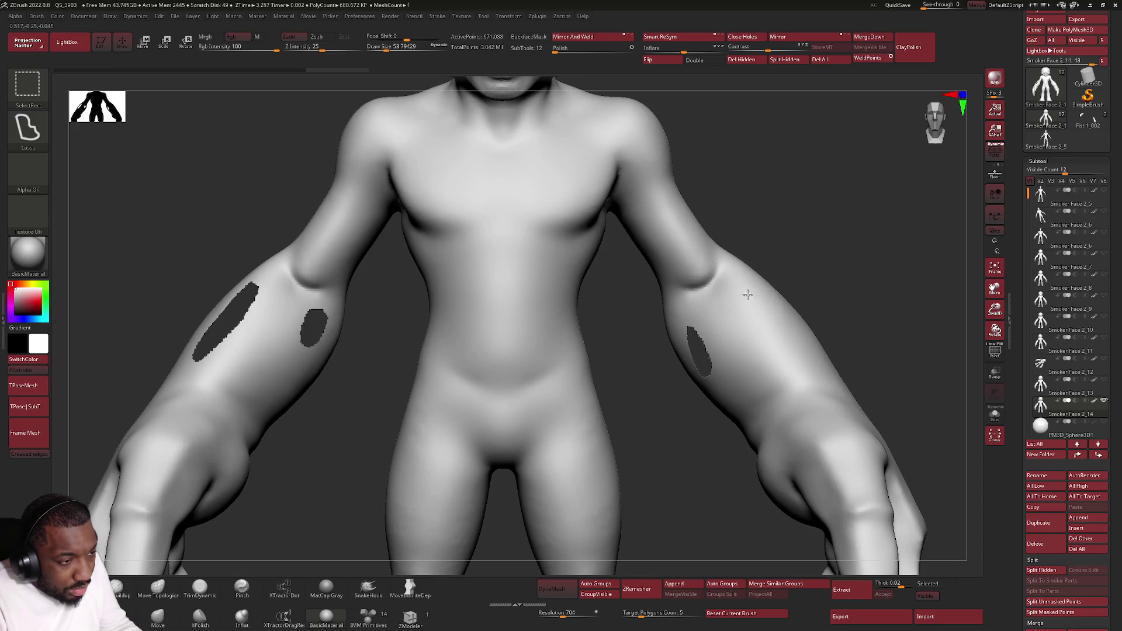
left_click_drag(818, 358, 787, 343, "ctrl+shift")
left_click_drag(756, 307, 754, 301, "ctrl+shift")
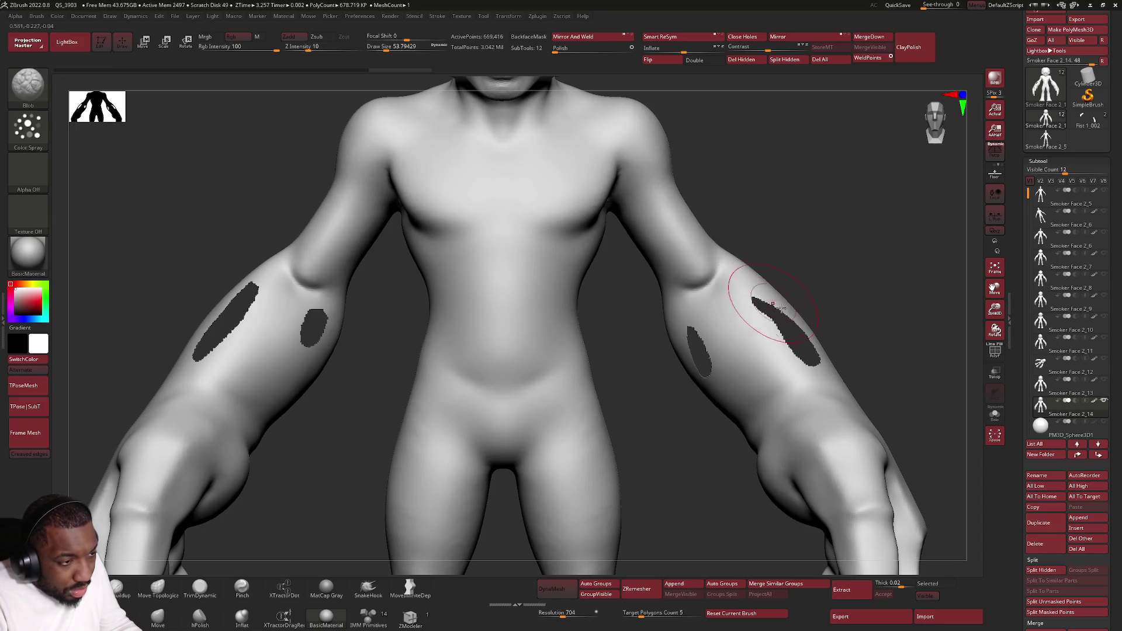
mouse_move(656, 125)
right_mouse_down("ctrl")
mouse_move(736, 287)
mouse_move(681, 318)
mouse_move(648, 316)
mouse_move(783, 280)
mouse_move(784, 313)
mouse_move(806, 314)
mouse_move(723, 313)
right_mouse_up("ctrl")
left_click(738, 60)
Step: Inspect the new forearm holes and smooth the edges of the first one
mouse_move(751, 180)
right_mouse_down("alt")
mouse_move(752, 353)
mouse_move(675, 318)
right_mouse_up("alt")
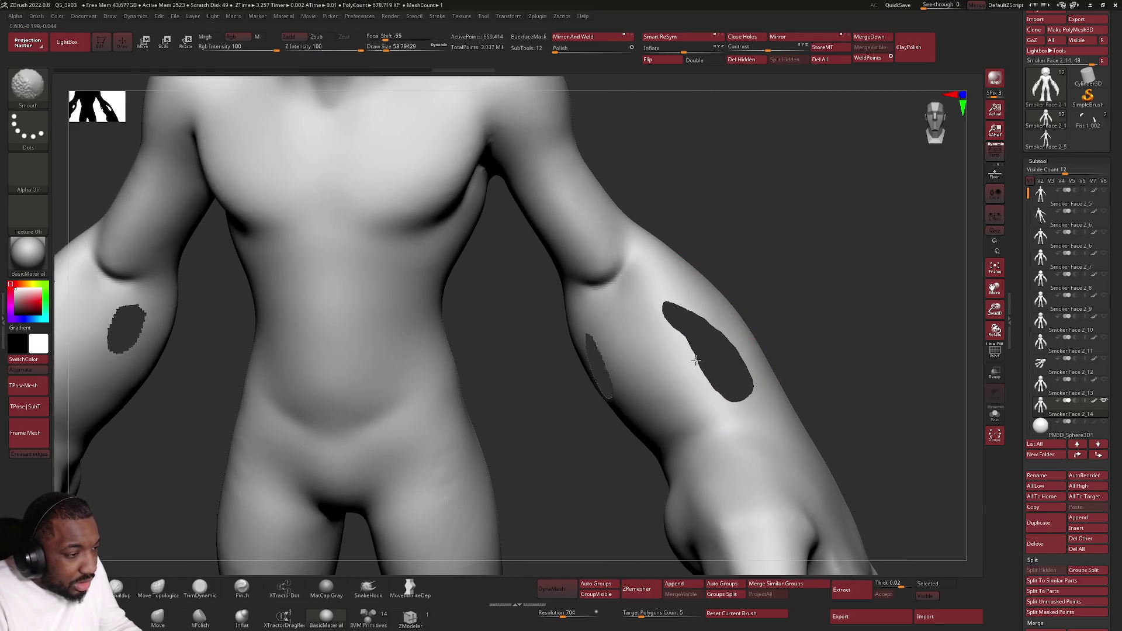
mouse_move(697, 382)
right_mouse_down()
mouse_move(651, 370)
mouse_move(820, 356)
mouse_move(851, 243)
right_mouse_up()
key("alt+Tab")
key("Tab")
key("Escape")
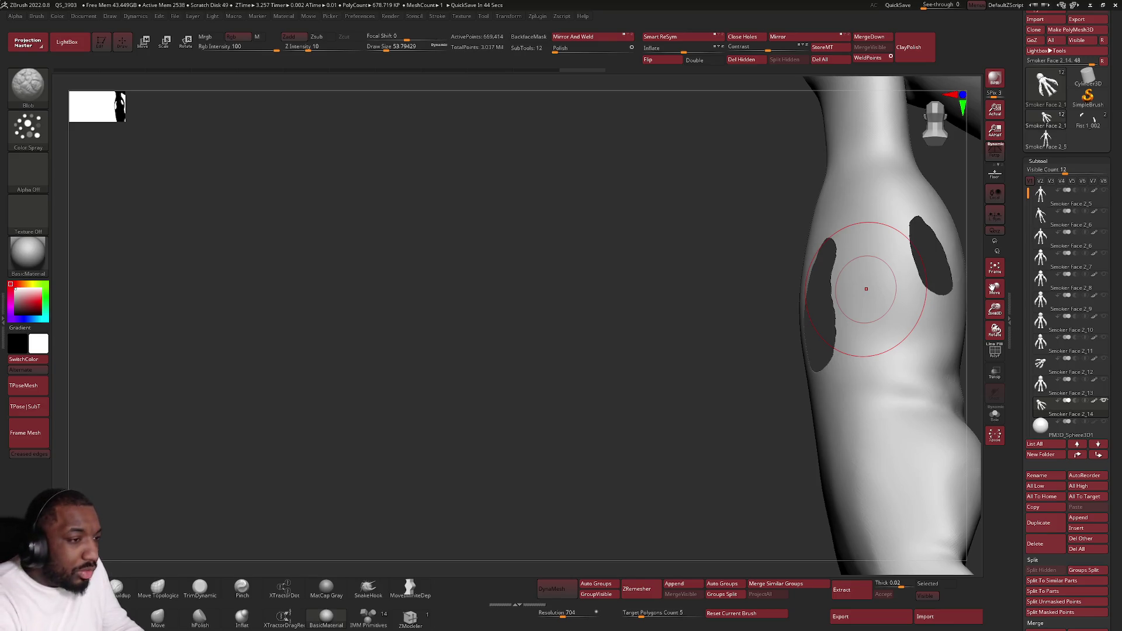
mouse_move(826, 301)
right_mouse_down("shift")
mouse_move(832, 285)
mouse_move(839, 325)
mouse_move(780, 351)
right_mouse_up("shift")
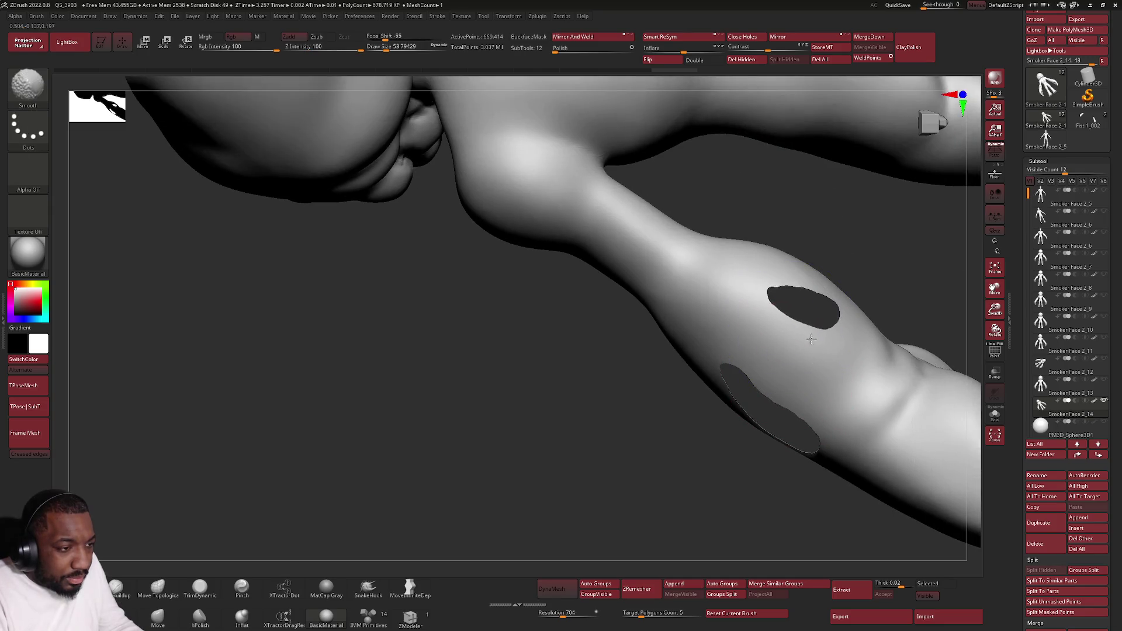
mouse_move(792, 307)
right_mouse_down()
mouse_move(774, 341)
mouse_move(742, 251)
right_mouse_up()
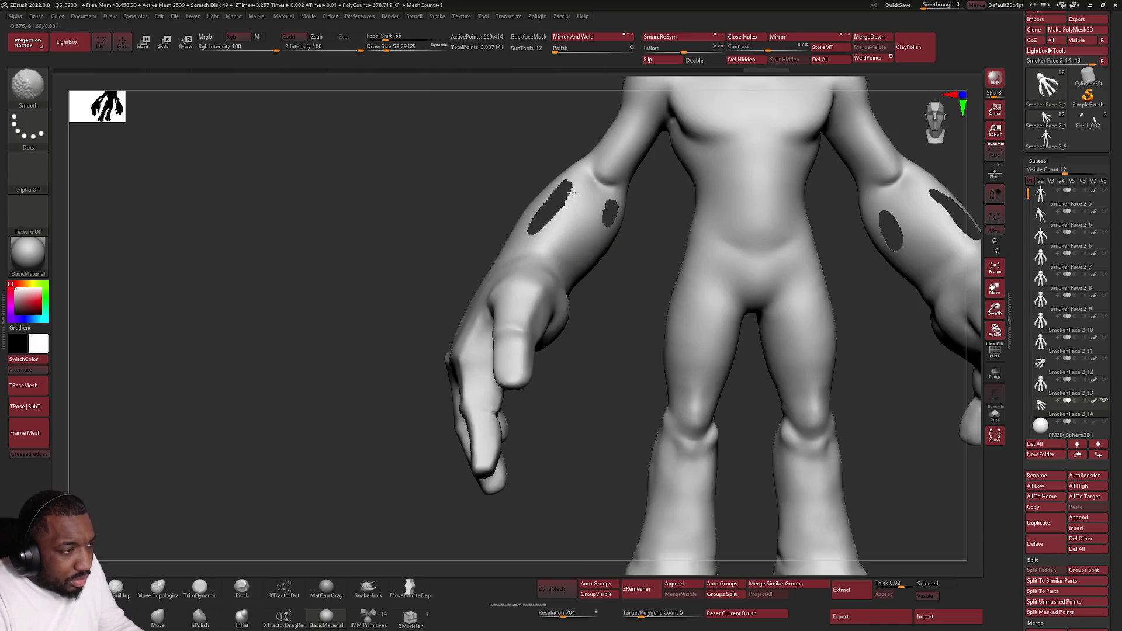
Step: Smooth and widen the second forearm hole's rim, then turn on the Polyframe wireframe
right_click_drag(554, 208, 553, 243)
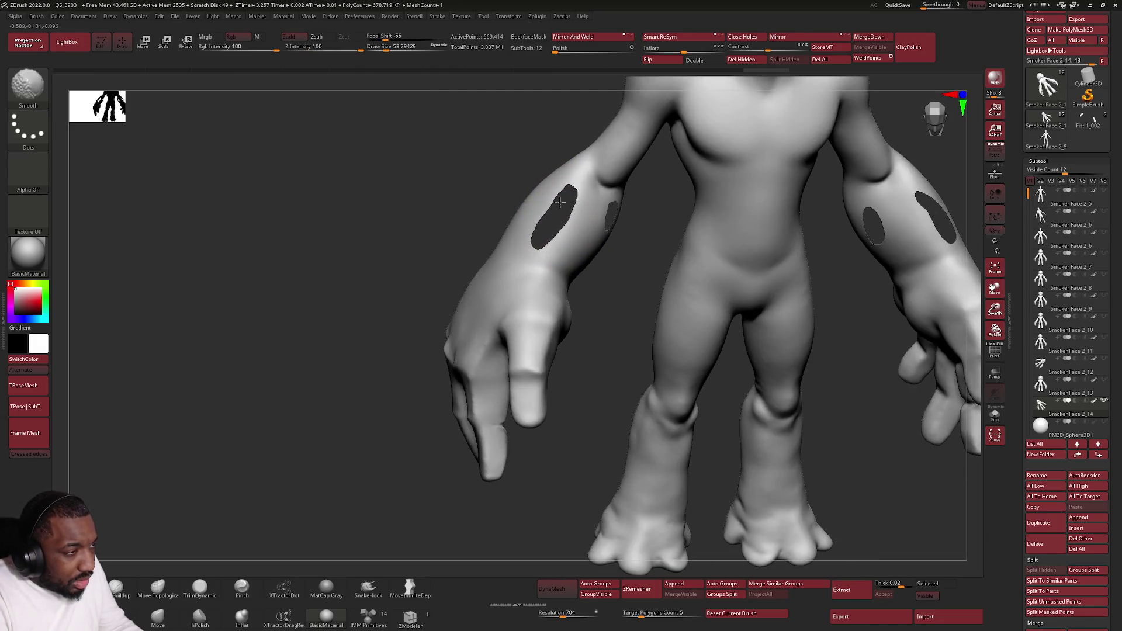
mouse_move(534, 243)
right_mouse_down()
mouse_move(624, 238)
mouse_move(673, 201)
right_mouse_up()
left_click_drag(674, 200, 658, 206, "ctrl")
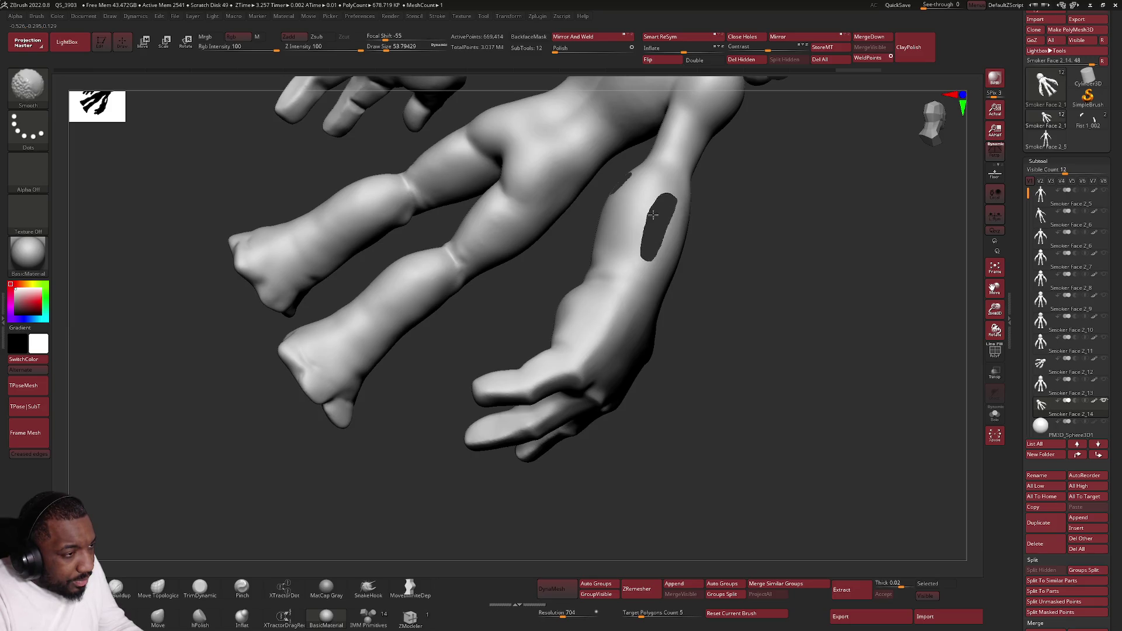
mouse_move(637, 256)
right_mouse_down()
mouse_move(619, 222)
mouse_move(622, 165)
right_mouse_up()
left_click_drag(623, 165, 606, 183, "ctrl")
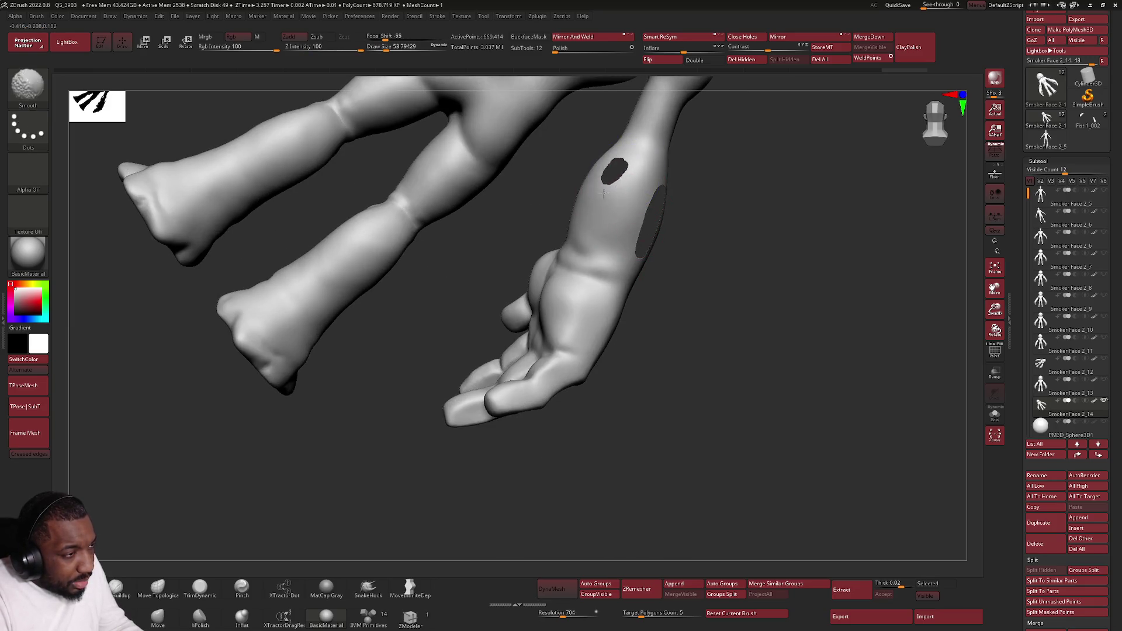
mouse_move(623, 193)
right_mouse_down()
mouse_move(643, 220)
mouse_move(617, 227)
mouse_move(478, 374)
right_mouse_up()
key("shift")
key("shift+f")
Step: Select ZModeler and set its edge action to Bridge with the Two Holes target
left_click(410, 618)
mouse_move(636, 216)
right_mouse_down("ctrl")
mouse_move(584, 248)
mouse_move(559, 297)
right_mouse_up("ctrl")
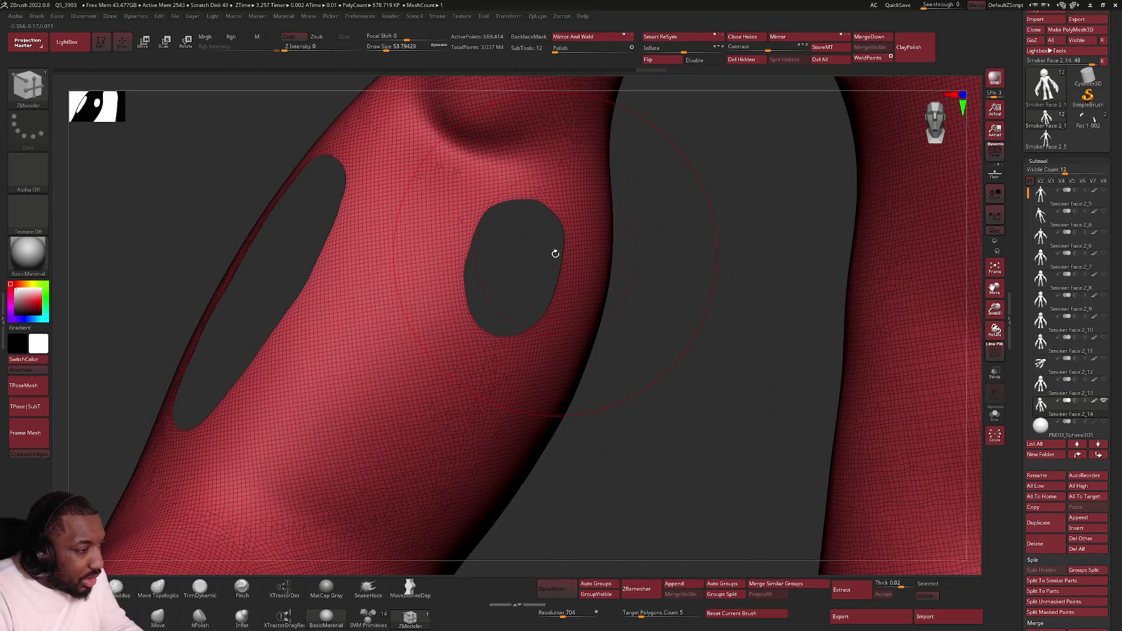
right_click_drag(578, 188, 537, 381, "ctrl")
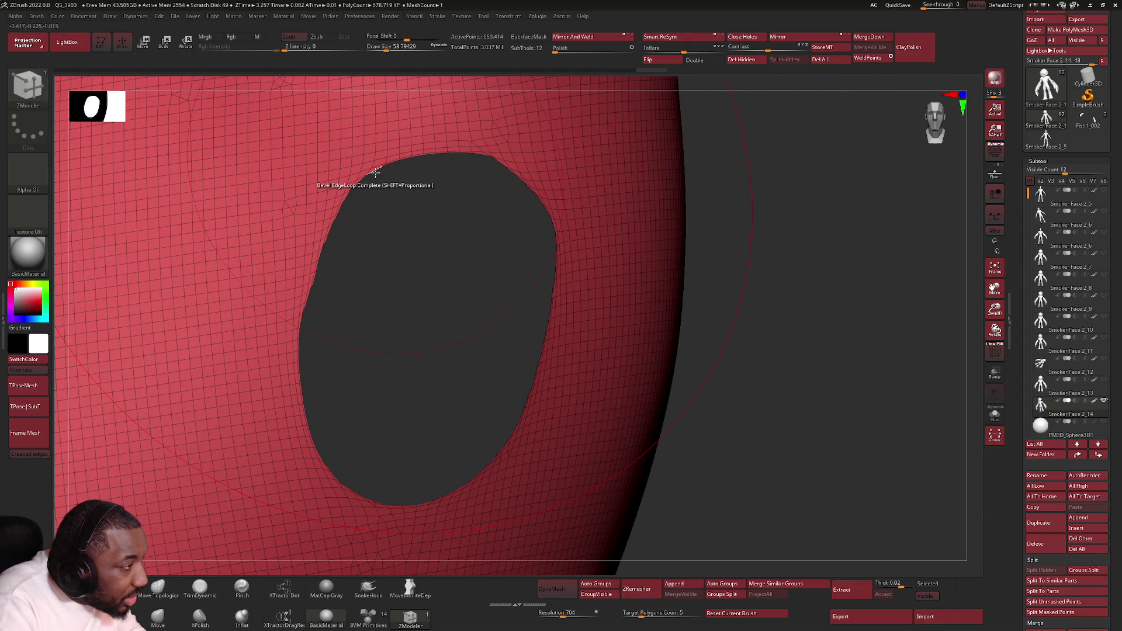
key("space")
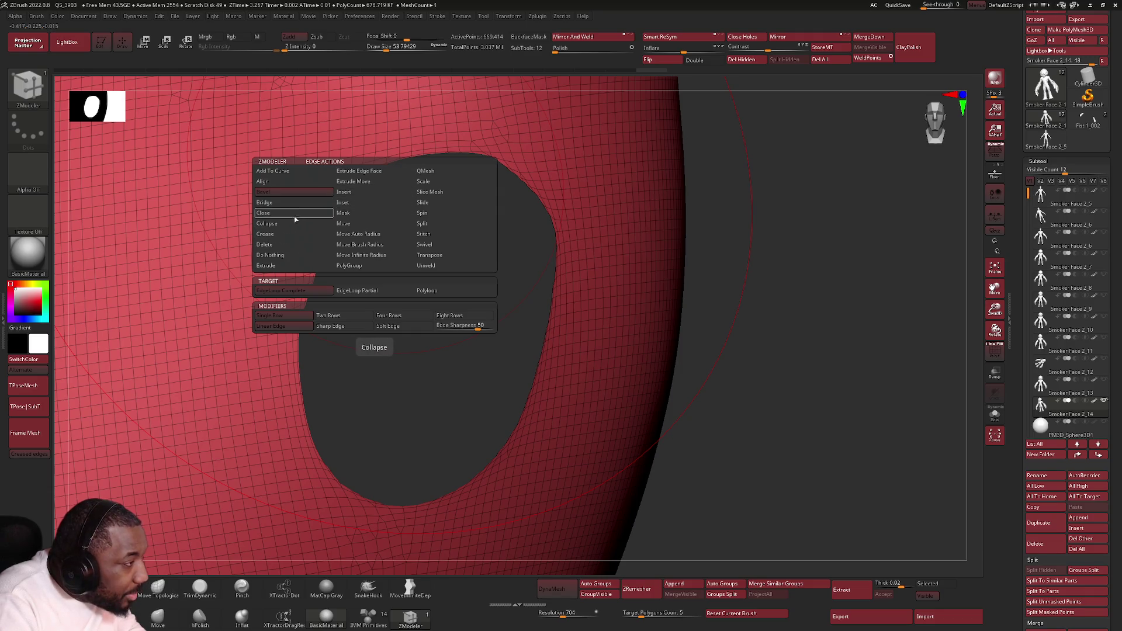
left_click(291, 203)
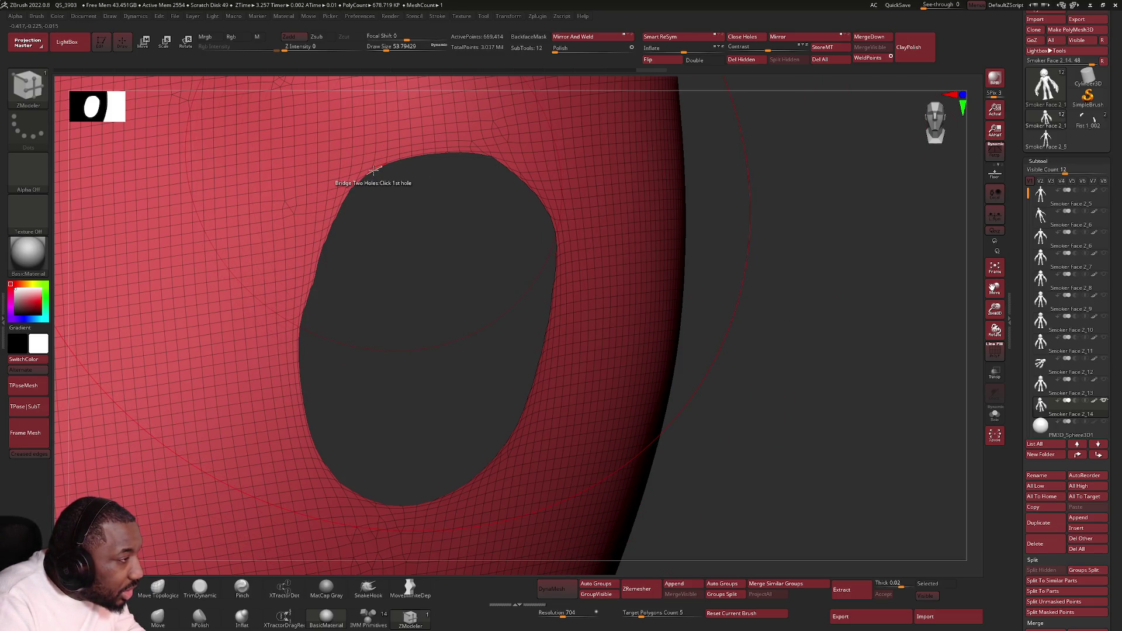
Step: Reframe the arm hole and lower the Draw Size to about 4.3
left_click_drag(622, 215, 579, 216)
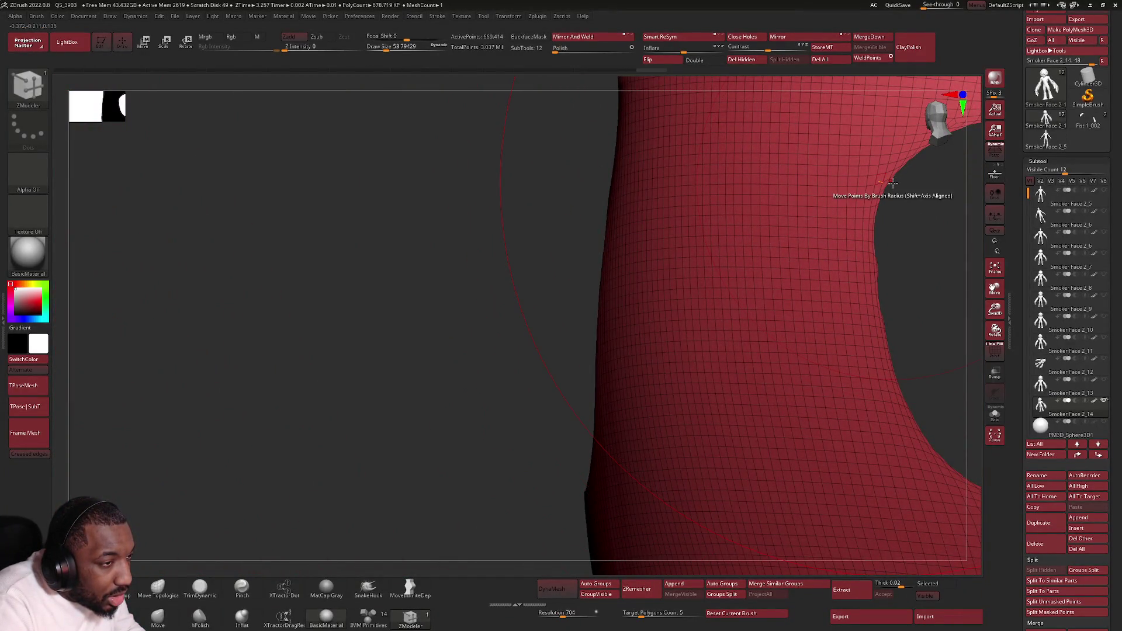
mouse_move(902, 168)
left_mouse_down()
mouse_move(678, 198)
mouse_move(762, 232)
left_mouse_up()
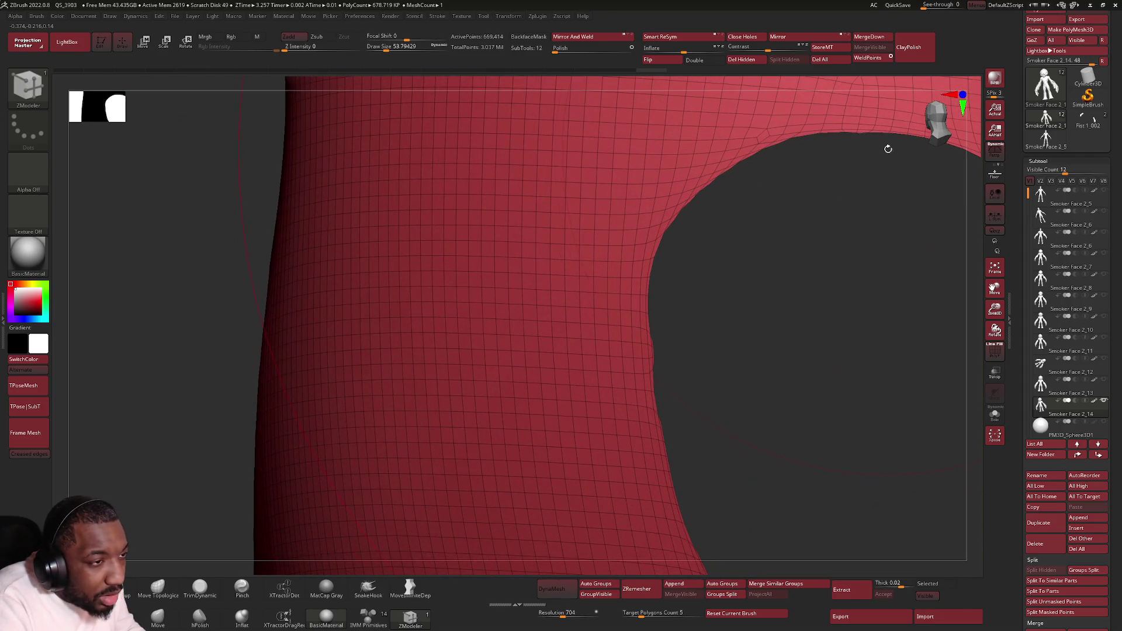
mouse_move(834, 132)
left_mouse_down()
mouse_move(726, 281)
mouse_move(732, 257)
left_mouse_up()
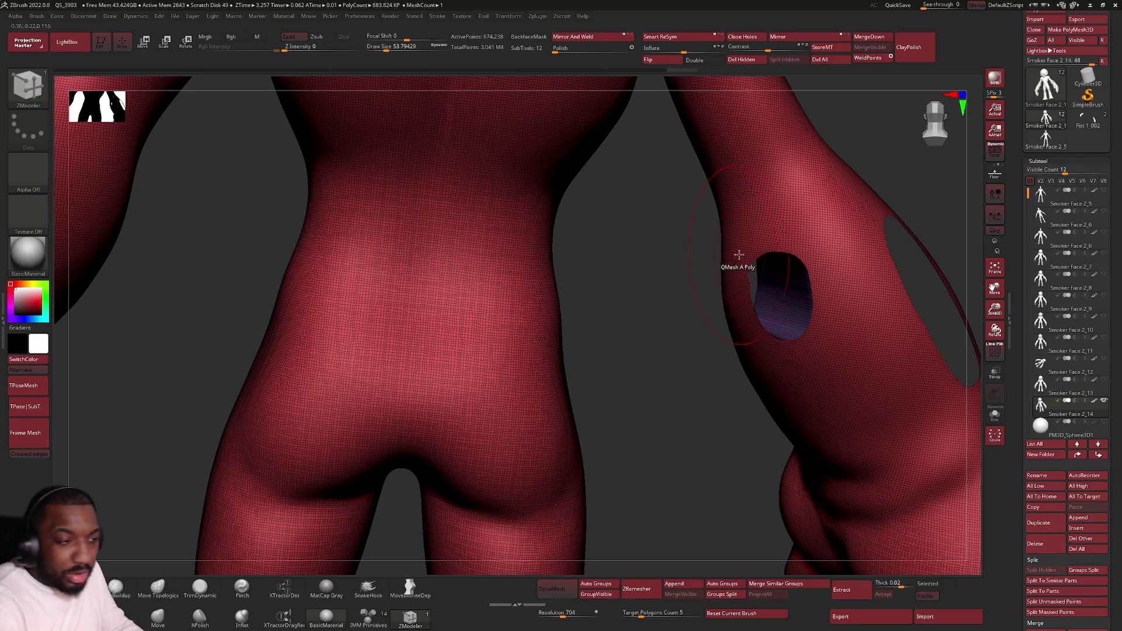
mouse_move(801, 130)
left_mouse_down()
mouse_move(431, 250)
mouse_move(431, 348)
mouse_move(412, 340)
left_mouse_up()
key("space")
mouse_move(498, 268)
left_mouse_down("alt")
mouse_move(494, 328)
mouse_move(457, 344)
mouse_move(446, 323)
mouse_move(494, 328)
mouse_move(329, 383)
mouse_move(446, 261)
mouse_move(569, 240)
mouse_move(676, 187)
mouse_move(703, 191)
mouse_move(631, 227)
mouse_move(634, 333)
mouse_move(558, 288)
mouse_move(542, 456)
mouse_move(561, 380)
mouse_move(632, 390)
left_mouse_up("alt")
Step: Bridge the first pair of forearm holes into a tunnel of new polygons
left_click(702, 189)
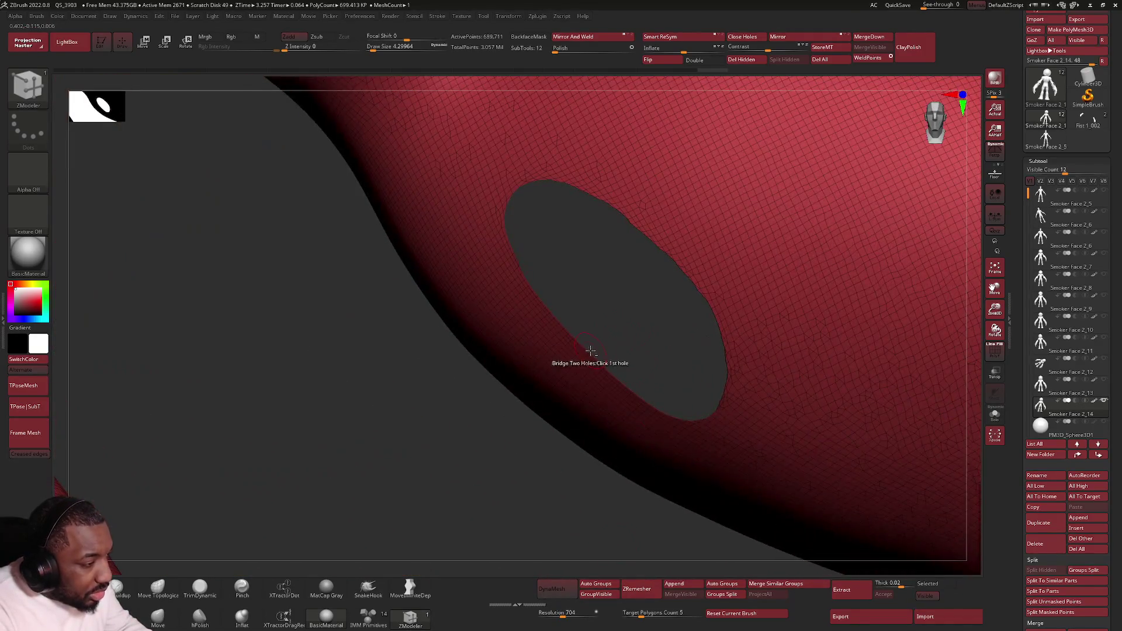
scroll(590, 350, "up", 3)
mouse_move(546, 371)
left_mouse_down()
mouse_move(518, 345)
mouse_move(594, 317)
mouse_move(355, 453)
mouse_move(477, 300)
left_mouse_up()
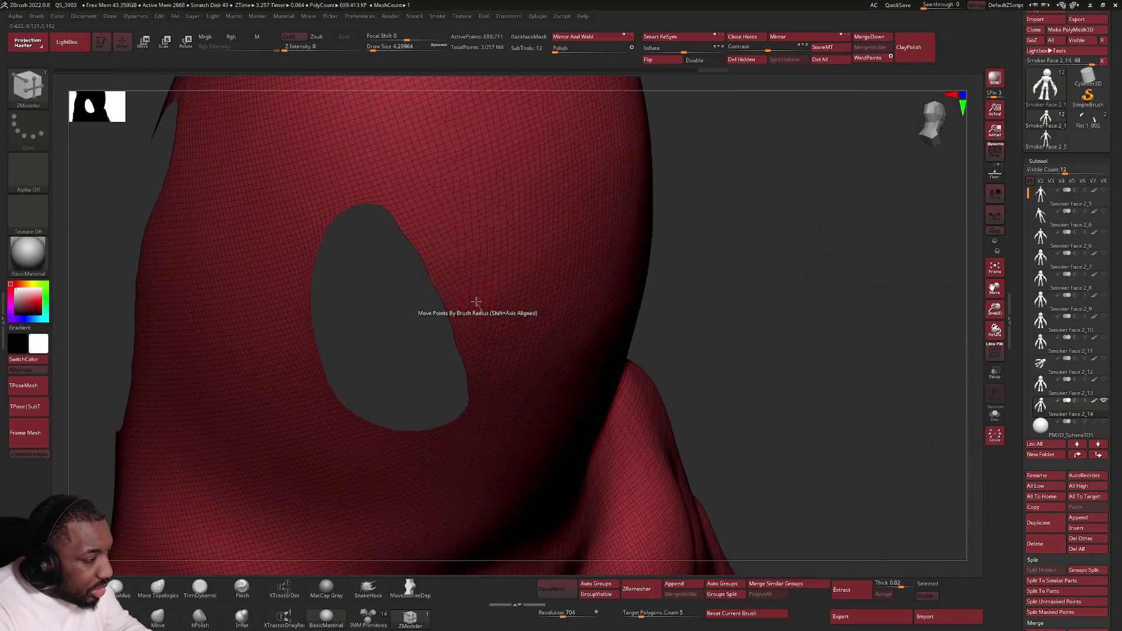
scroll(431, 276, "up", 3)
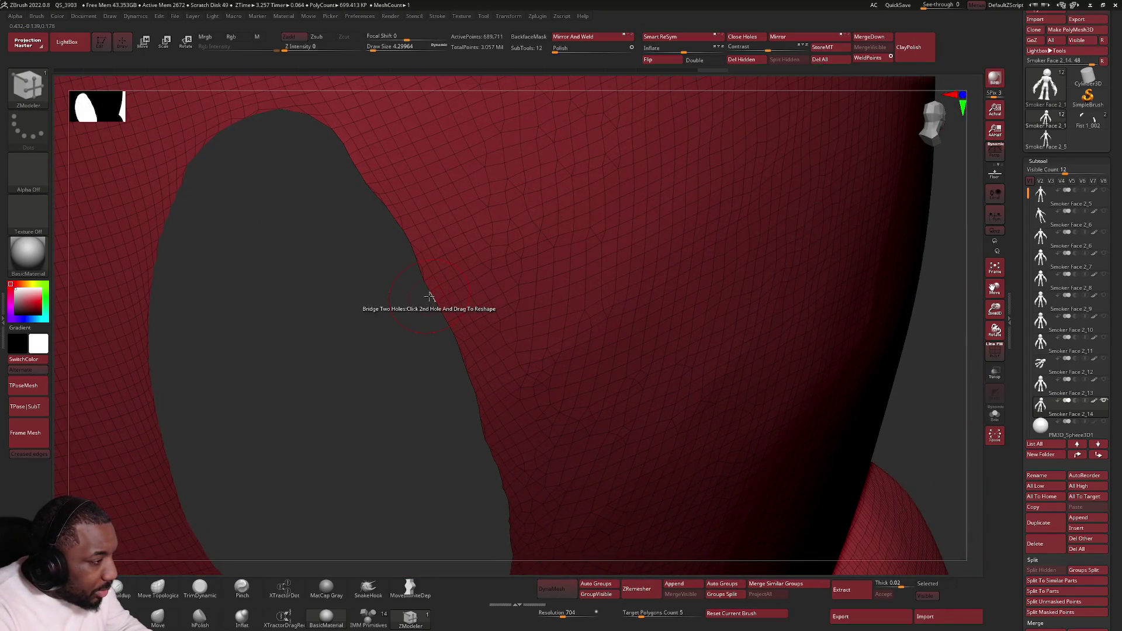
left_click(429, 297)
mouse_move(430, 297)
left_mouse_down()
mouse_move(426, 326)
mouse_move(370, 323)
mouse_move(540, 345)
left_mouse_up()
Step: Bridge the second hole pair and enlarge the brush back to about 56.5
mouse_move(613, 225)
left_mouse_down()
mouse_move(560, 239)
mouse_move(458, 240)
left_mouse_up()
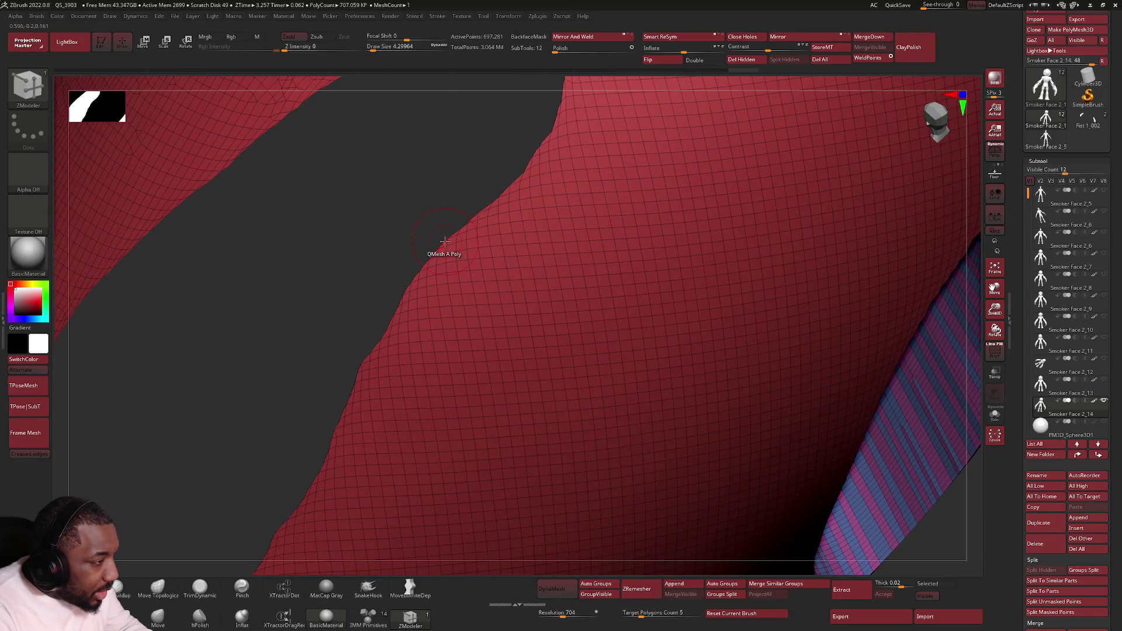
mouse_move(444, 241)
left_mouse_down()
mouse_move(426, 205)
mouse_move(483, 245)
mouse_move(435, 275)
mouse_move(306, 280)
mouse_move(370, 333)
left_mouse_up()
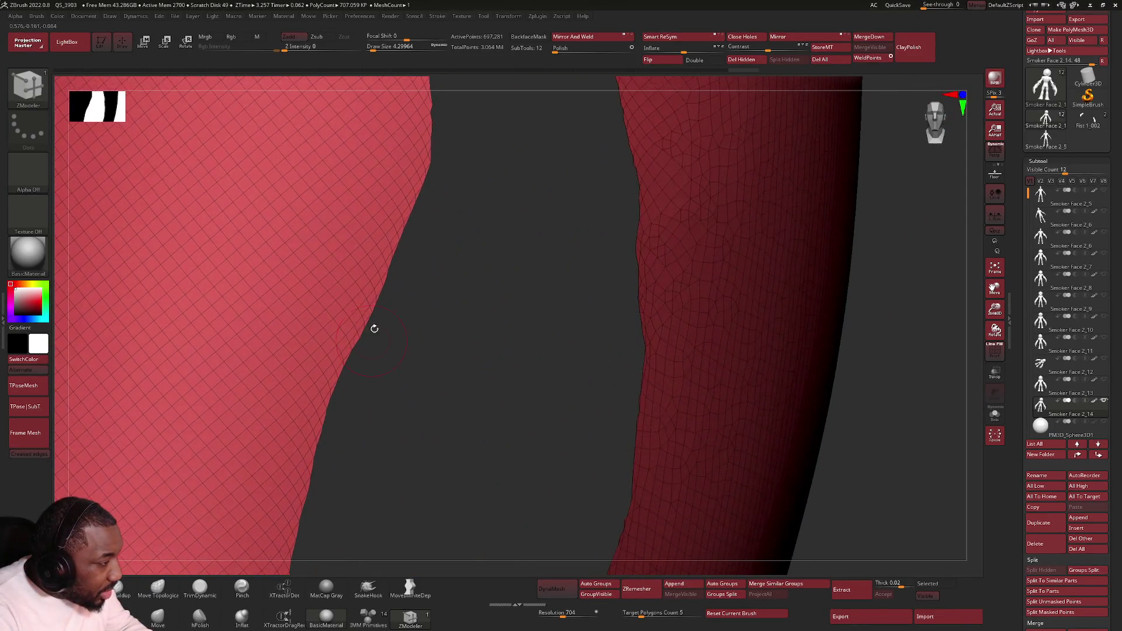
left_click(401, 254)
mouse_move(447, 312)
left_mouse_down("alt")
mouse_move(596, 325)
mouse_move(608, 278)
left_mouse_up("alt")
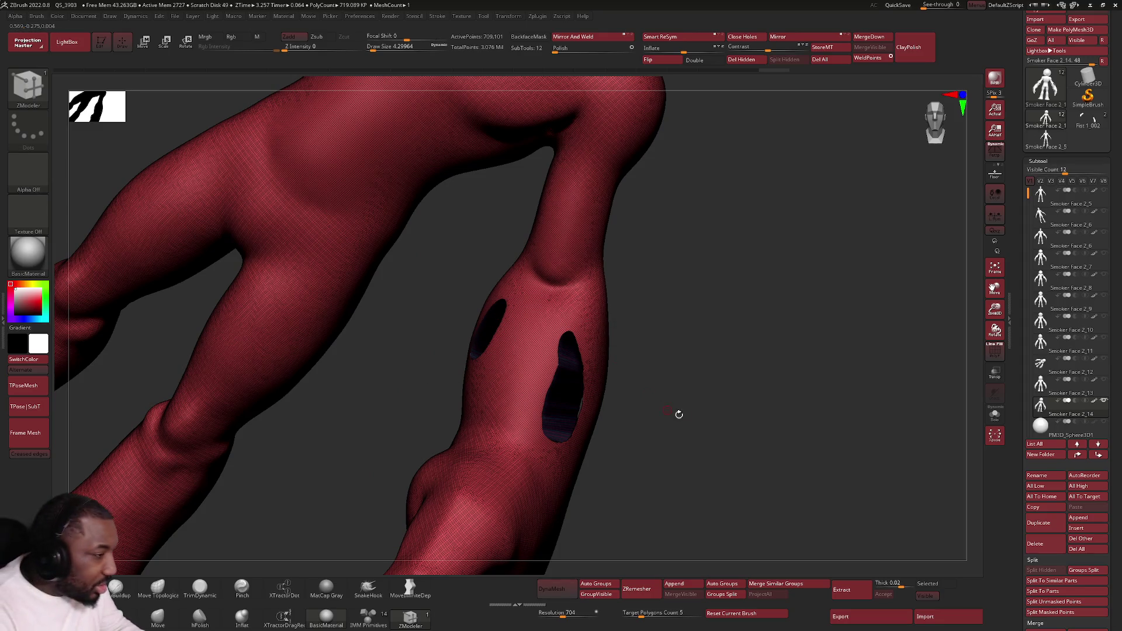
left_click_drag(661, 399, 629, 370)
key("space")
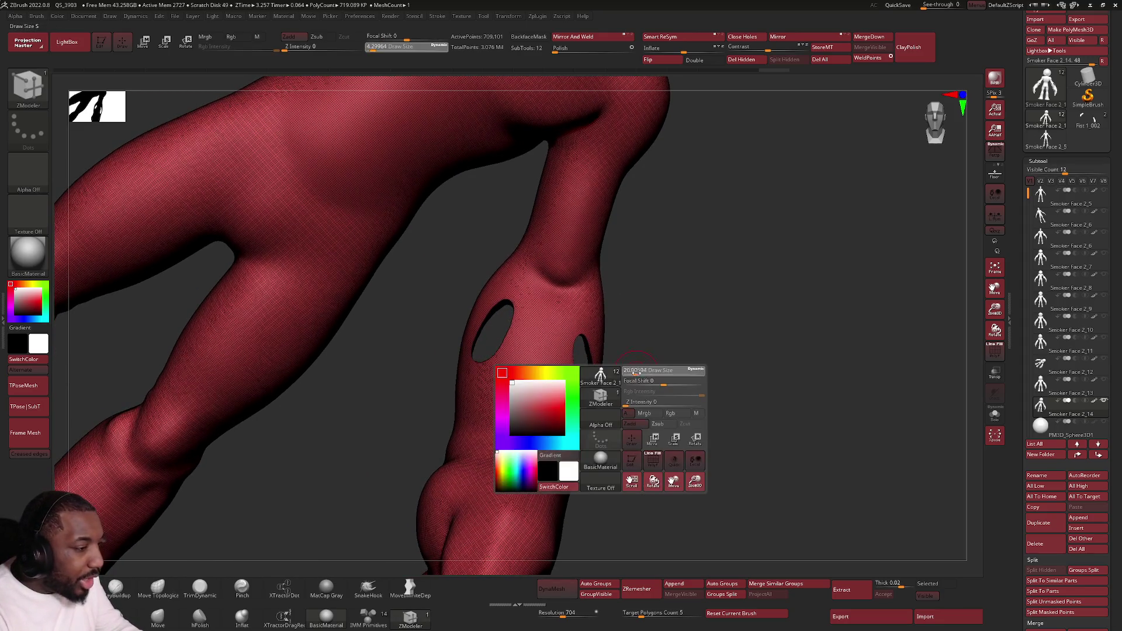
mouse_move(604, 411)
right_mouse_down()
mouse_move(588, 376)
mouse_move(601, 409)
mouse_move(656, 395)
mouse_move(683, 404)
mouse_move(704, 313)
mouse_move(629, 371)
mouse_move(603, 318)
right_mouse_up()
Step: Frame the figure and hide everything except the right forearm
key("f")
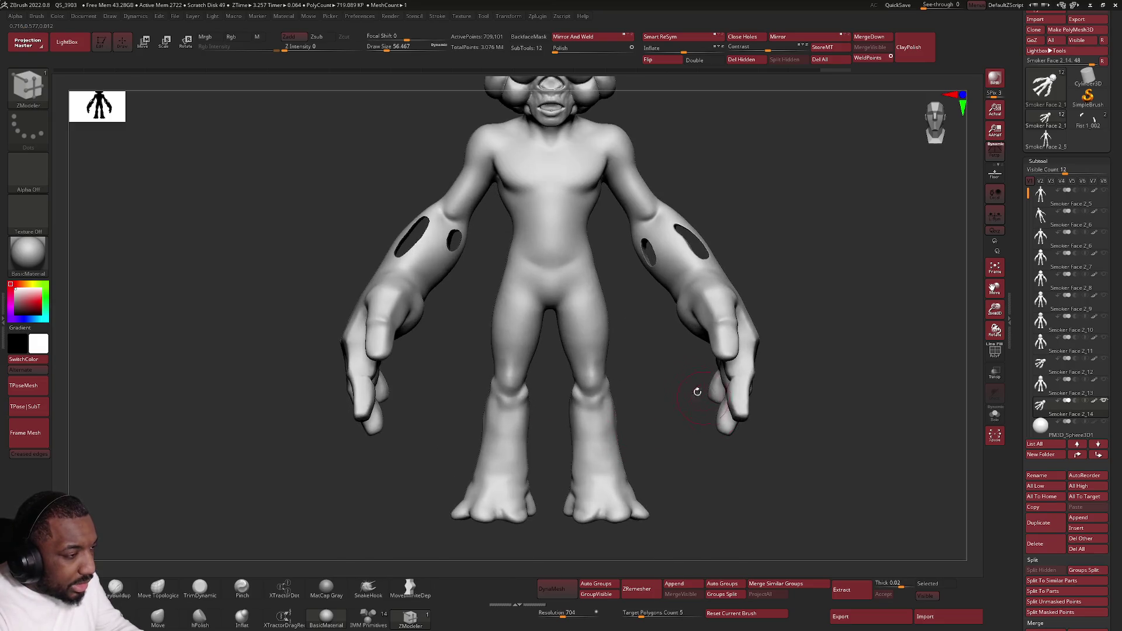
mouse_move(606, 229)
left_mouse_down("ctrl+shift")
mouse_move(726, 501)
mouse_move(790, 136)
mouse_move(610, 111)
left_mouse_up("ctrl+shift")
mouse_move(618, 229)
left_mouse_down("ctrl+shift")
mouse_move(664, 371)
mouse_move(836, 185)
mouse_move(631, 93)
mouse_move(606, 126)
left_mouse_up("ctrl+shift")
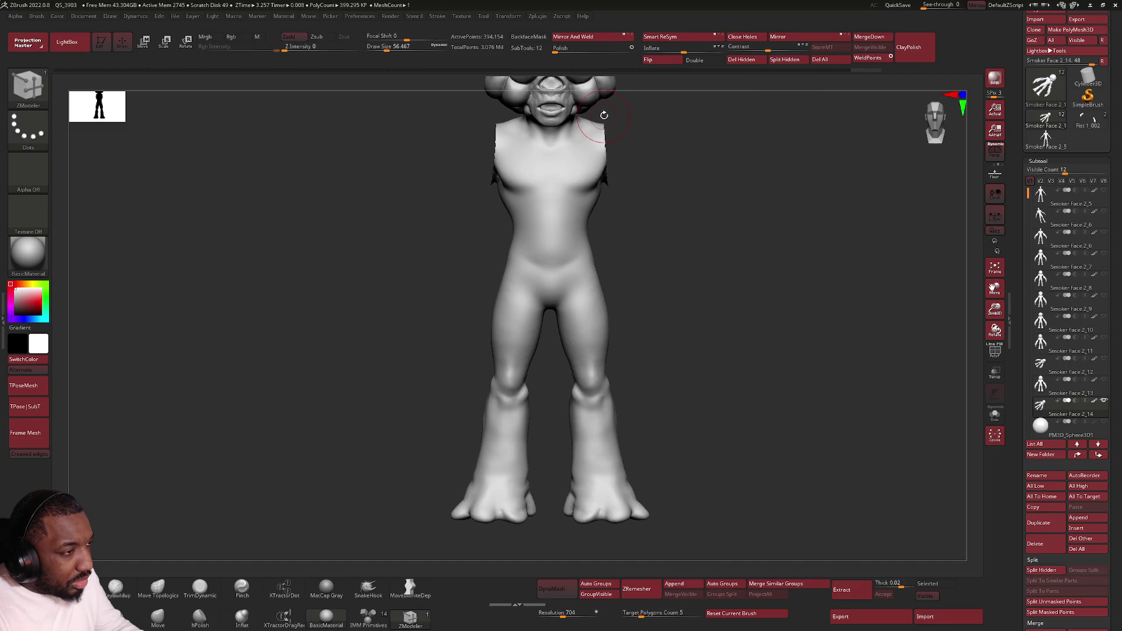
mouse_move(656, 187)
left_mouse_down("ctrl+shift")
mouse_move(851, 356)
mouse_move(701, 401)
mouse_move(629, 452)
mouse_move(713, 380)
mouse_move(753, 409)
left_mouse_up("ctrl+shift")
mouse_move(818, 295)
left_mouse_down("ctrl+alt+shift")
mouse_move(598, 397)
mouse_move(976, 476)
mouse_move(876, 413)
mouse_move(808, 538)
mouse_move(671, 413)
mouse_move(686, 365)
mouse_move(882, 346)
mouse_move(751, 355)
mouse_move(716, 273)
left_mouse_up("ctrl+alt+shift")
key("f")
left_click(819, 467, "ctrl+shift")
Step: Rotate the isolated forearm to check both holes, then unhide the whole body
mouse_move(717, 272)
right_mouse_down()
mouse_move(713, 325)
mouse_move(689, 368)
right_mouse_up()
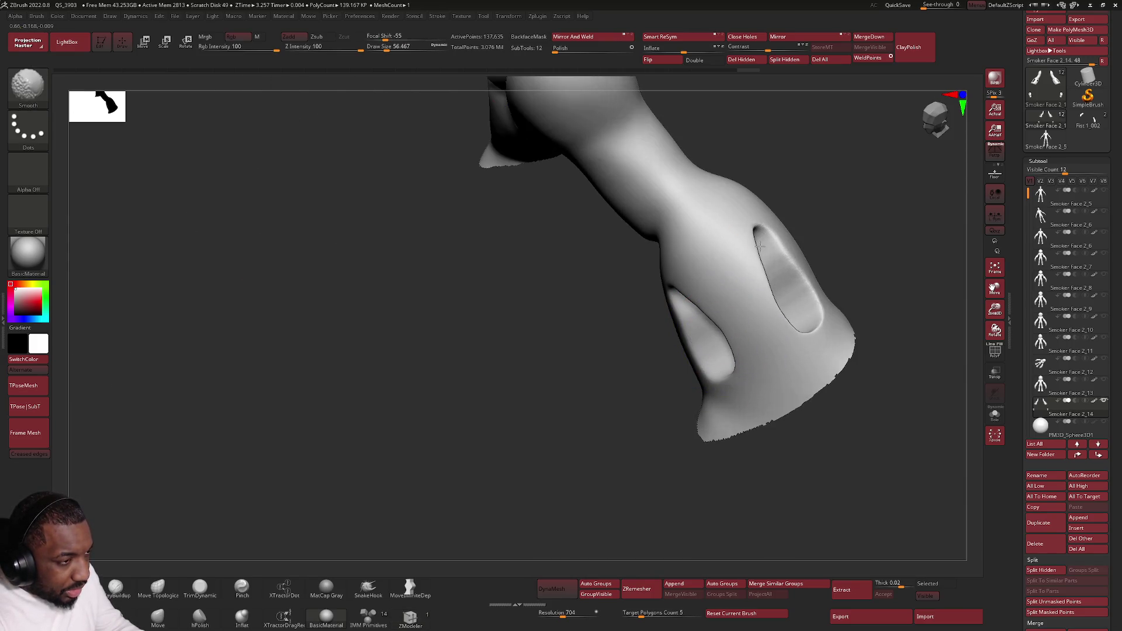
mouse_move(746, 290)
right_mouse_down()
mouse_move(741, 270)
mouse_move(604, 302)
mouse_move(602, 321)
mouse_move(680, 300)
right_mouse_up()
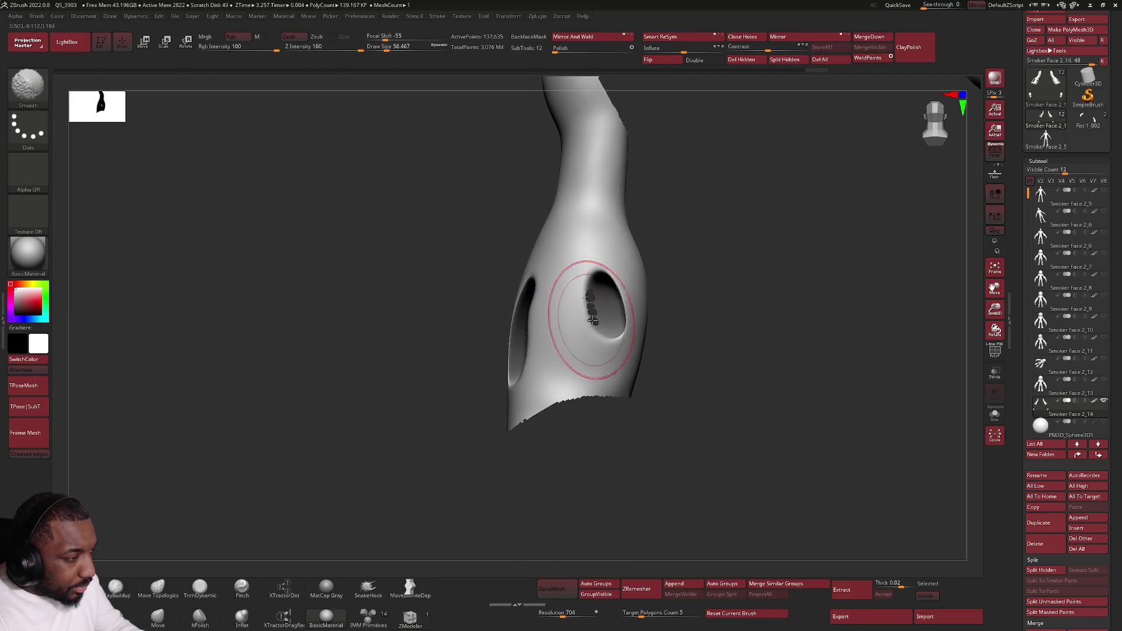
key("ctrl+shift")
left_click(742, 327, "ctrl+shift")
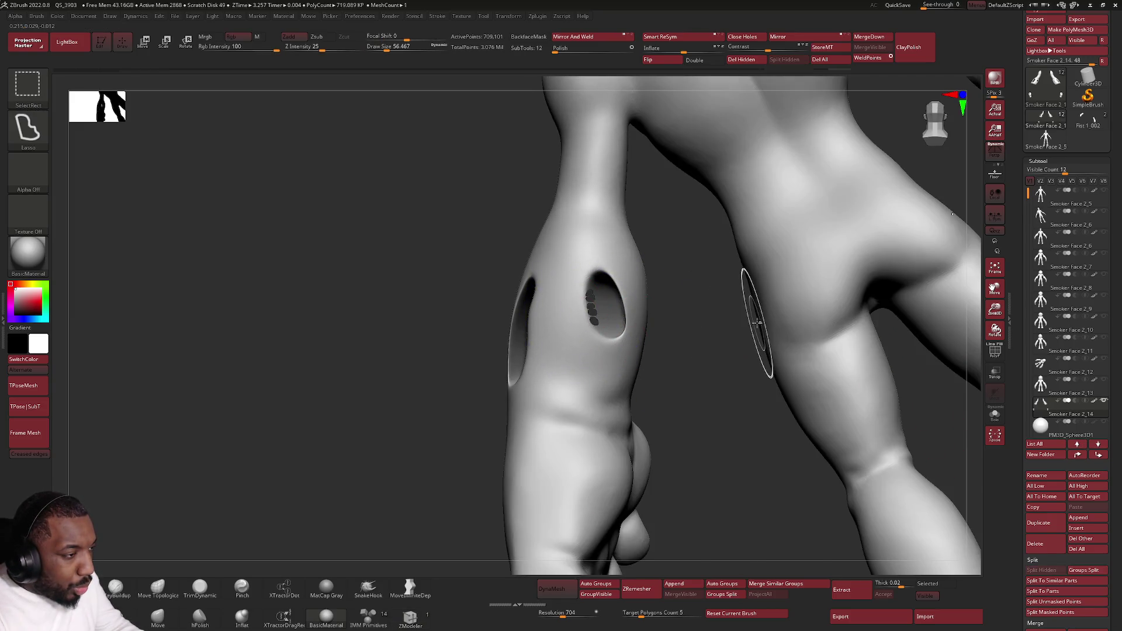
scroll(1115, 450, "down", 10)
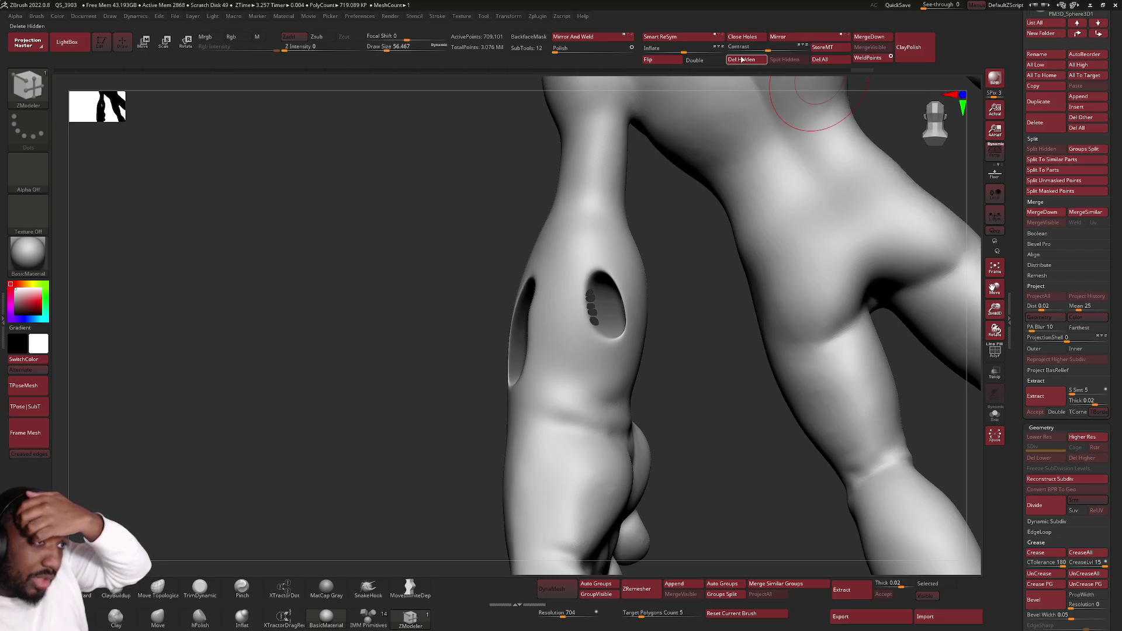
Step: Run Close Holes to fill the small gaps inside the forearm opening
left_click(746, 36)
key("shift")
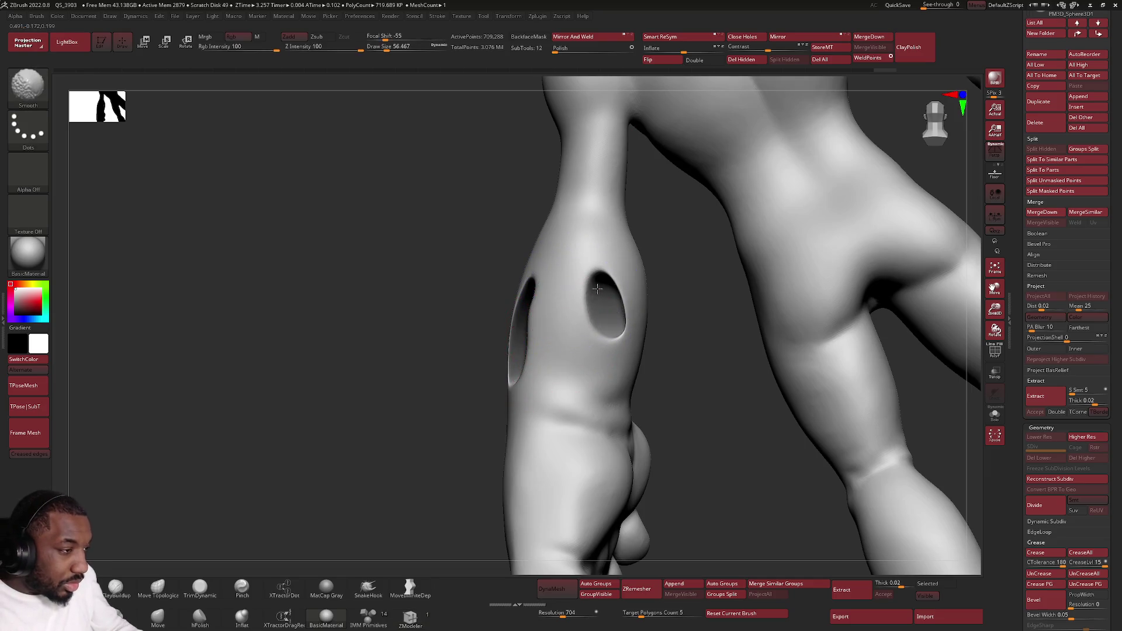
mouse_move(614, 294)
right_mouse_down()
mouse_move(624, 307)
mouse_move(679, 301)
mouse_move(677, 388)
mouse_move(648, 374)
right_mouse_up()
key("shift")
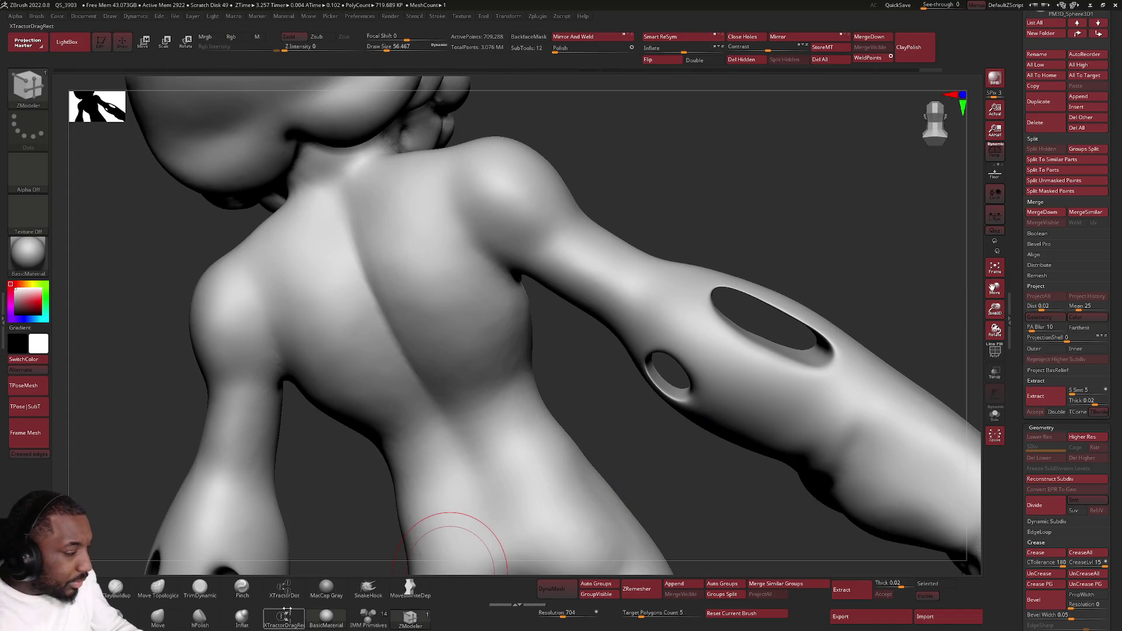
Step: Select the Inflat brush and smooth around the forearm hole from several angles
left_click(242, 618)
mouse_move(660, 375)
right_mouse_down()
mouse_move(637, 378)
mouse_move(643, 461)
mouse_move(646, 413)
mouse_move(723, 570)
right_mouse_up()
right_click(634, 379)
key("shift")
key("shift")
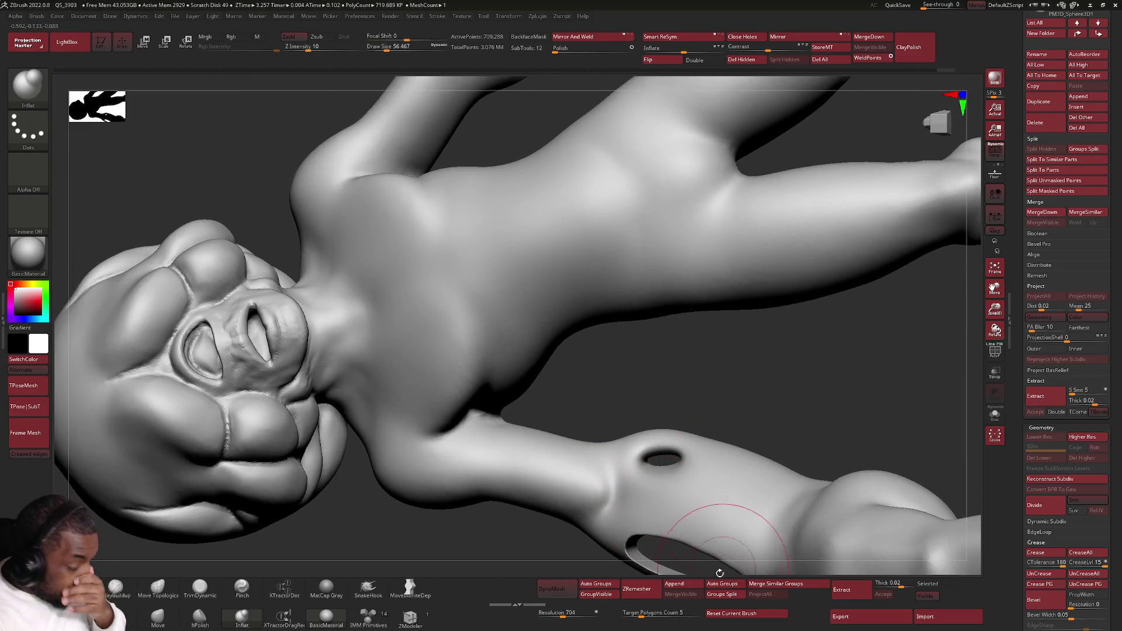
mouse_move(639, 463)
right_mouse_down()
mouse_move(645, 474)
mouse_move(639, 401)
right_mouse_up()
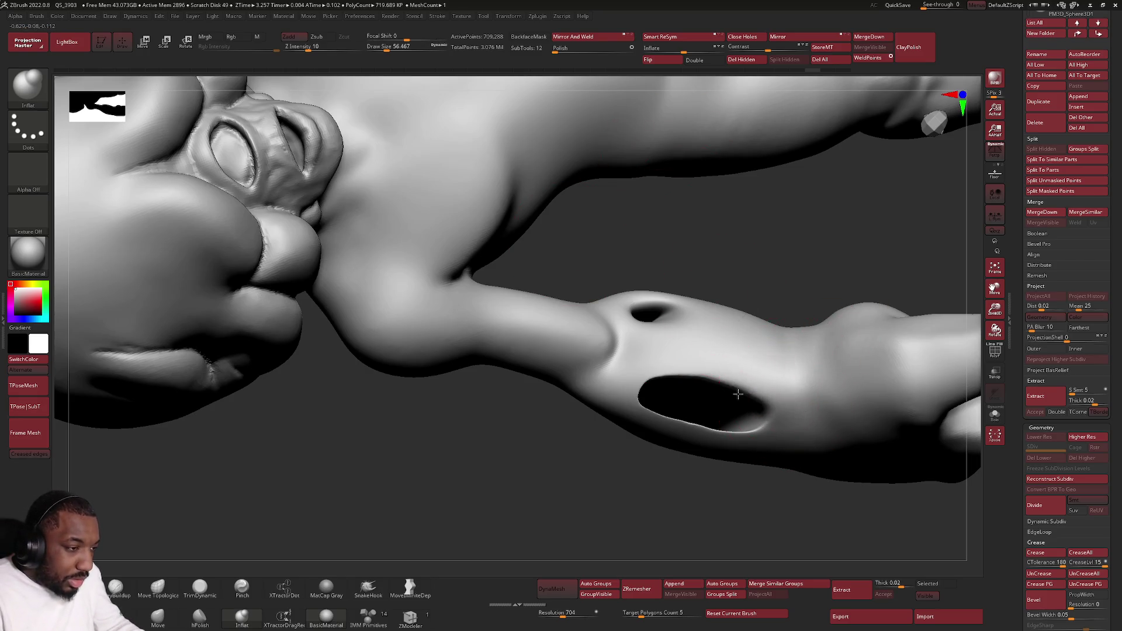
right_click_drag(715, 384, 725, 351)
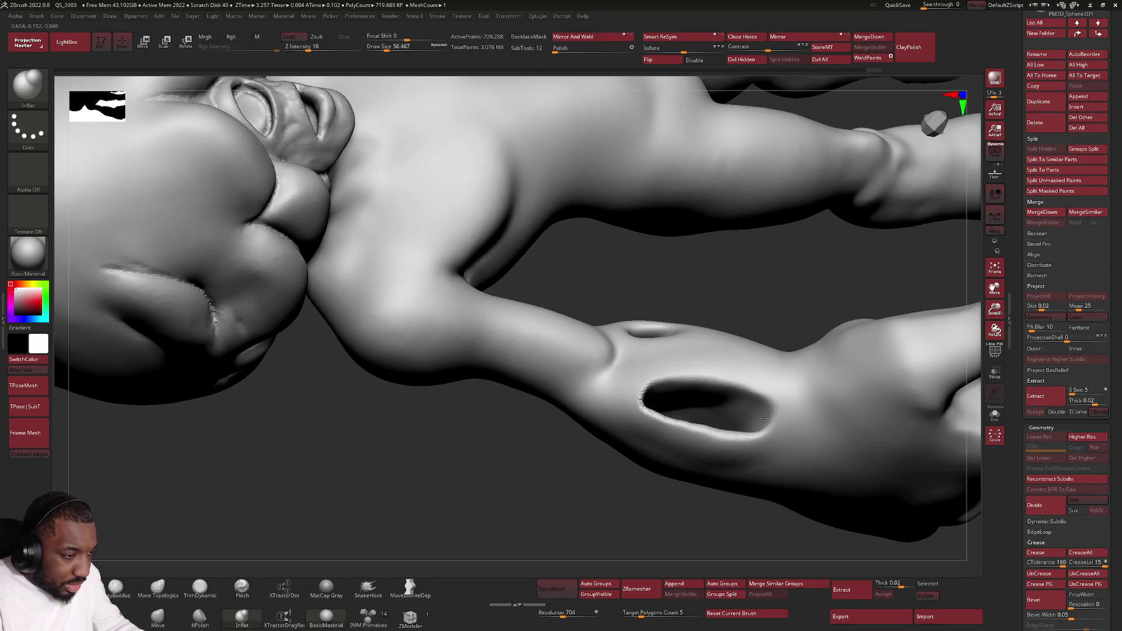
mouse_move(762, 421)
right_mouse_down()
mouse_move(672, 430)
mouse_move(613, 398)
mouse_move(643, 404)
right_mouse_up()
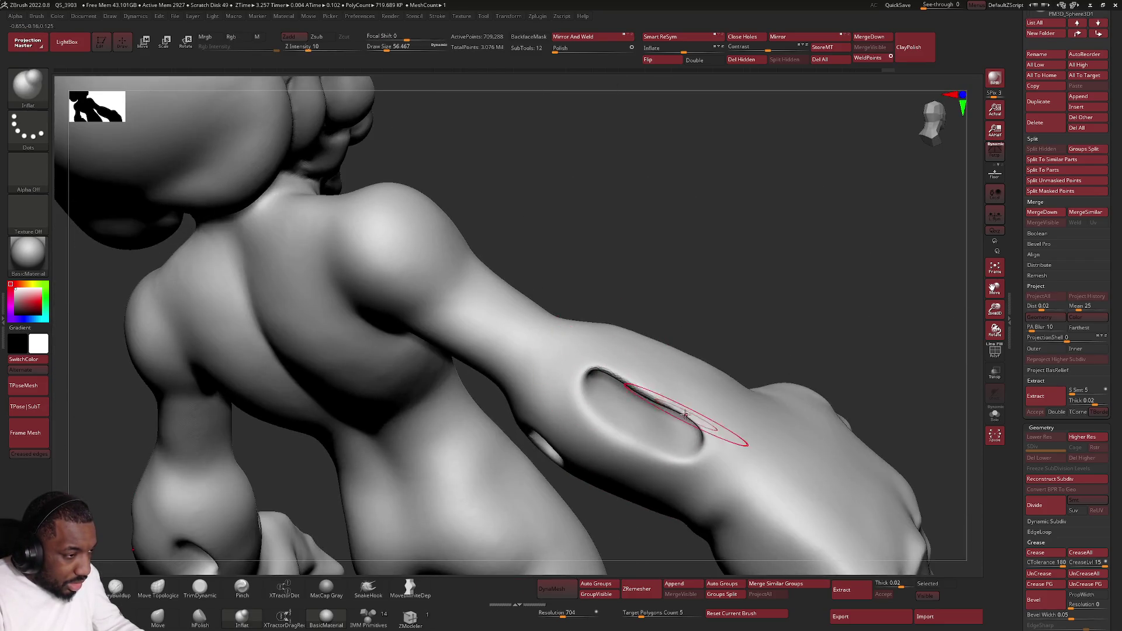
Step: Soften the hollow on the forearm, discarding the newer undo history
right_click_drag(713, 415, 652, 392)
key("f")
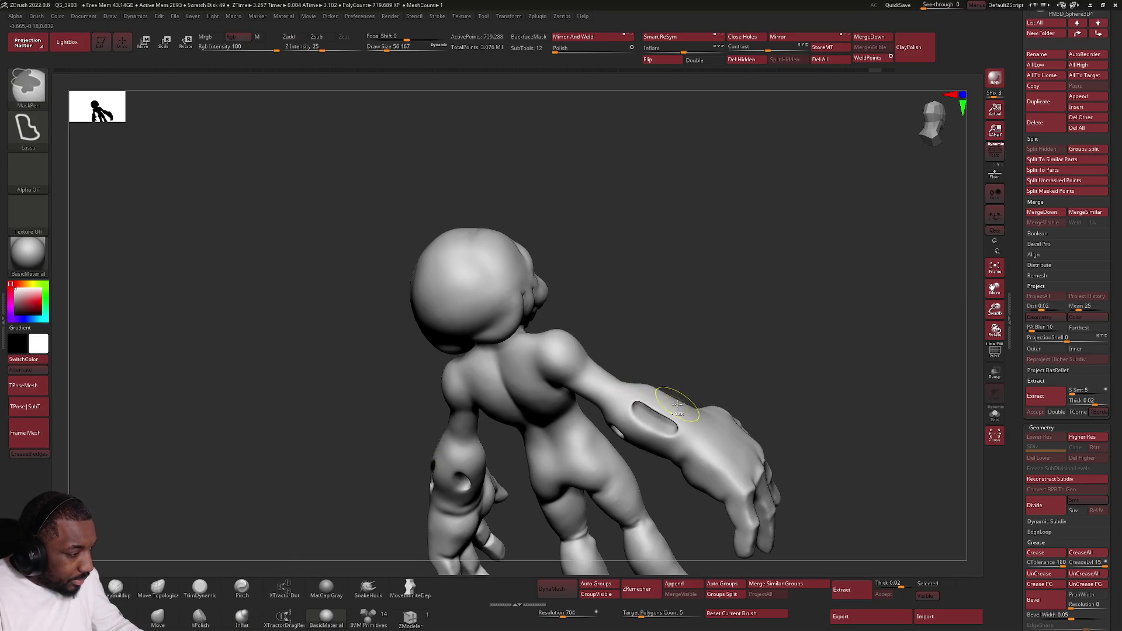
right_click_drag(698, 388, 666, 404)
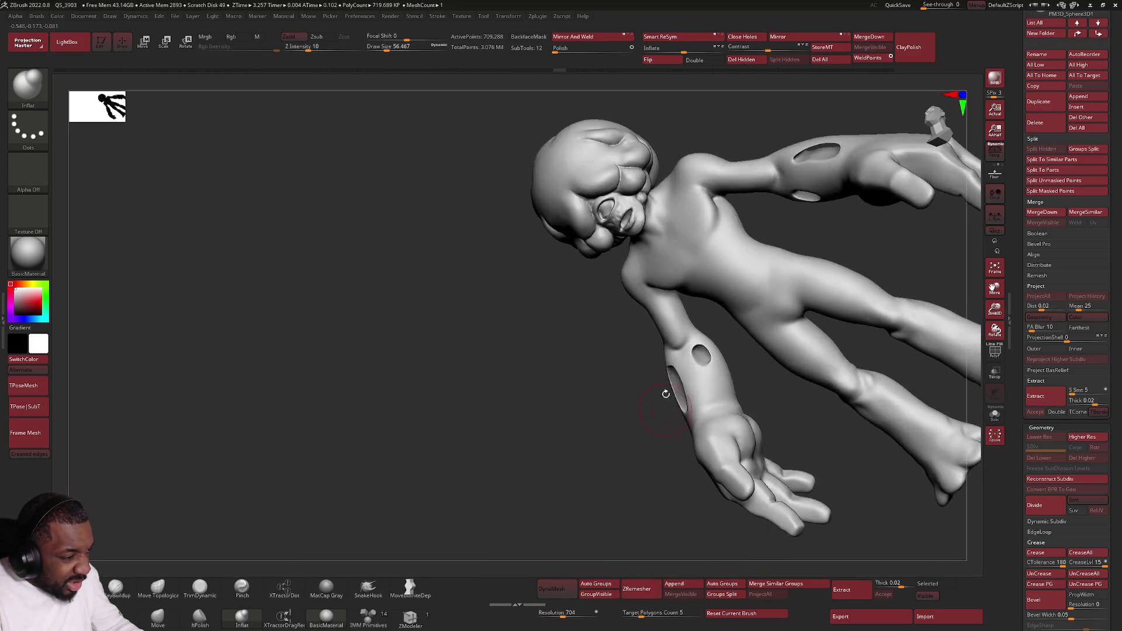
scroll(665, 404, "up", 5)
key("f")
scroll(746, 382, "up", 5)
right_click_drag(747, 383, 730, 374)
left_click(729, 370)
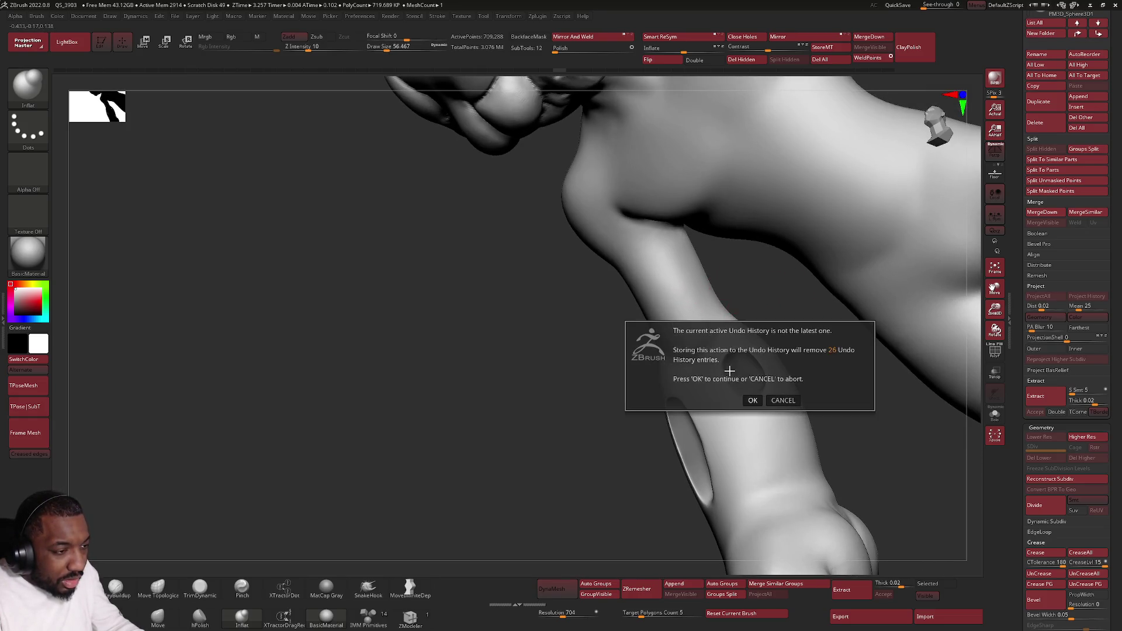
left_click(760, 399)
left_click_drag(740, 359, 742, 353)
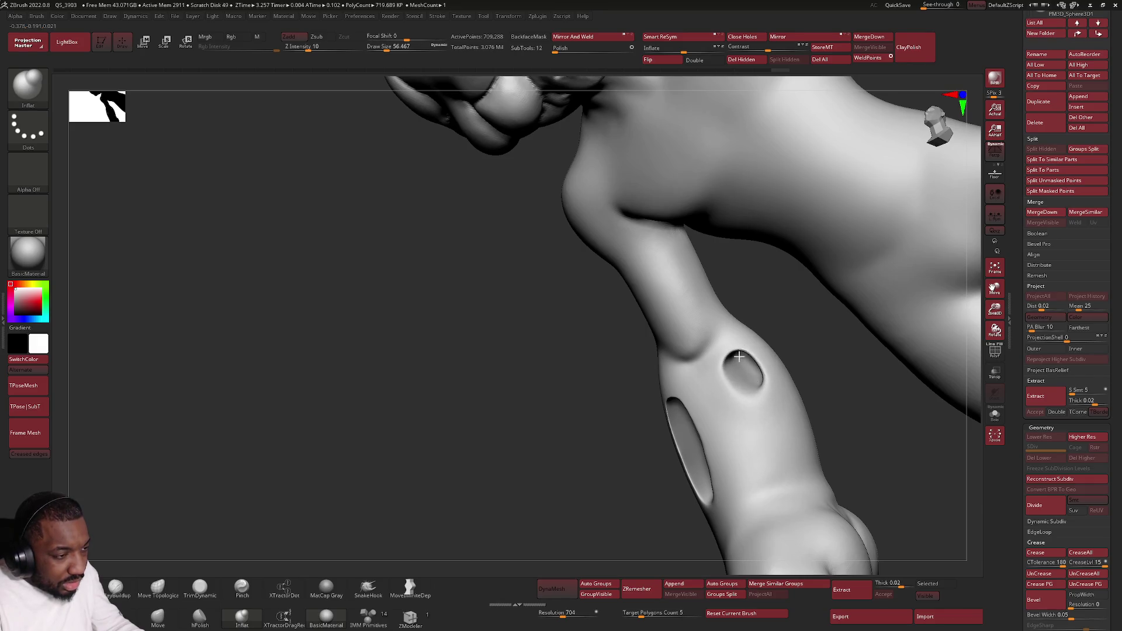
Step: Smooth and inflate the left rim of the arm hole
mouse_move(727, 400)
right_mouse_down()
mouse_move(709, 380)
mouse_move(798, 372)
right_mouse_up()
mouse_move(799, 372)
left_mouse_down()
mouse_move(803, 330)
mouse_move(775, 371)
left_mouse_up()
key("shift")
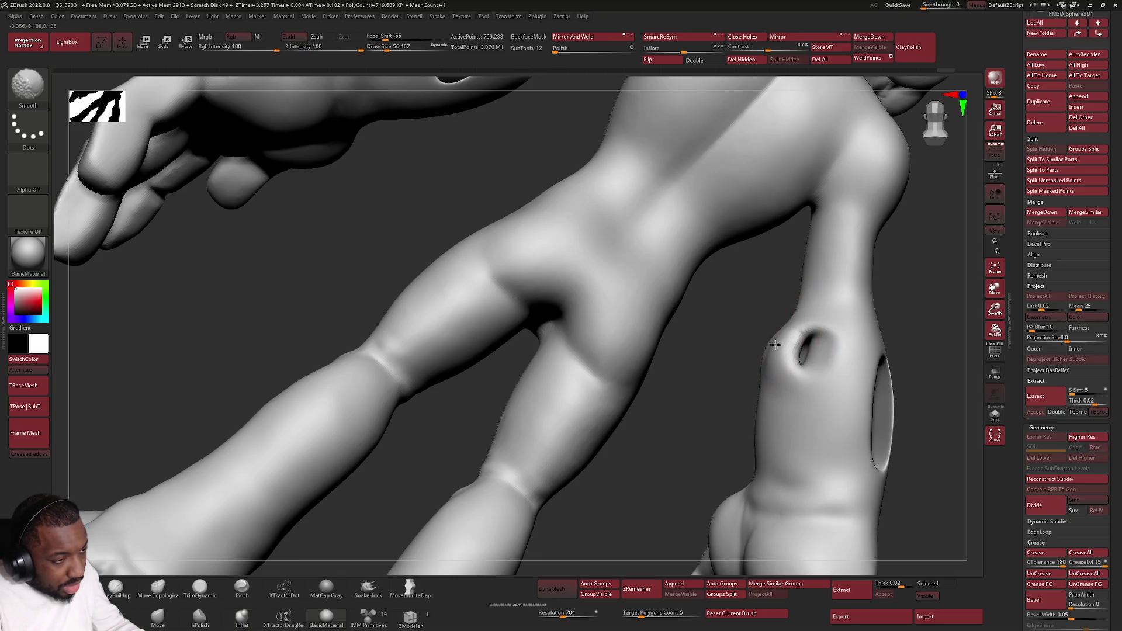
right_click_drag(771, 369, 645, 368)
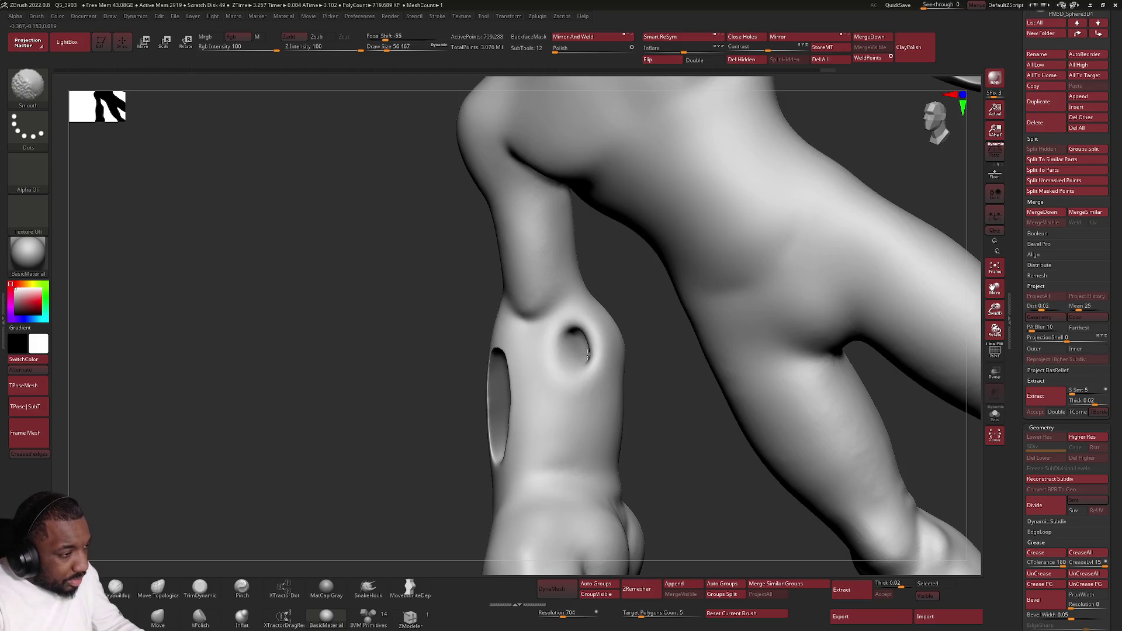
mouse_move(594, 403)
right_mouse_down()
mouse_move(671, 314)
mouse_move(631, 319)
right_mouse_up()
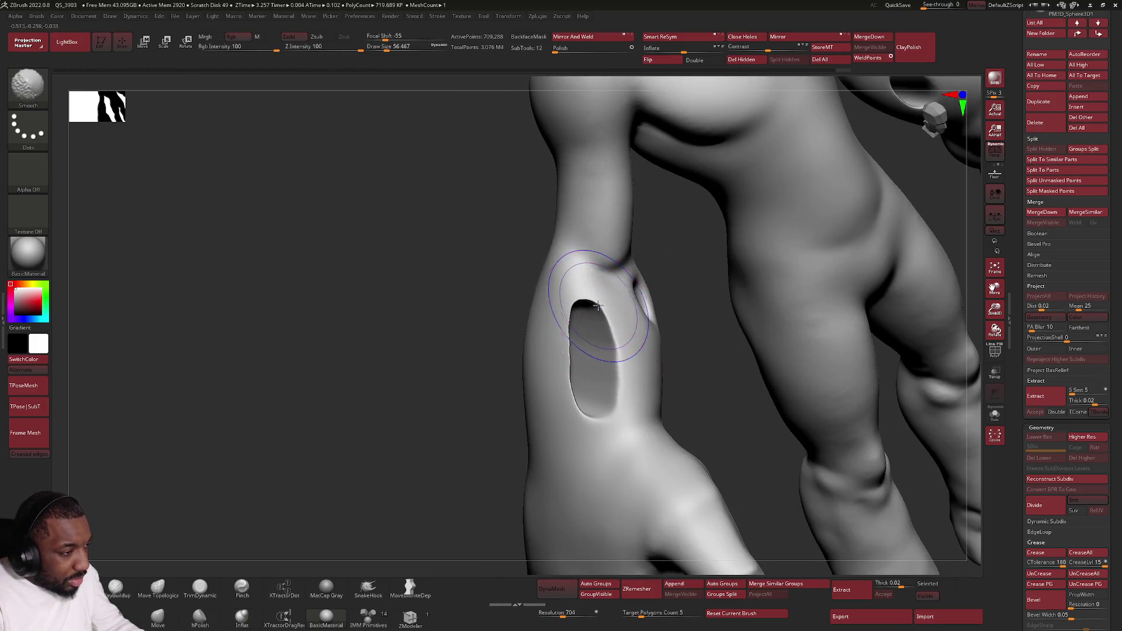
mouse_move(568, 313)
left_mouse_down()
mouse_move(571, 409)
mouse_move(570, 333)
mouse_move(576, 409)
mouse_move(611, 362)
left_mouse_up()
Step: Build up and smooth the rough rim of the arm hole from an edge-on view
right_click_drag(541, 306, 482, 315)
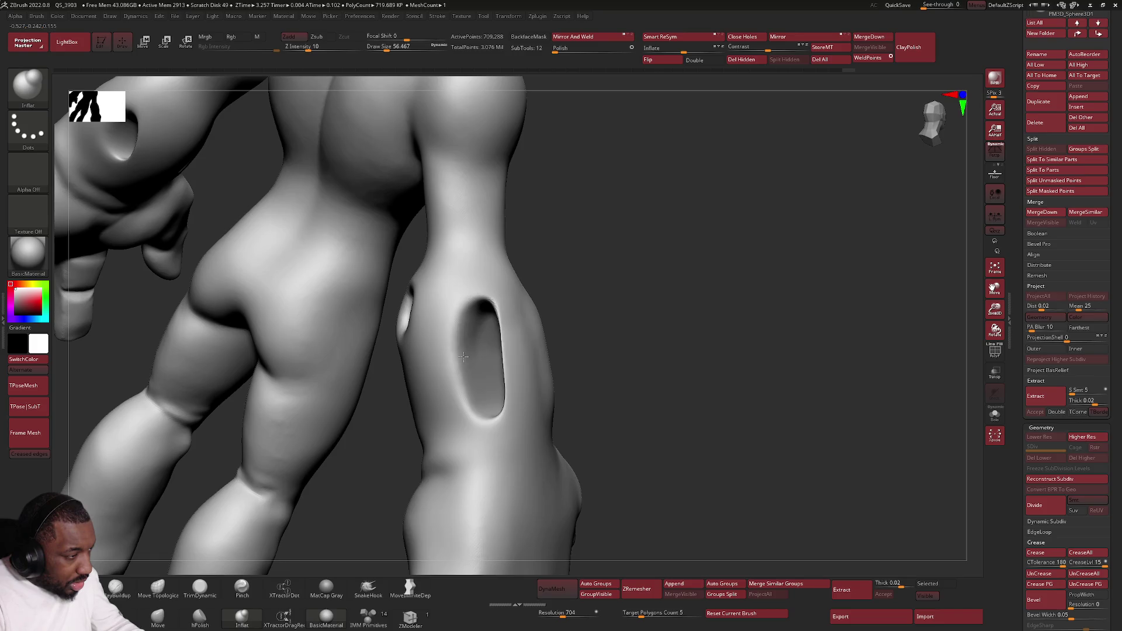
left_click_drag(467, 395, 498, 377)
right_click_drag(505, 380, 492, 327)
left_click_drag(493, 310, 504, 396)
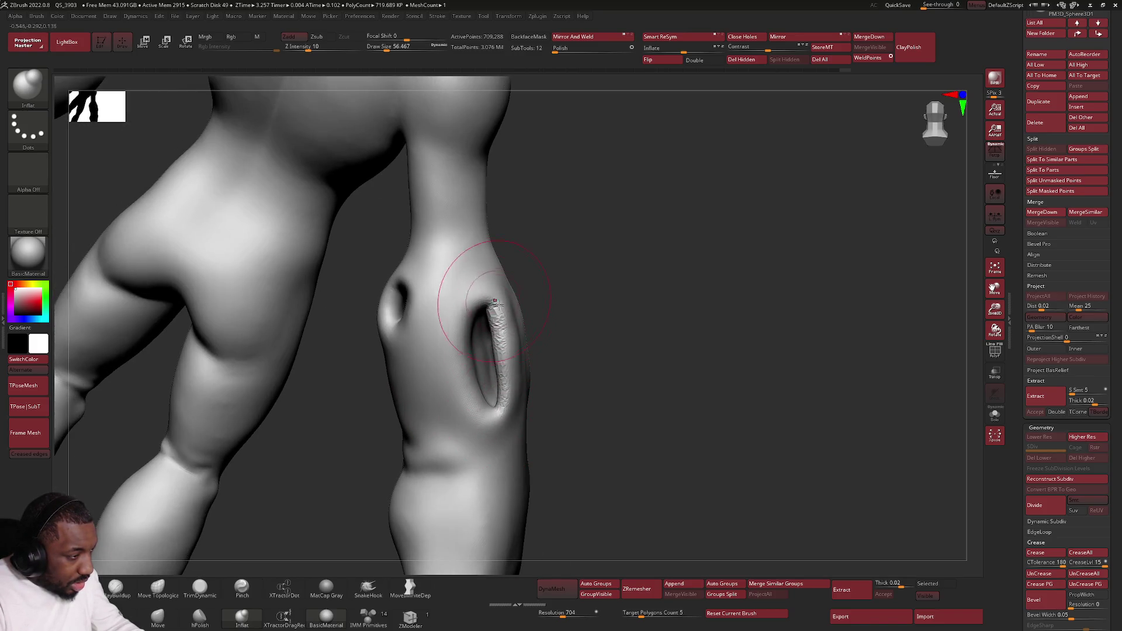
right_click_drag(477, 301, 493, 351)
mouse_move(494, 351)
left_mouse_down("shift")
mouse_move(502, 398)
mouse_move(509, 307)
left_mouse_up("shift")
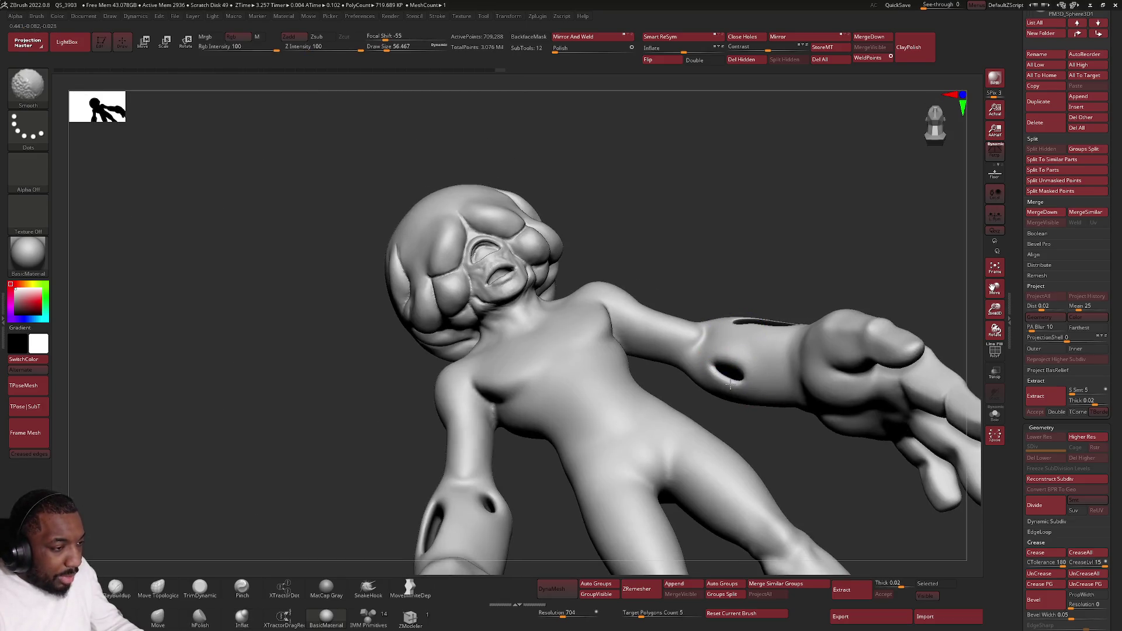
Step: Soften the edges and upper rim of the hole near the hand
mouse_move(732, 395)
right_mouse_down()
mouse_move(760, 362)
mouse_move(775, 395)
right_mouse_up()
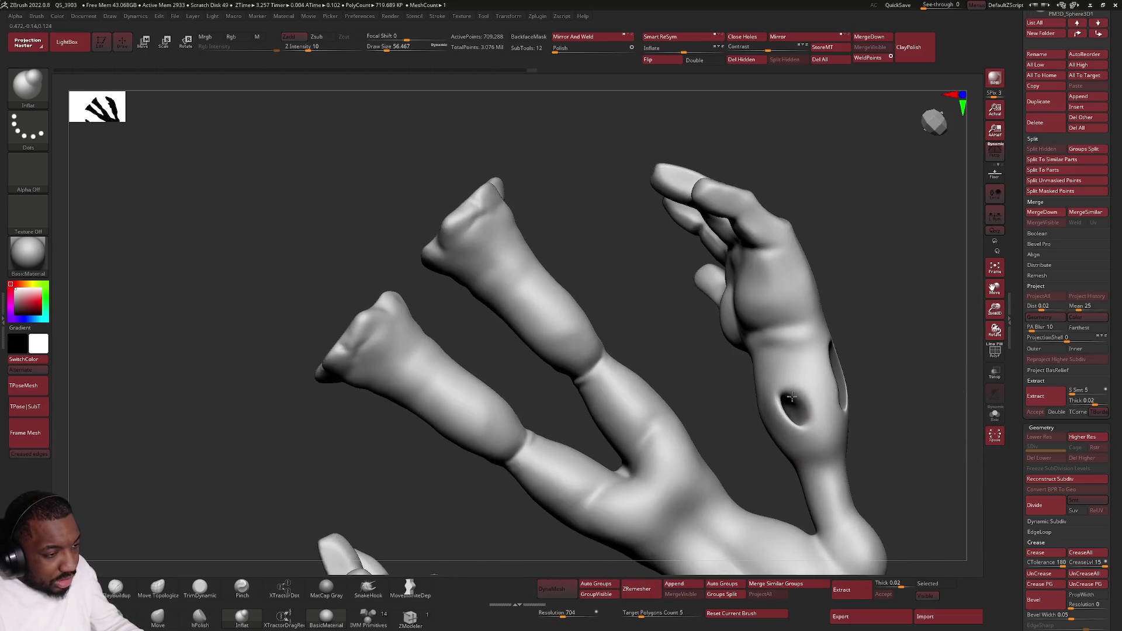
key("shift")
mouse_move(791, 413)
left_mouse_down("shift")
mouse_move(802, 431)
mouse_move(796, 419)
left_mouse_up("shift")
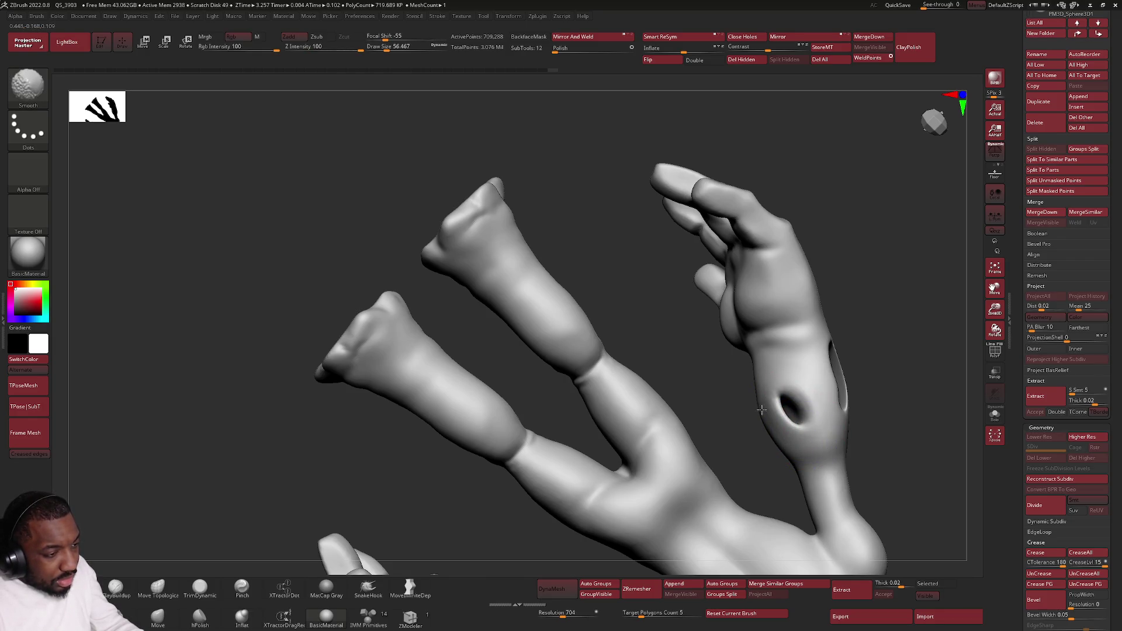
right_click_drag(782, 422, 846, 405)
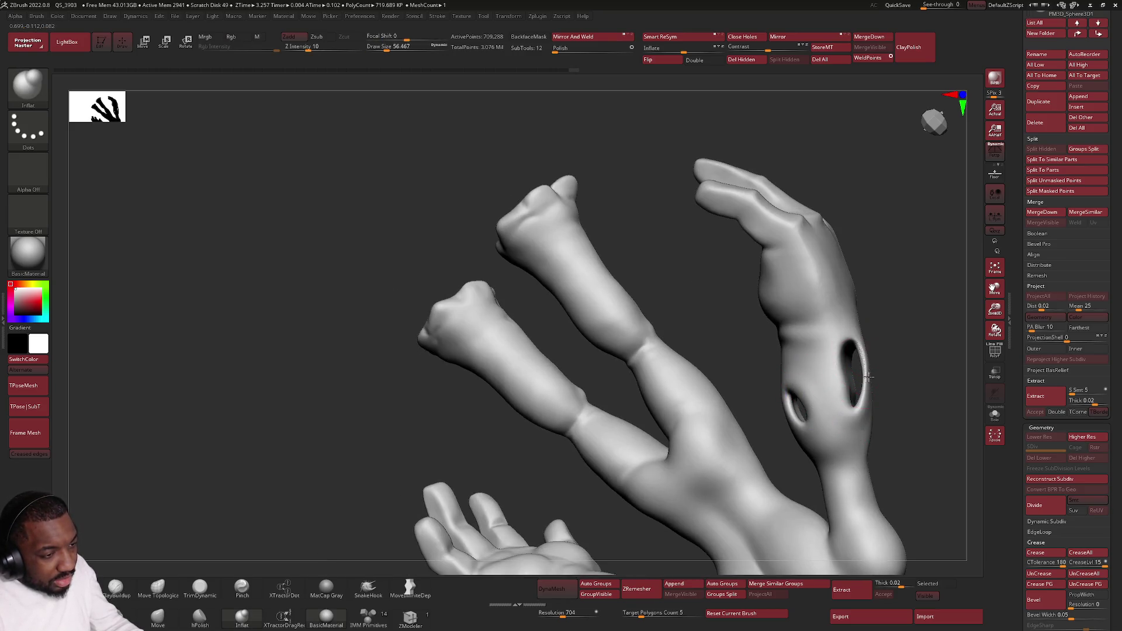
mouse_move(852, 353)
right_mouse_down()
mouse_move(875, 407)
mouse_move(899, 360)
right_mouse_up()
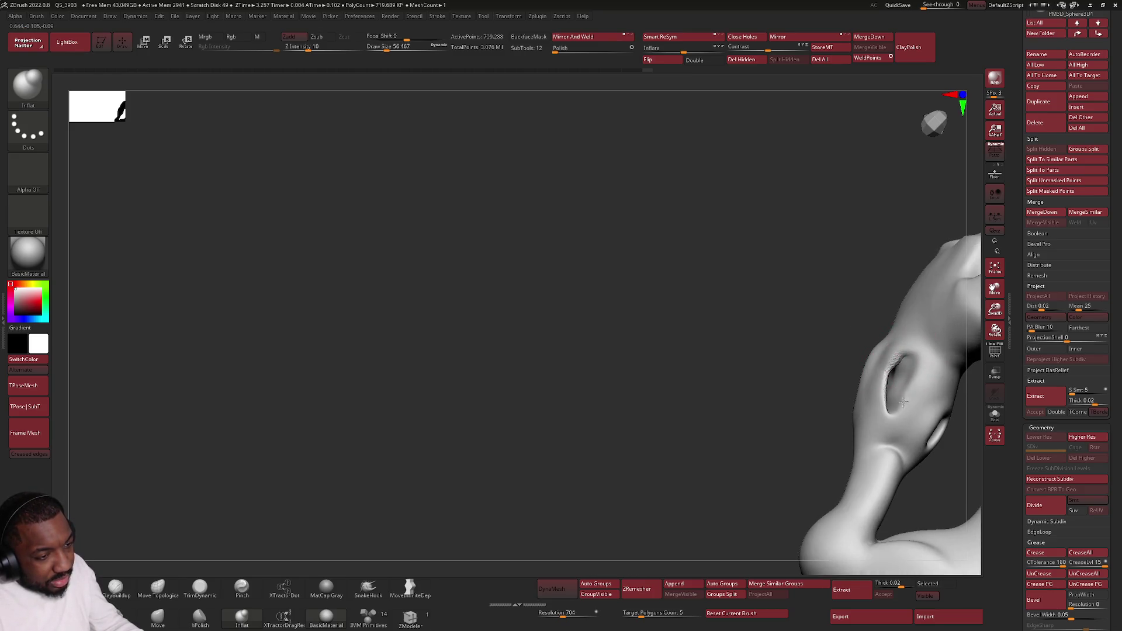
left_click_drag(880, 404, 888, 358, "shift")
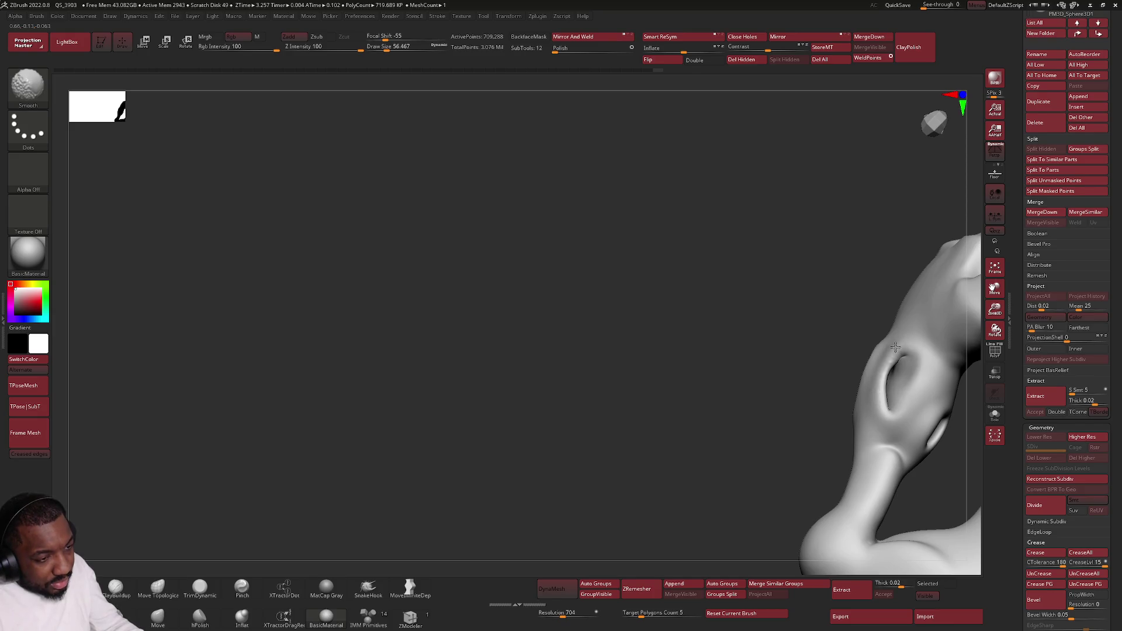
right_click_drag(894, 369, 873, 380)
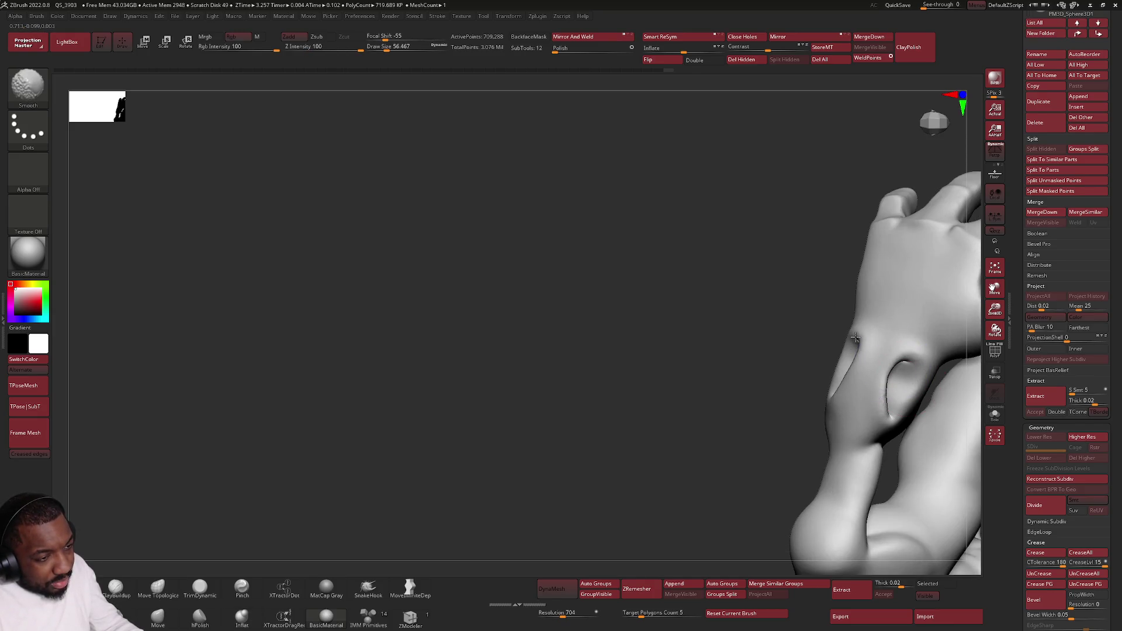
right_click_drag(856, 339, 868, 339)
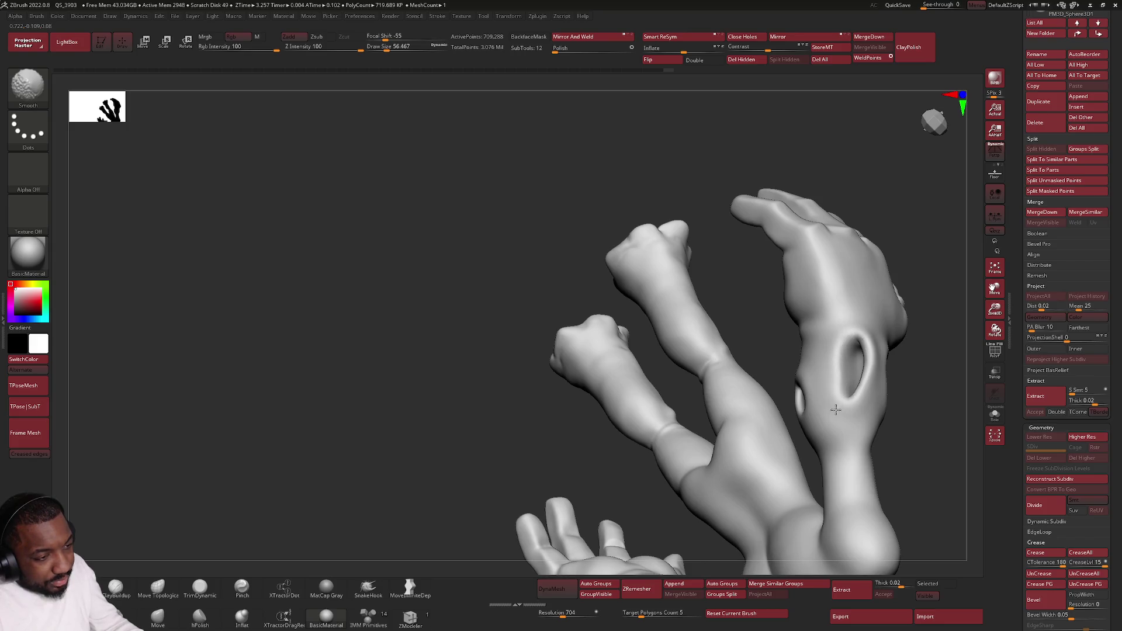
Step: Toggle between Inflat and Smooth, then select the Move Topological brush
key("shift")
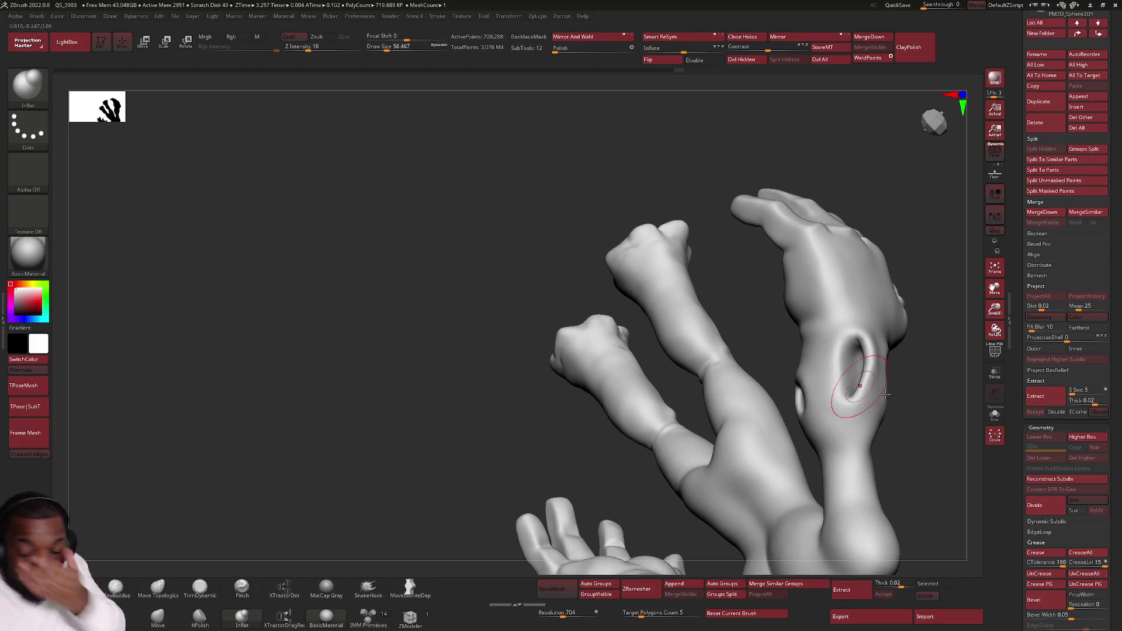
key("shift")
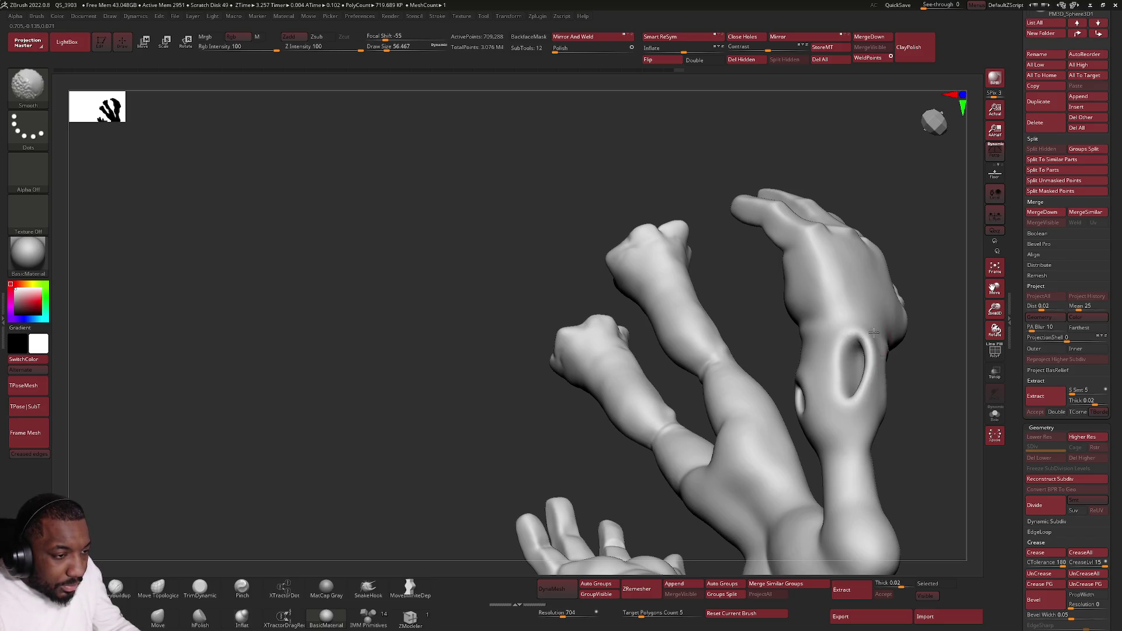
right_click_drag(871, 331, 864, 374)
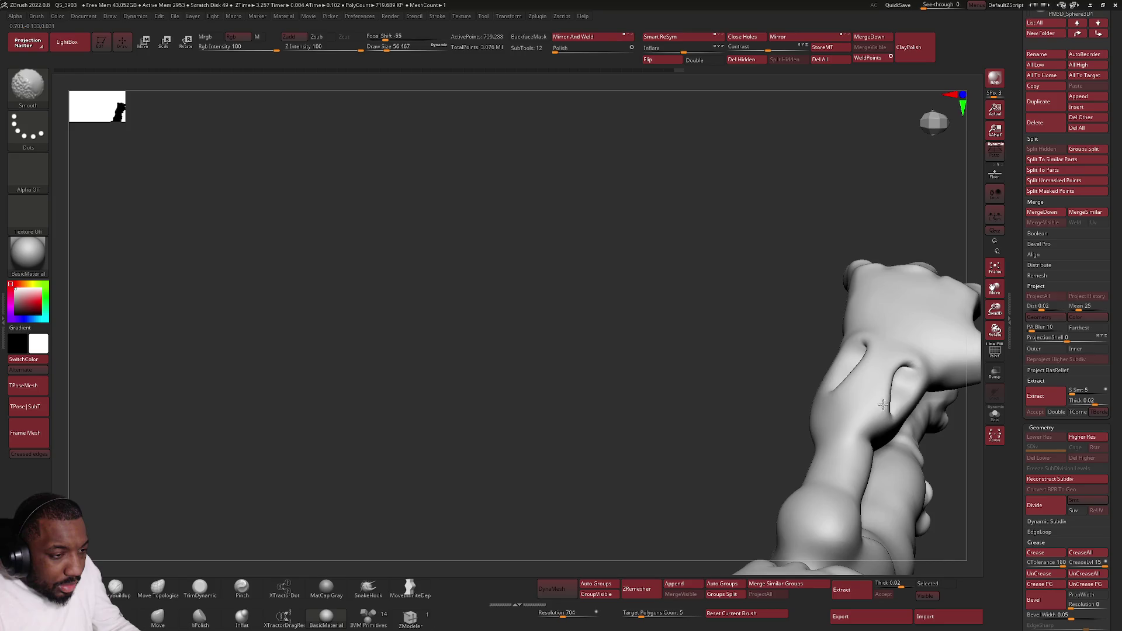
key("shift")
left_click(158, 587)
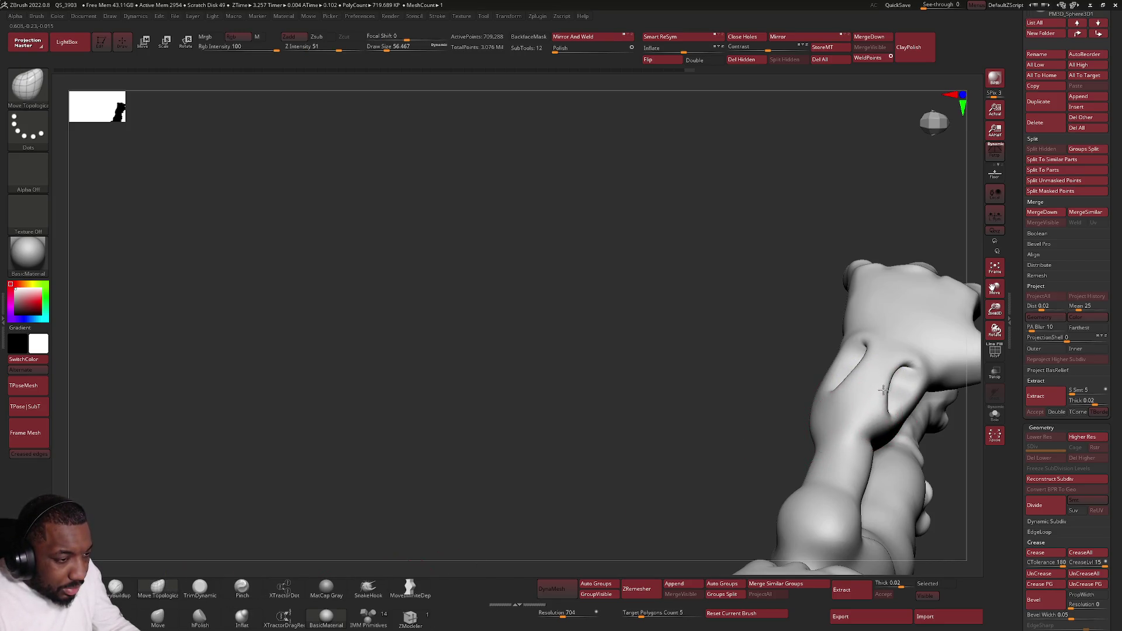
mouse_move(883, 376)
right_mouse_down()
mouse_move(877, 453)
mouse_move(865, 451)
right_mouse_up()
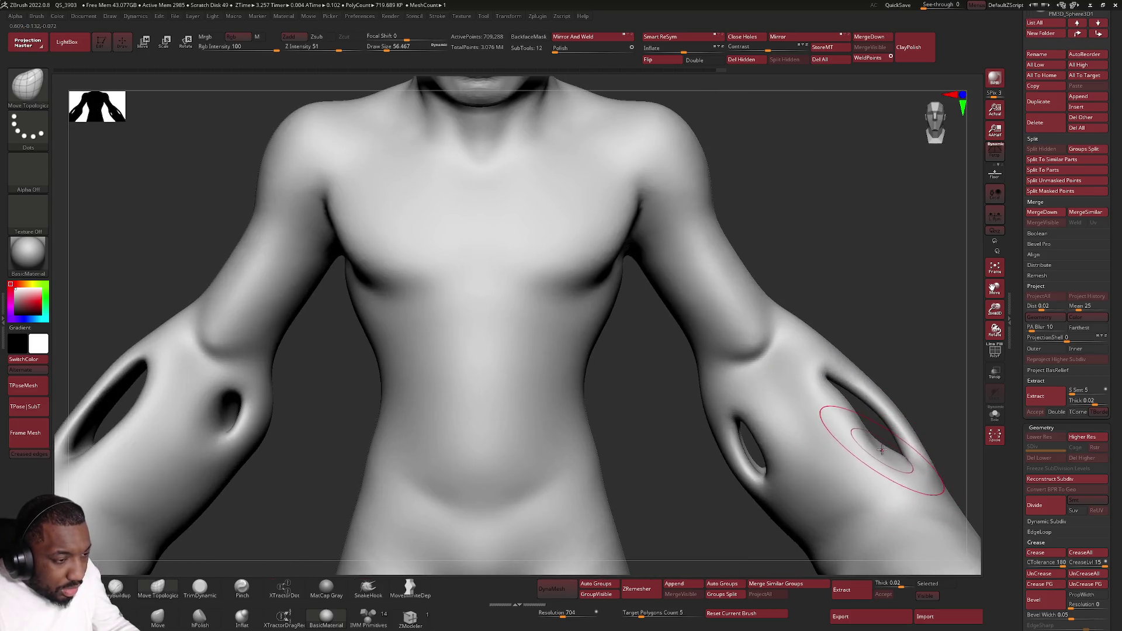
Step: Smooth the right-arm hole rim, then shift the left arm with MoveInfiniteDepth at size 59.2
key("space")
left_click_drag(851, 400, 879, 408, "shift")
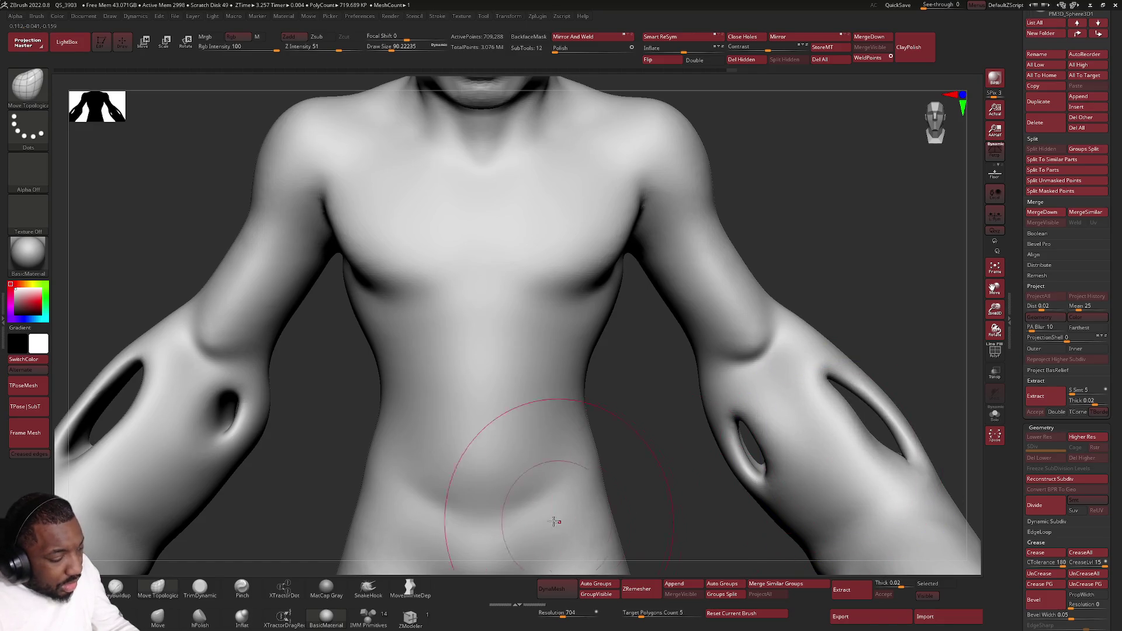
left_click(409, 589)
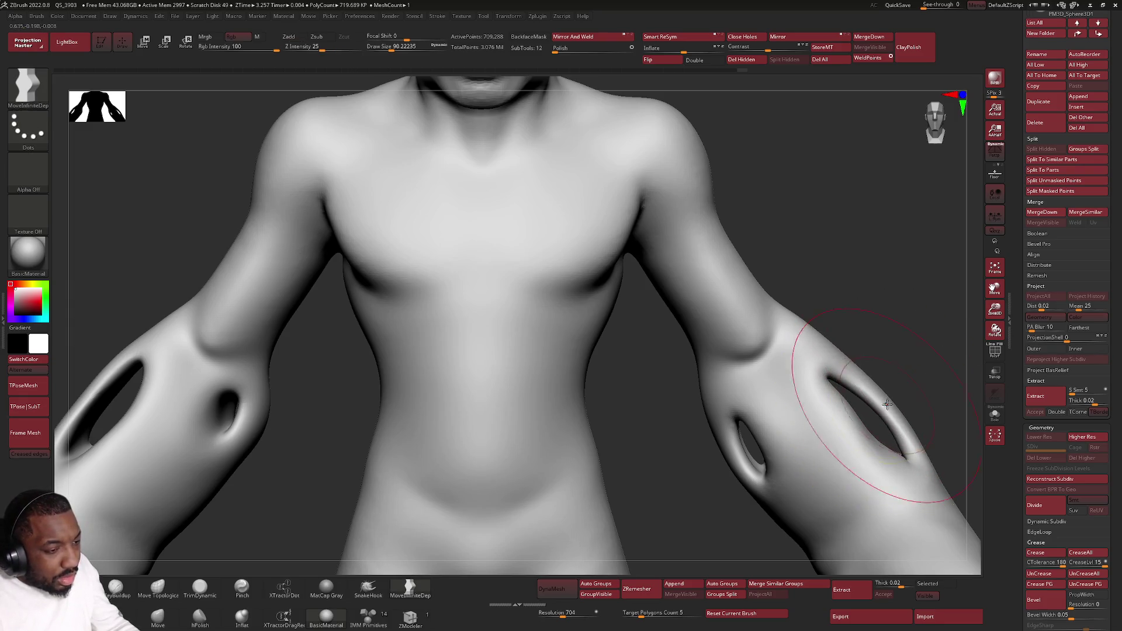
key("space")
left_click_drag(886, 393, 887, 388)
key("space")
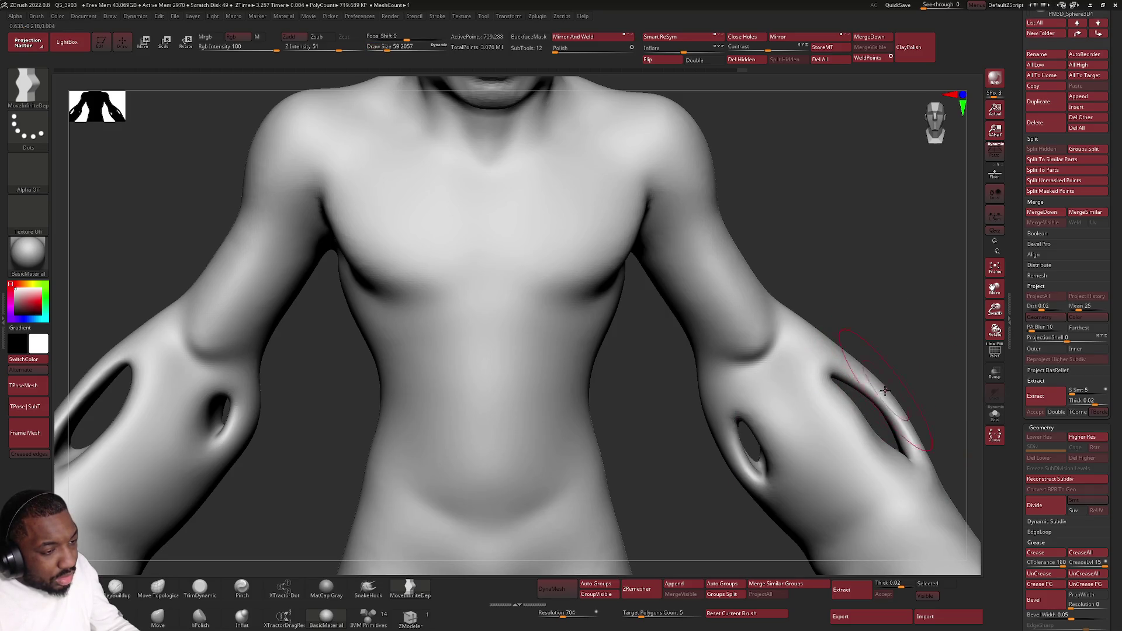
Step: Swing to a front view of the figure and reduce the brush size to 34.79
mouse_move(676, 532)
left_mouse_down()
mouse_move(846, 351)
mouse_move(888, 413)
left_mouse_up()
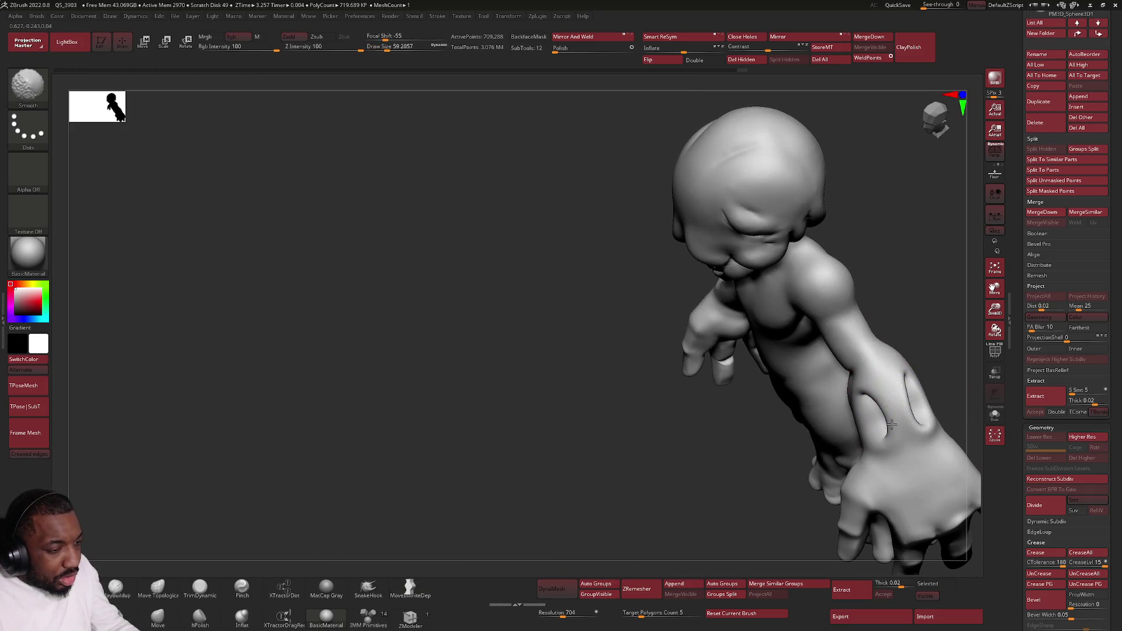
left_click_drag(871, 468, 739, 411, "shift")
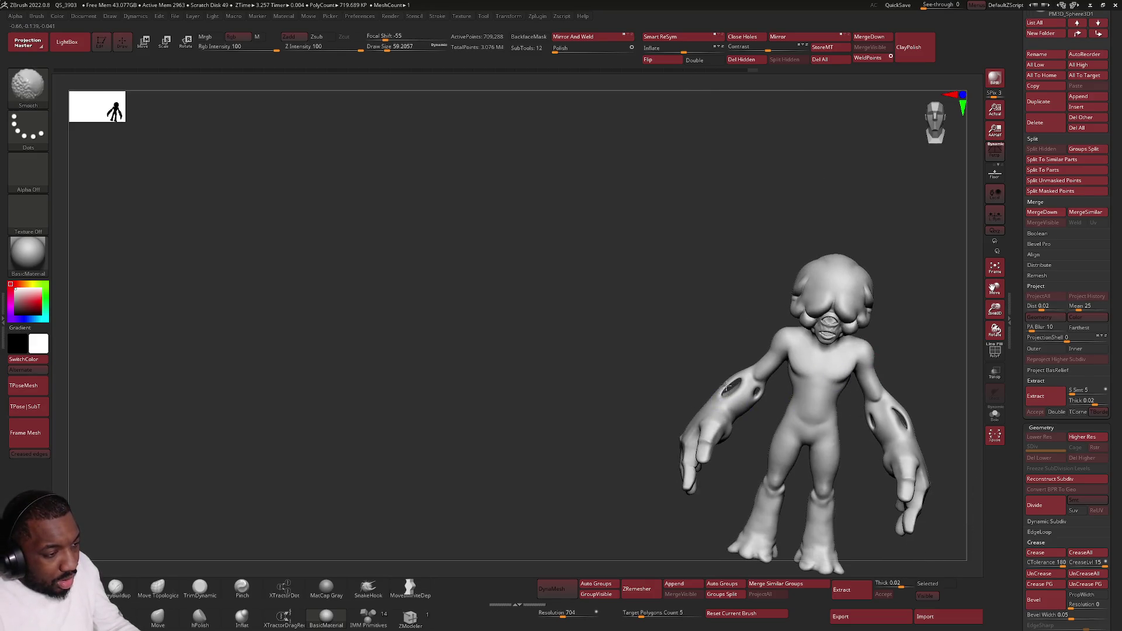
mouse_move(912, 395)
right_mouse_down("ctrl")
mouse_move(884, 426)
mouse_move(921, 464)
mouse_move(802, 375)
right_mouse_up("ctrl")
key("space")
left_click_drag(822, 395, 814, 390)
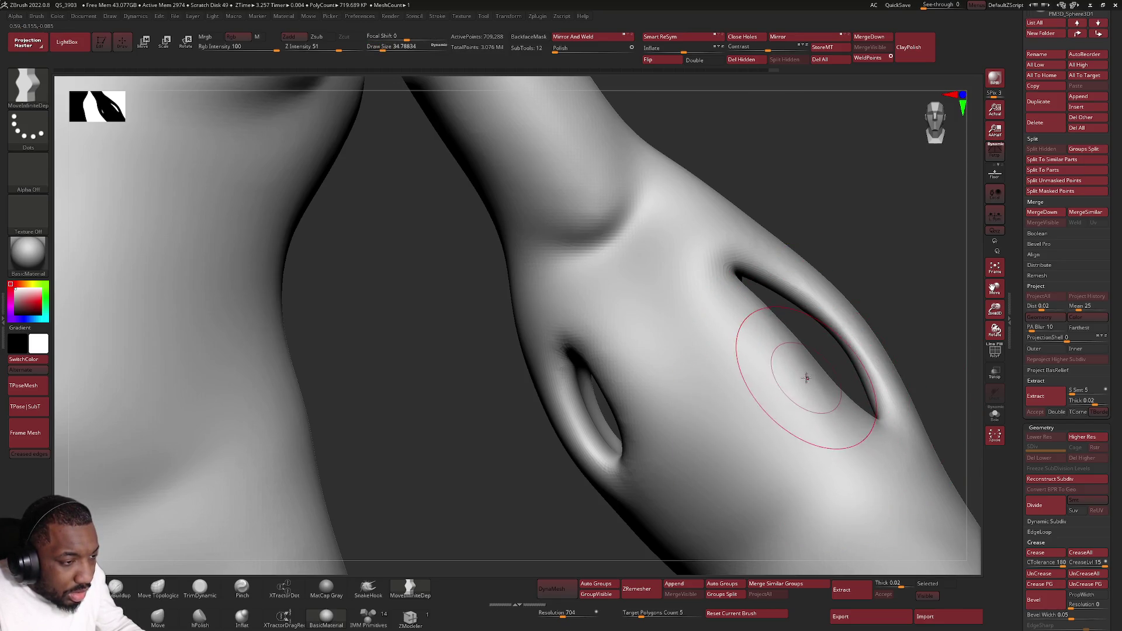
Step: Frame the whole figure at a diagonal angle, then Alt+Tab to another program
key("f")
left_click_drag(730, 405, 591, 360, "alt")
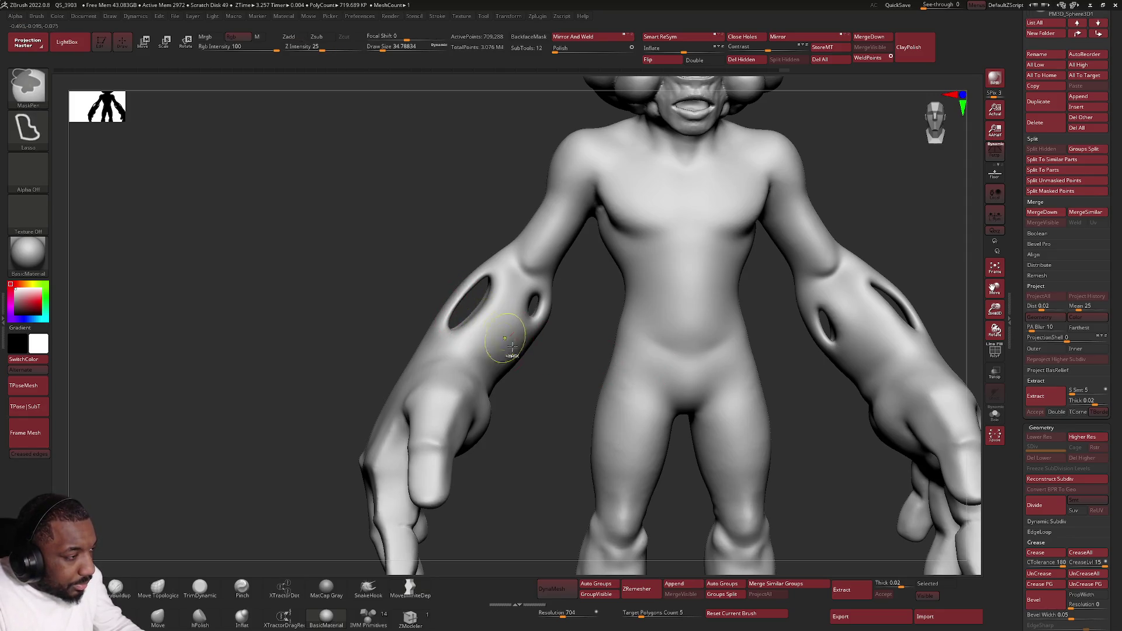
key("f")
mouse_move(517, 332)
left_mouse_down()
mouse_move(473, 318)
mouse_move(593, 271)
left_mouse_up()
key("shift")
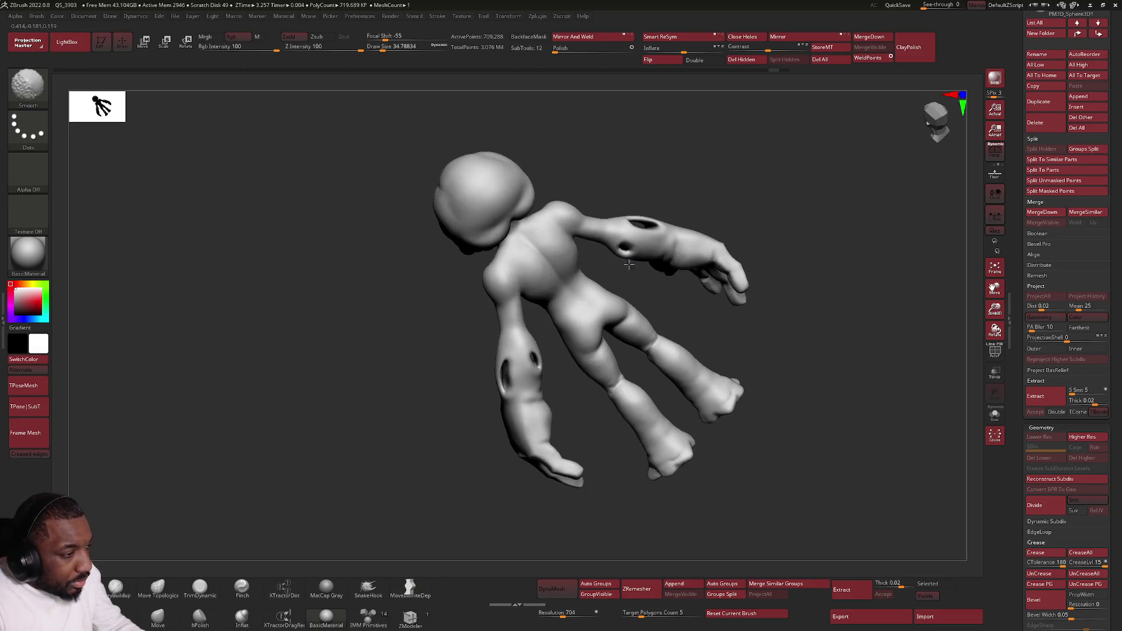
key("alt+Tab")
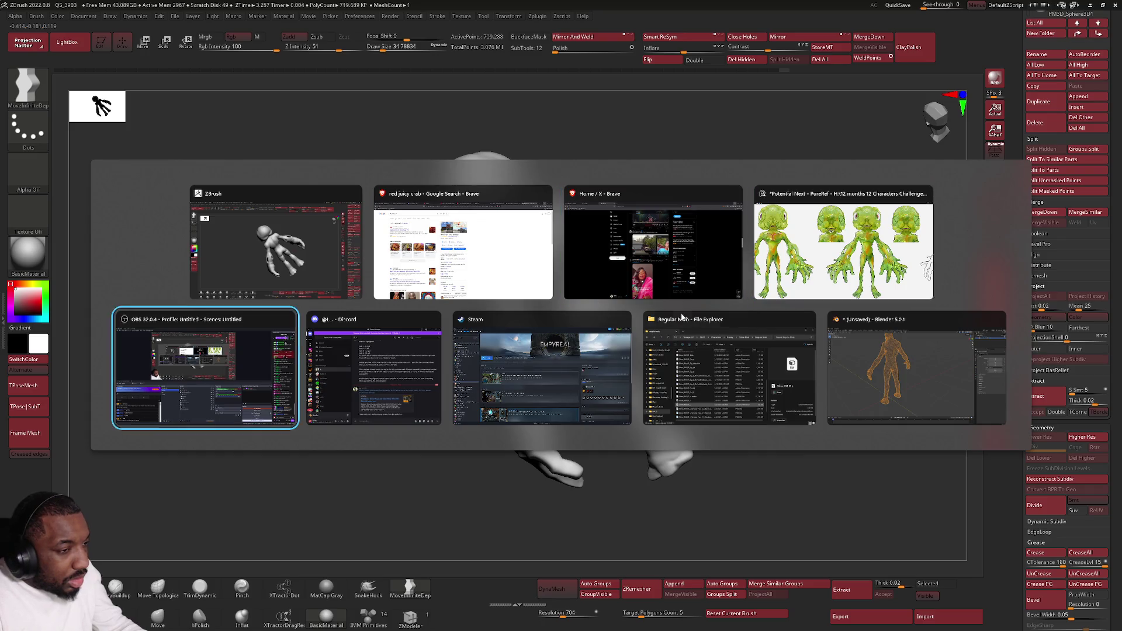
Step: Return to ZBrush, zoom onto the forearm hole and select the ClayBuildup brush
key("alt+Tab")
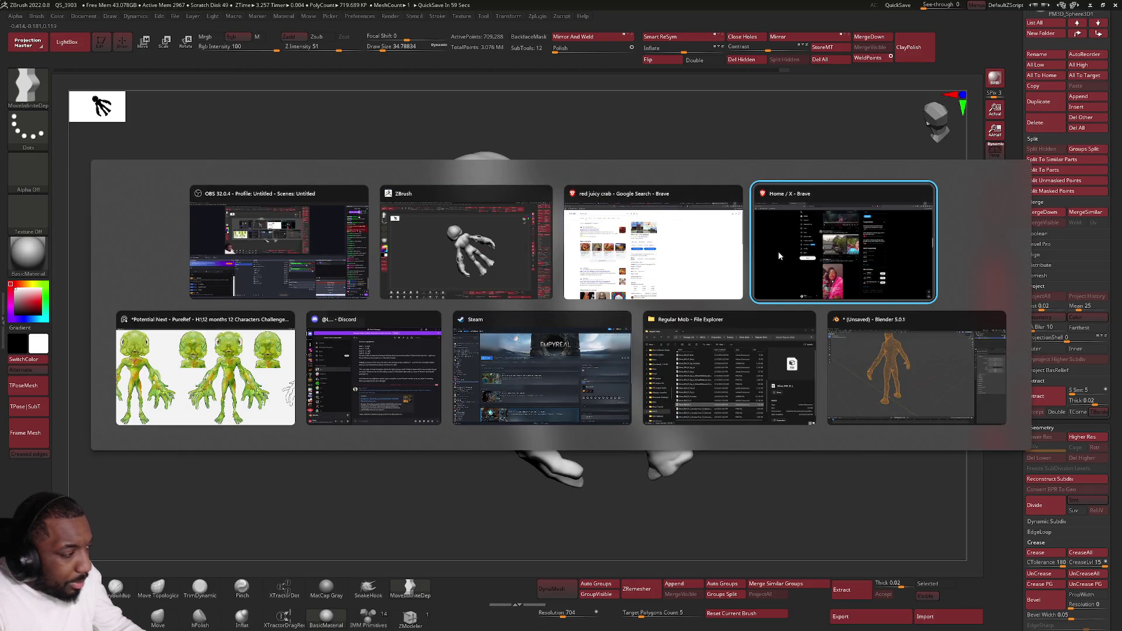
key("Escape")
mouse_move(501, 382)
right_mouse_down()
mouse_move(526, 431)
mouse_move(533, 413)
mouse_move(513, 394)
mouse_move(521, 366)
right_mouse_up()
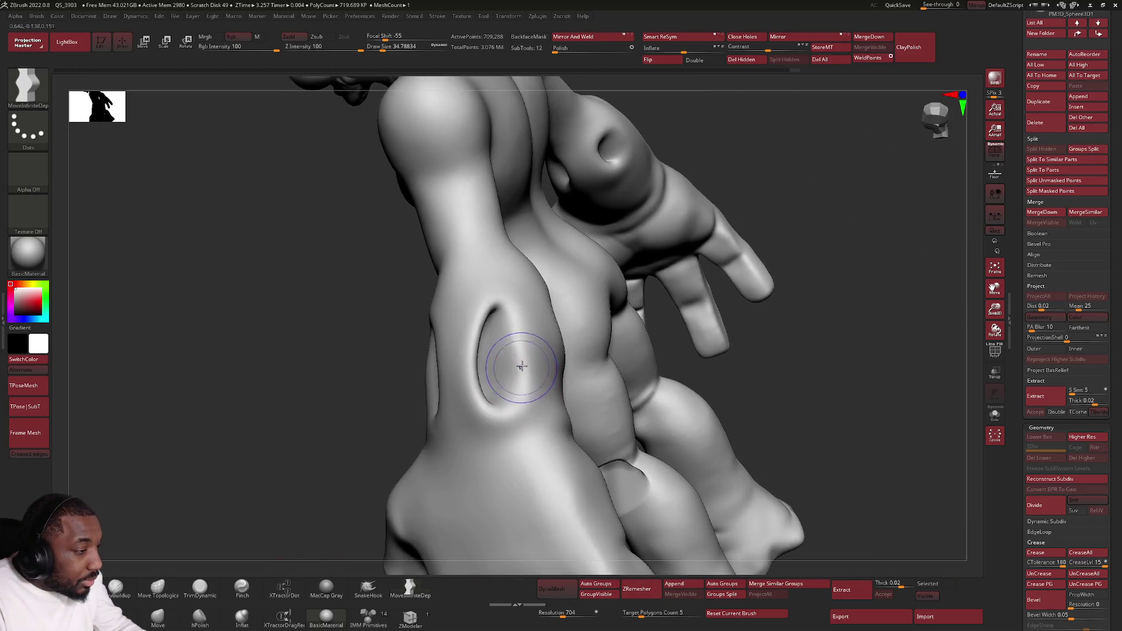
key("b")
key("c")
key("b")
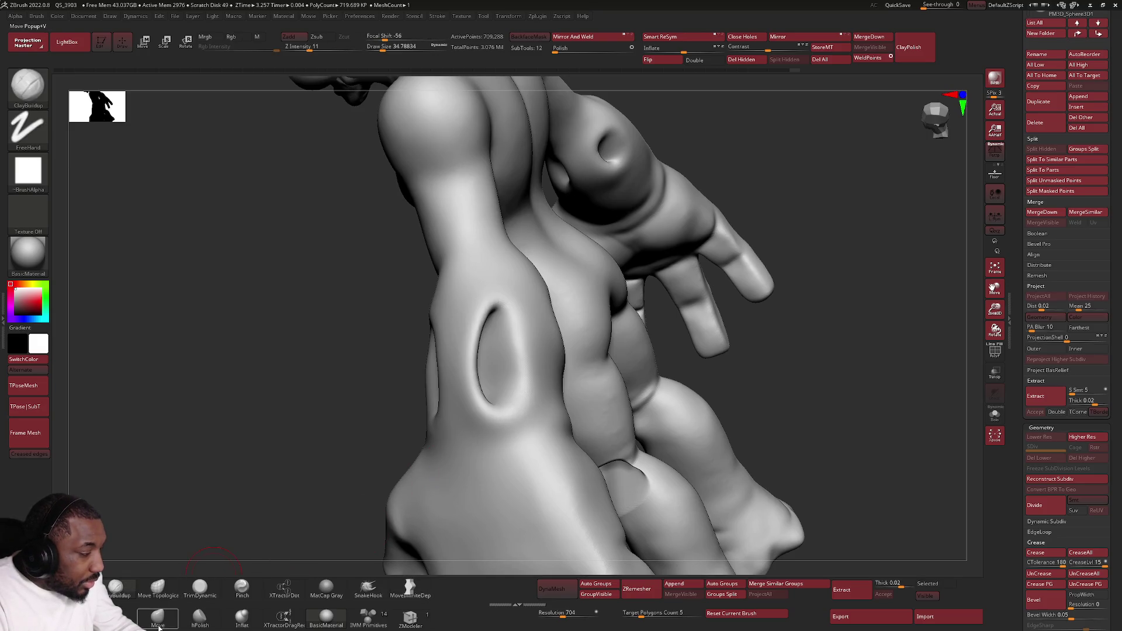
left_click(157, 619)
Step: Turn on back-face masking and orbit in around the arm and hand
right_click_drag(432, 423, 436, 409)
key("ctrl")
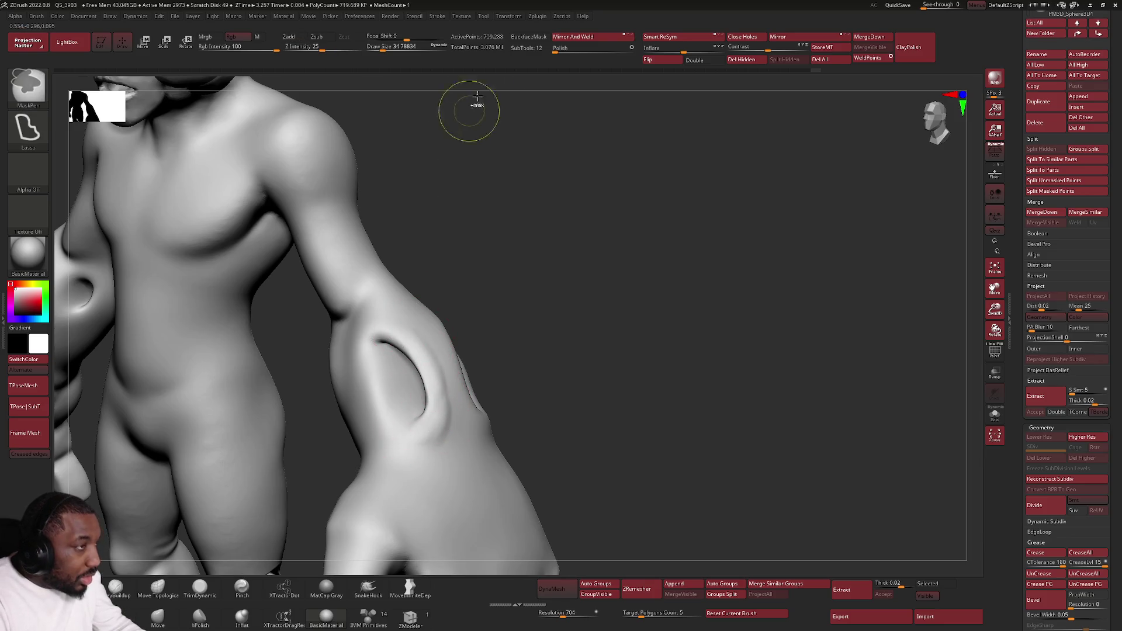
left_click(528, 36)
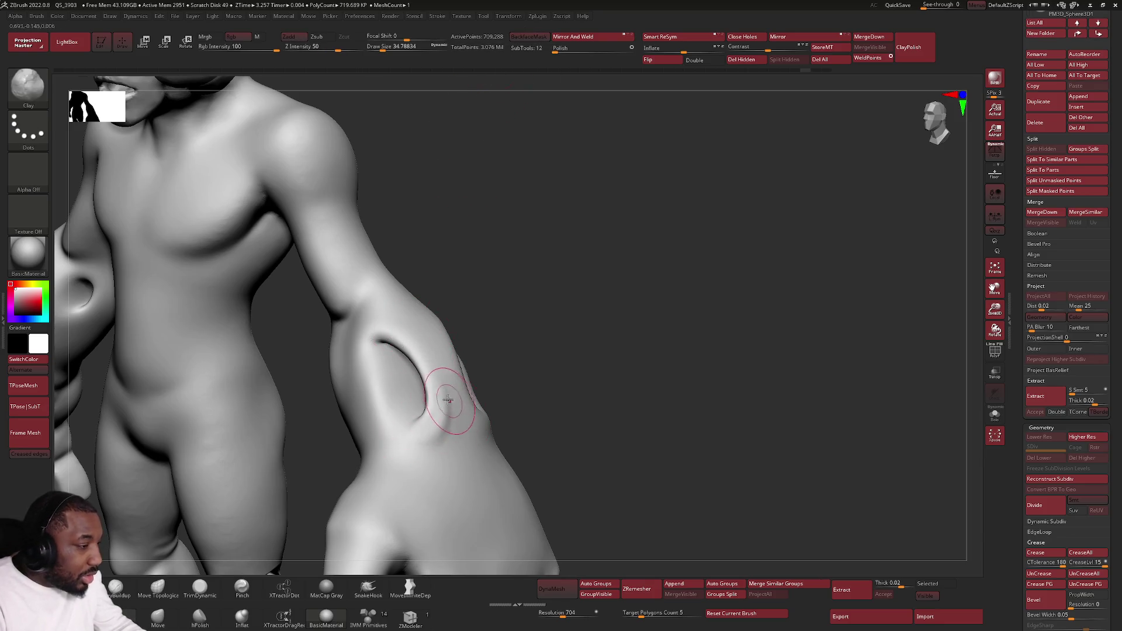
mouse_move(438, 388)
right_mouse_down()
mouse_move(463, 408)
mouse_move(428, 414)
mouse_move(435, 401)
right_mouse_up()
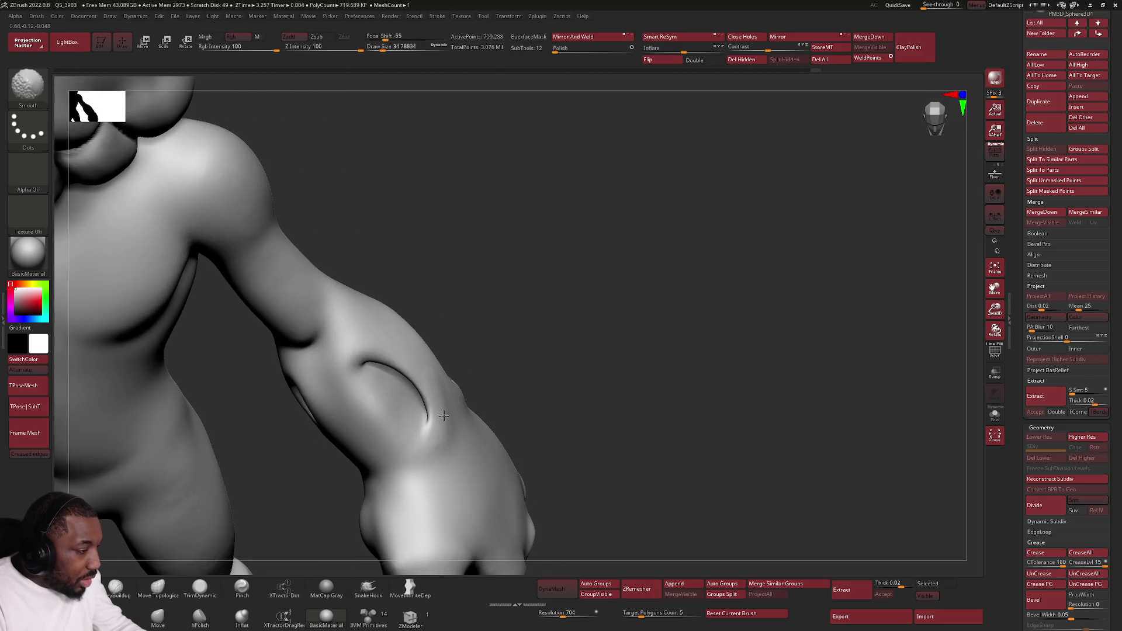
right_click_drag(446, 413, 455, 408)
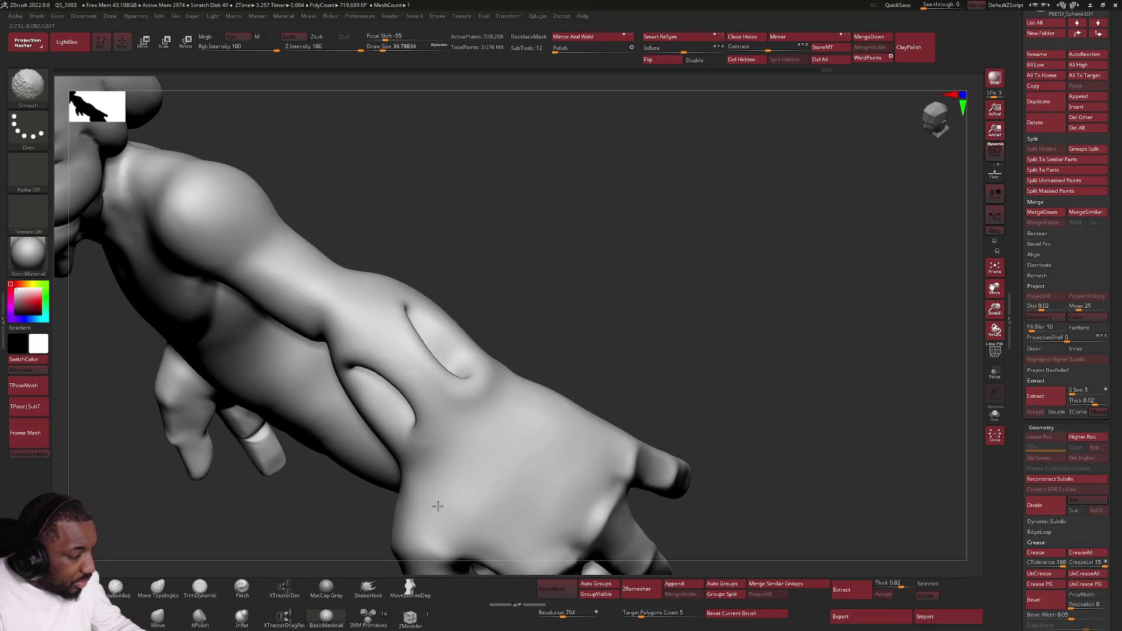
right_click_drag(503, 531, 601, 363)
key("f")
mouse_move(538, 335)
right_mouse_down()
mouse_move(534, 294)
mouse_move(451, 293)
mouse_move(468, 326)
mouse_move(480, 308)
mouse_move(555, 388)
right_mouse_up()
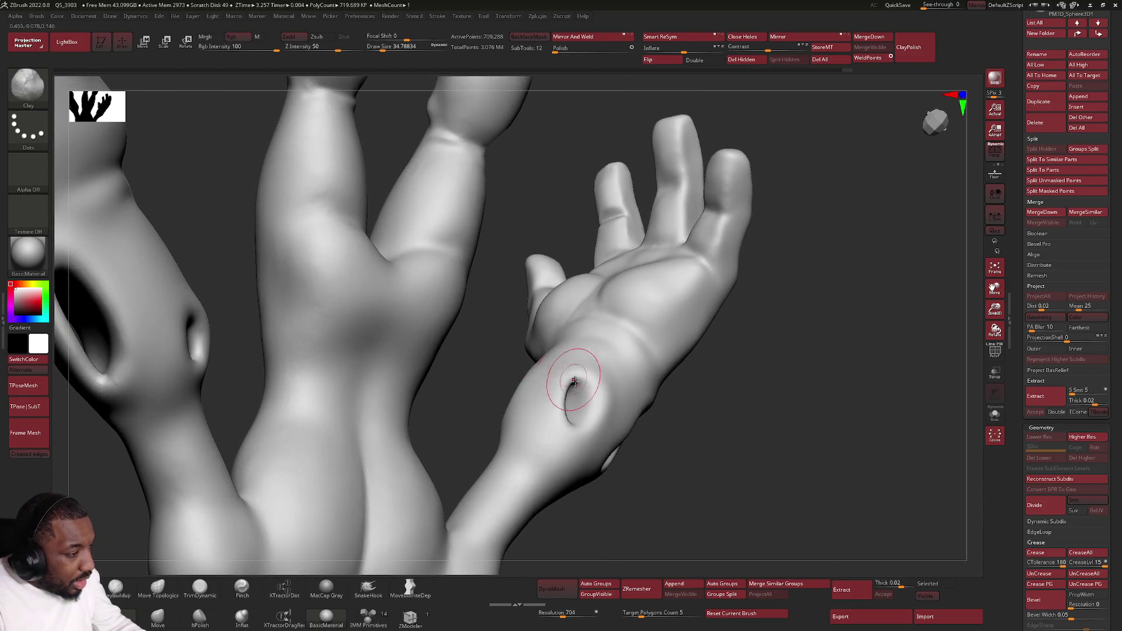
Step: Smooth the forearm hole rims, wrist and lower body with Shift-smoothing
key("shift")
mouse_move(493, 396)
right_mouse_down()
mouse_move(430, 358)
mouse_move(425, 333)
mouse_move(409, 351)
mouse_move(409, 418)
right_mouse_up()
key("space")
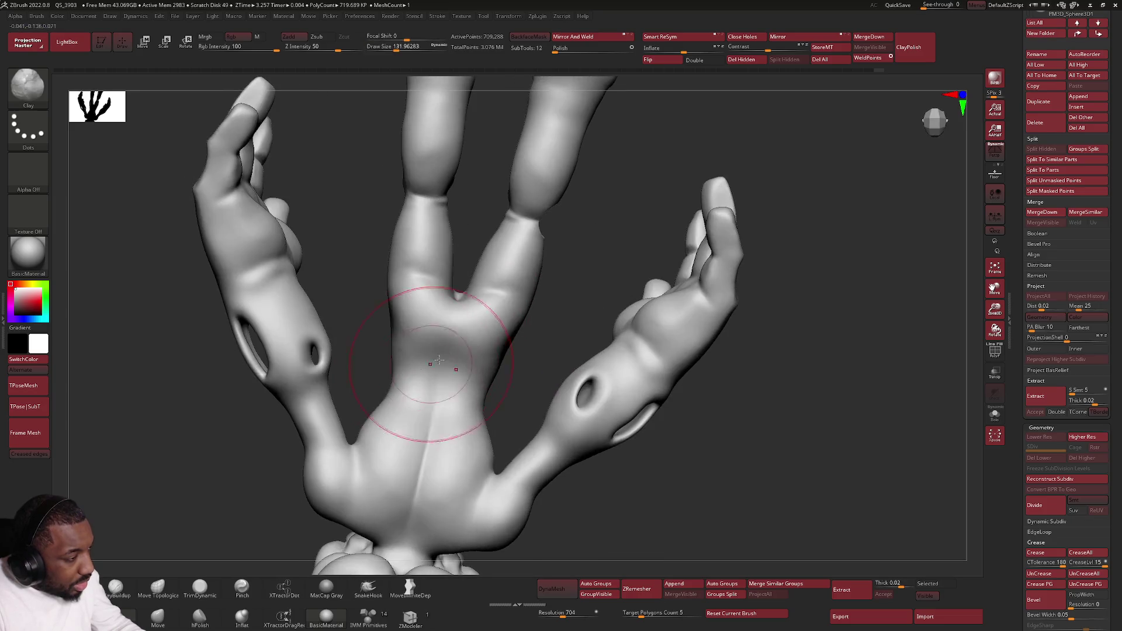
key("shift")
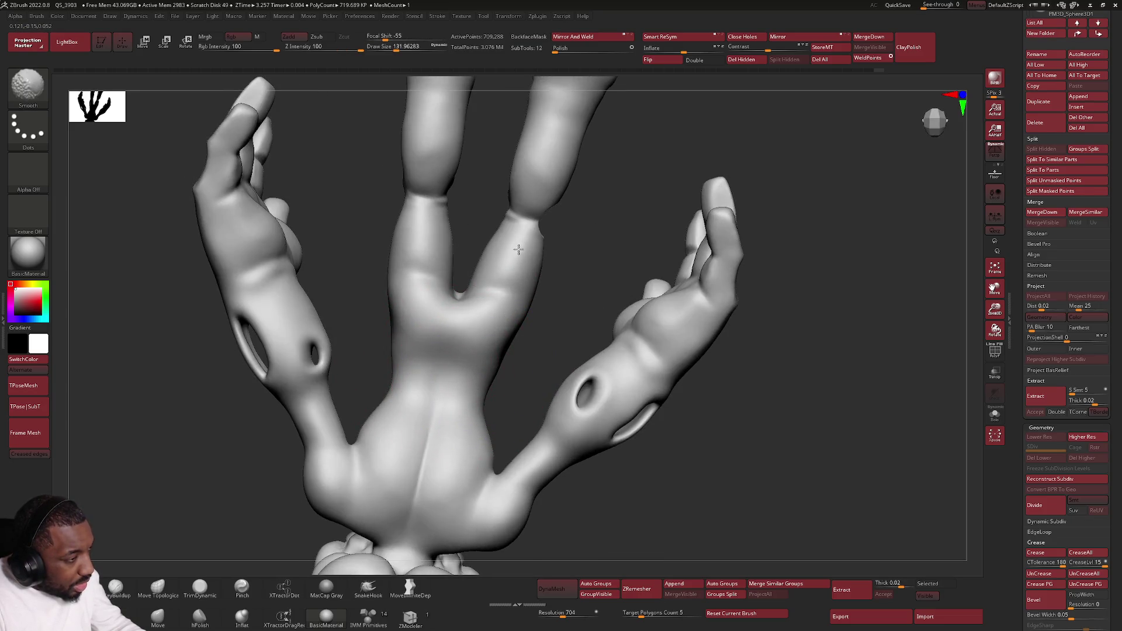
mouse_move(514, 251)
right_mouse_down()
mouse_move(533, 213)
mouse_move(499, 241)
right_mouse_up()
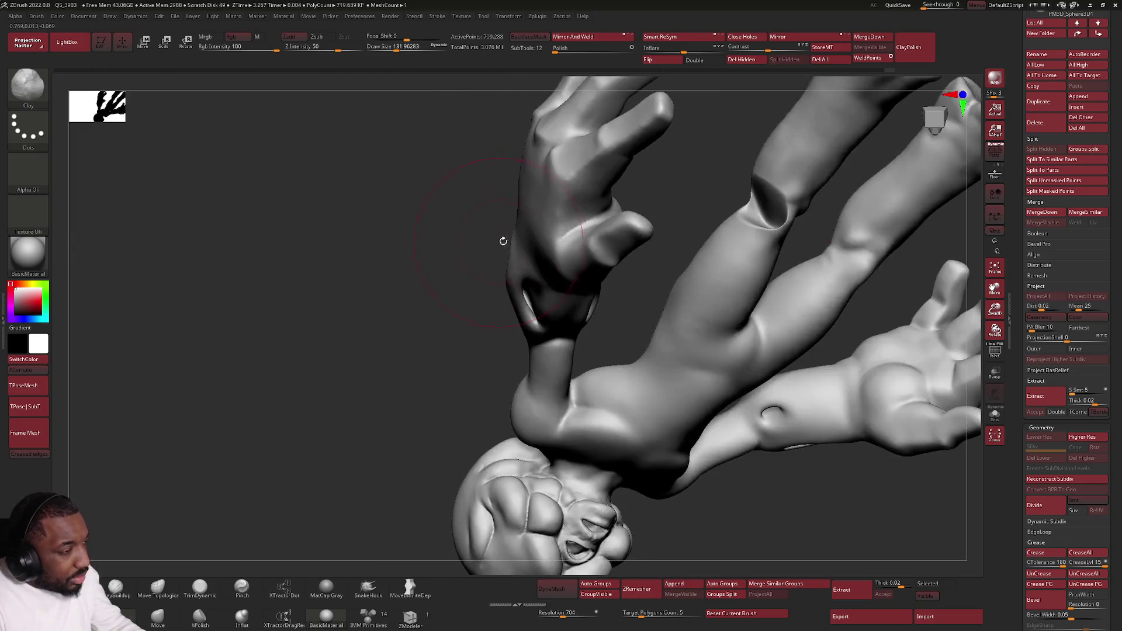
mouse_move(753, 233)
right_mouse_down()
mouse_move(764, 252)
mouse_move(774, 185)
right_mouse_up()
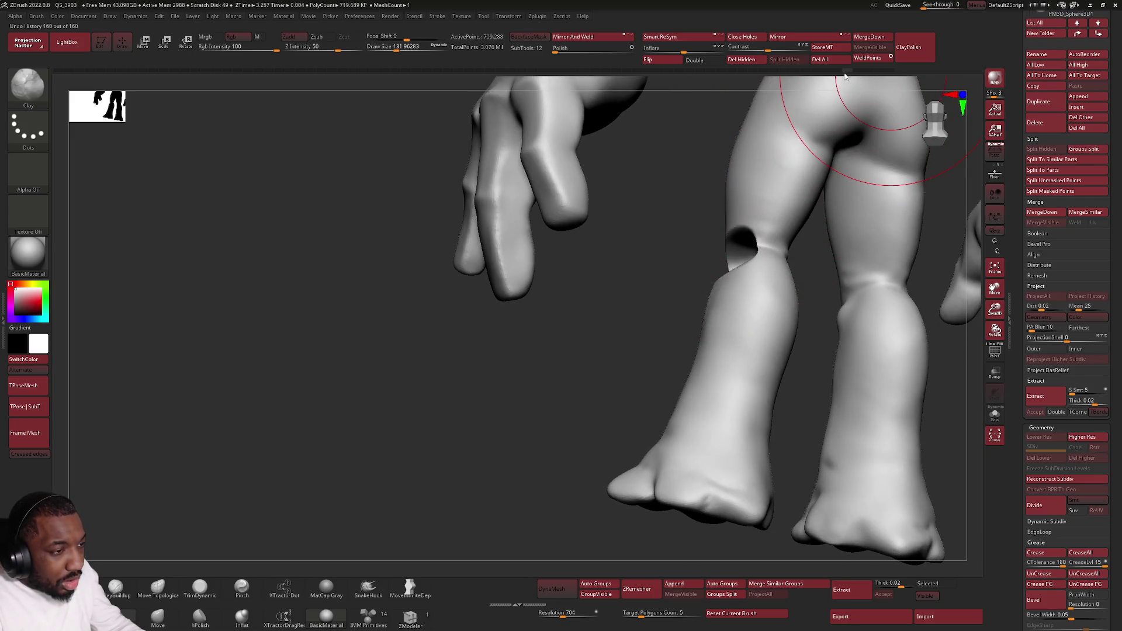
Step: Roll the Undo History back until the thigh hole disappears, then zoom onto the forearm holes
mouse_move(817, 77)
left_mouse_down()
mouse_move(695, 88)
mouse_move(737, 242)
left_mouse_up()
key("f")
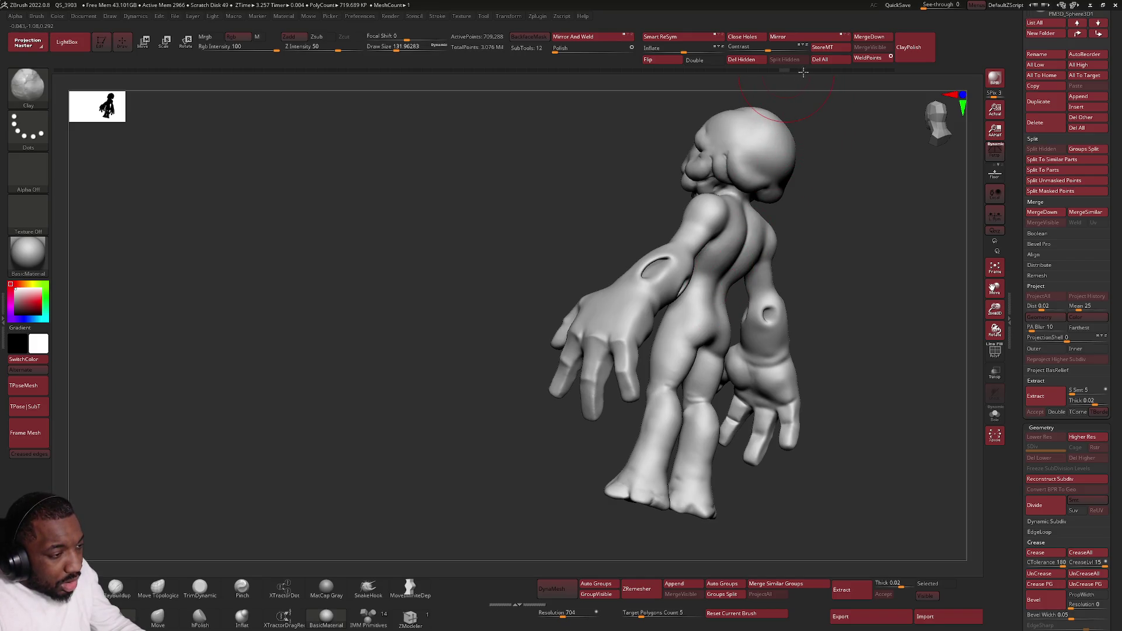
mouse_move(788, 73)
left_mouse_down()
mouse_move(779, 71)
mouse_move(762, 306)
mouse_move(607, 290)
left_mouse_up()
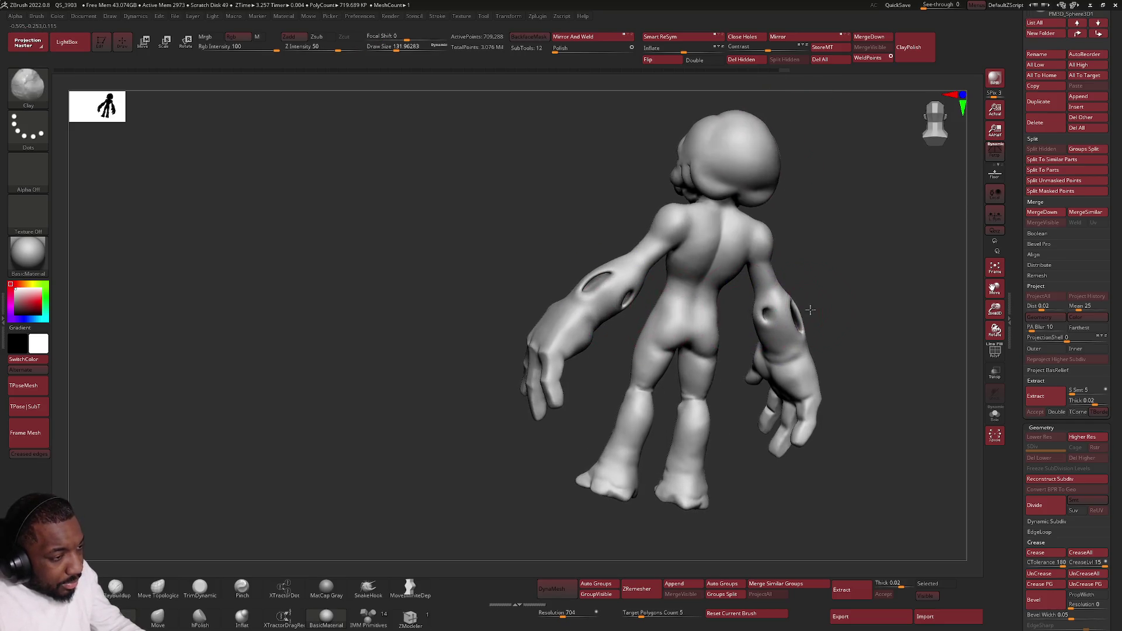
left_click_drag(808, 305, 795, 338)
mouse_move(824, 397)
left_mouse_down()
mouse_move(797, 351)
mouse_move(842, 310)
left_mouse_up()
mouse_move(834, 340)
right_mouse_down("ctrl")
mouse_move(836, 386)
mouse_move(816, 368)
right_mouse_up("ctrl")
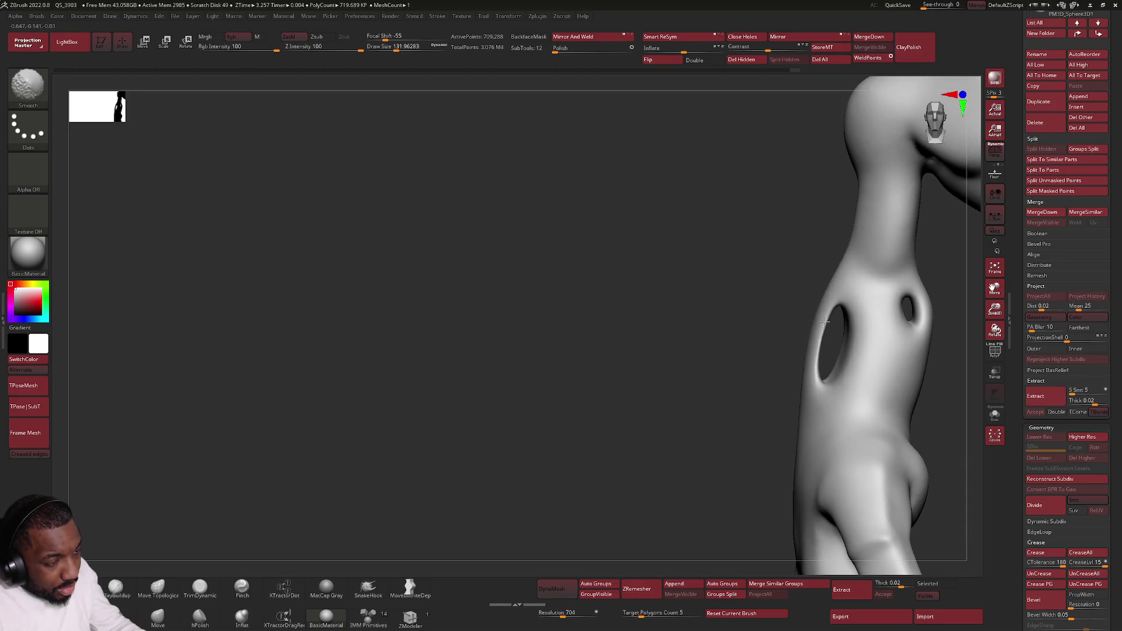
Step: With TrimDynamic at draw size about 23, flatten a forearm hole rim and smooth its lower edge
left_click(203, 590)
mouse_move(608, 358)
left_mouse_down()
mouse_move(842, 280)
mouse_move(850, 219)
left_mouse_up()
key("space")
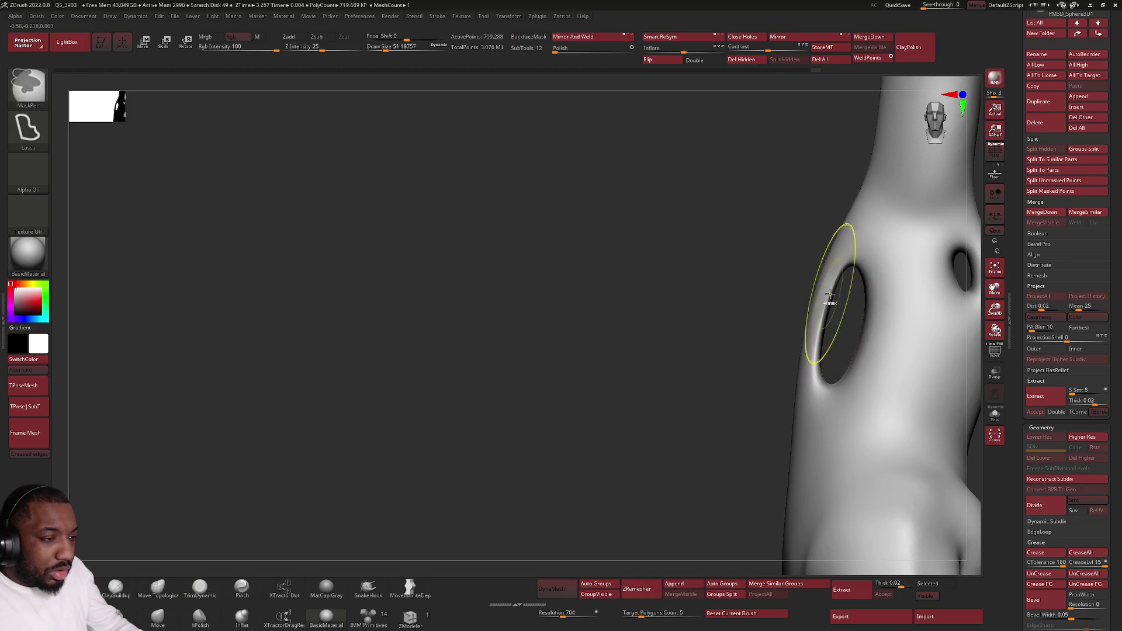
key("space")
right_click_drag(834, 286, 836, 269)
left_click_drag(817, 328, 816, 362)
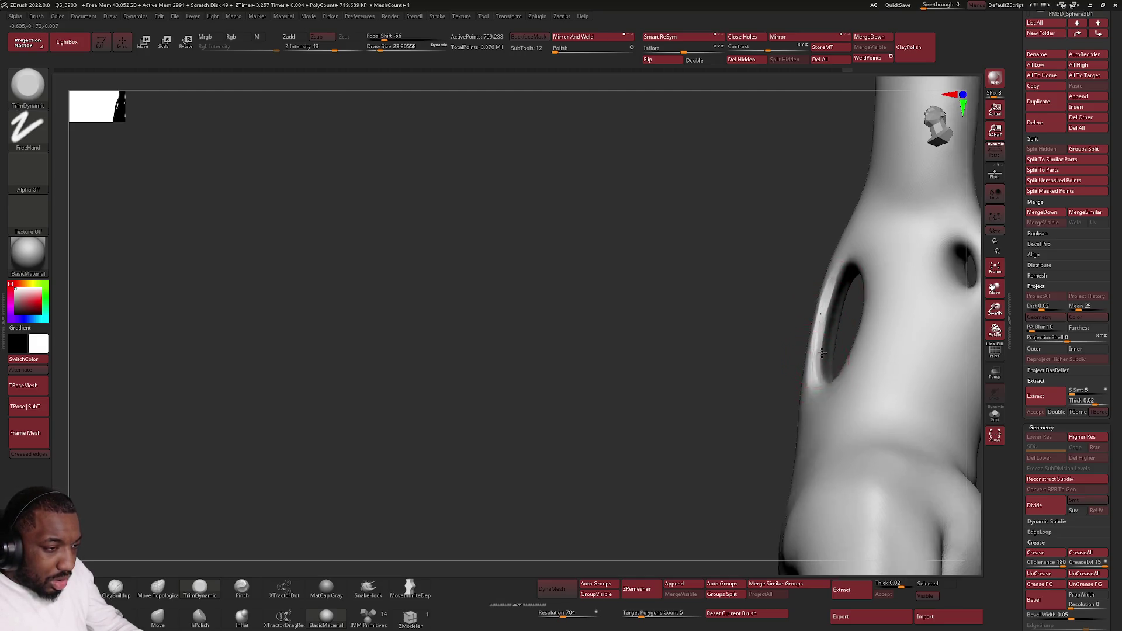
right_click_drag(813, 361, 816, 354)
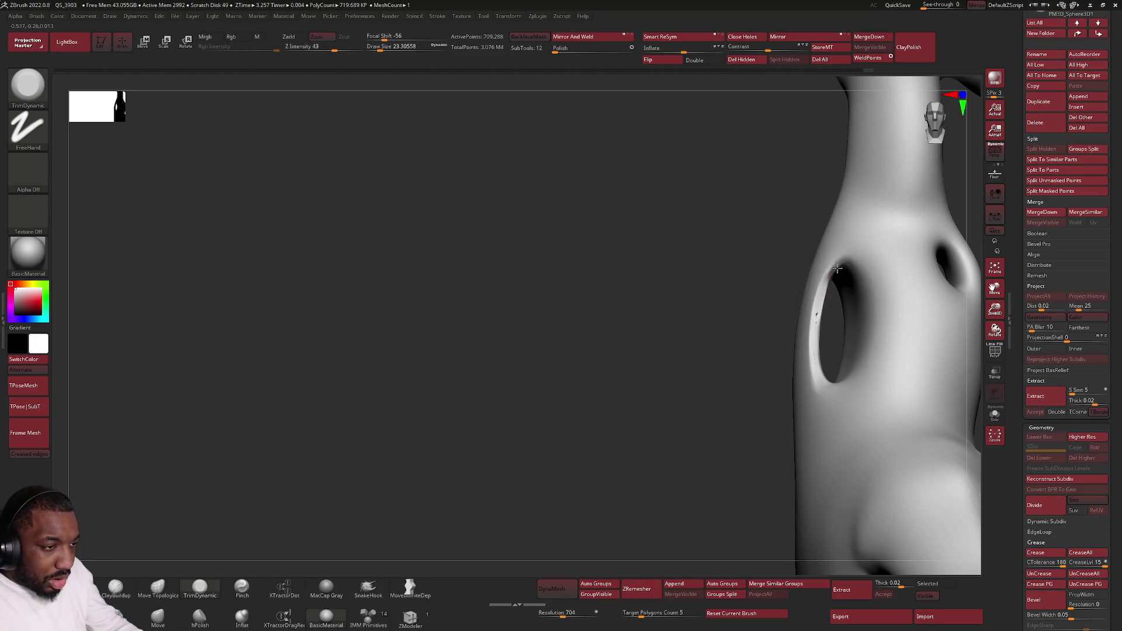
right_click_drag(854, 251, 859, 268)
key("shift")
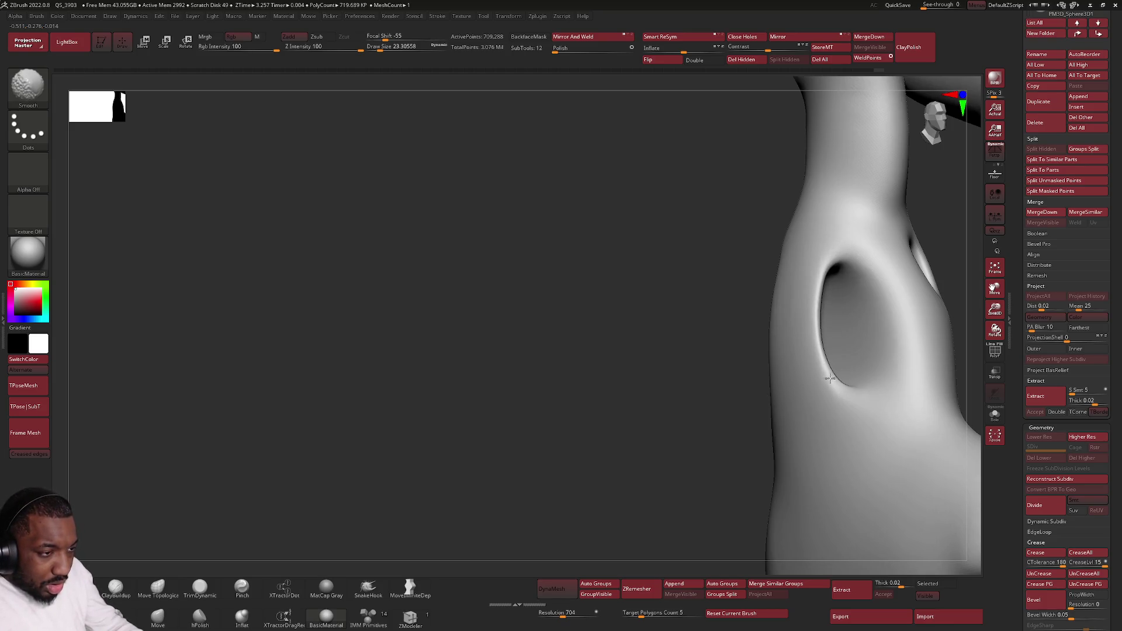
left_click_drag(845, 399, 835, 374, "shift")
Step: Alternate trimming and smoothing around the forearm hole and hand
key("alt")
right_click_drag(881, 485, 871, 434)
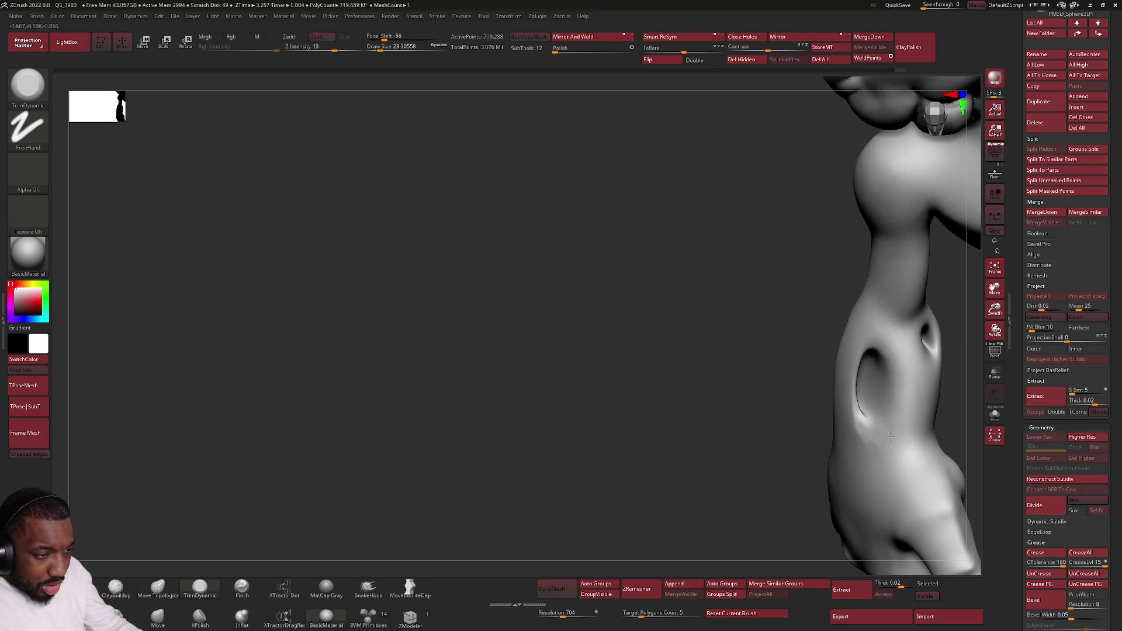
key("shift")
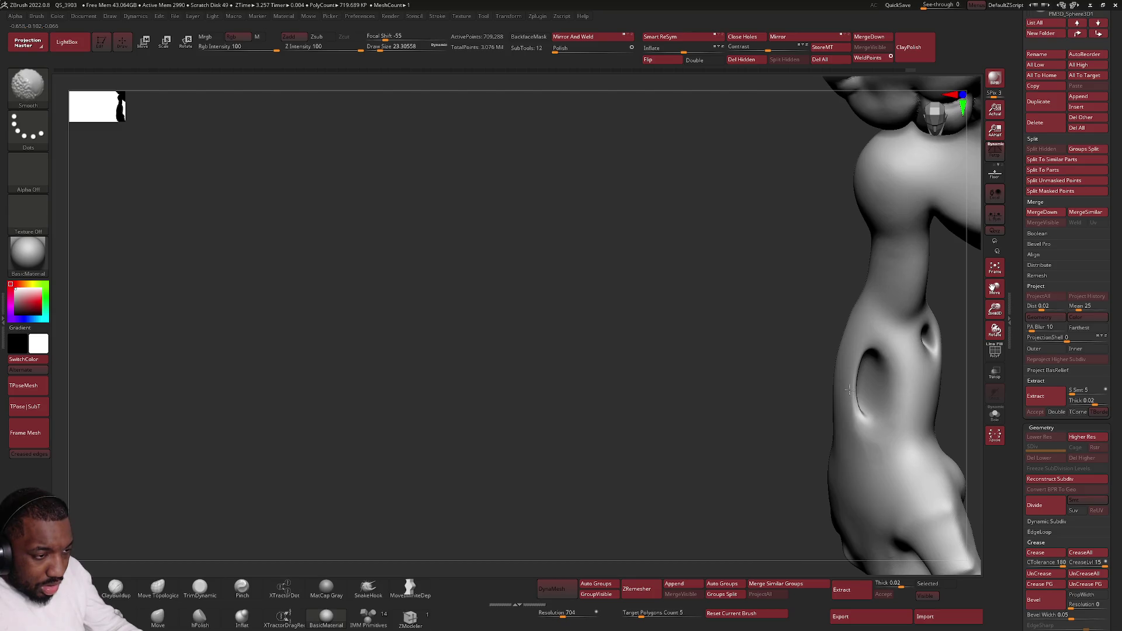
key("shift")
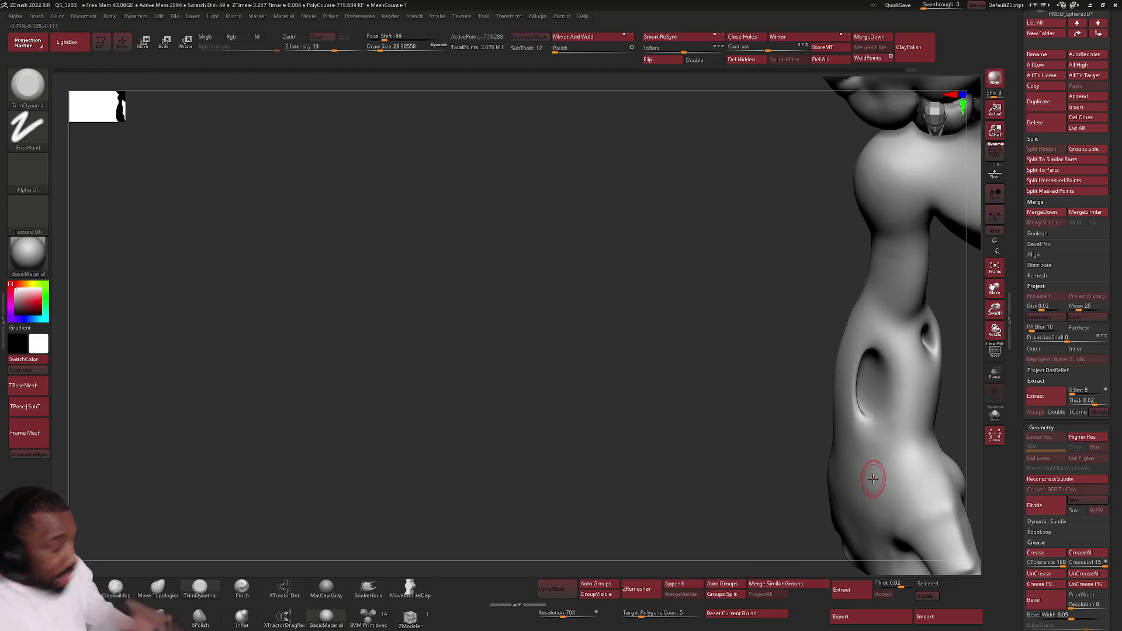
right_click_drag(871, 468, 882, 422)
key("shift")
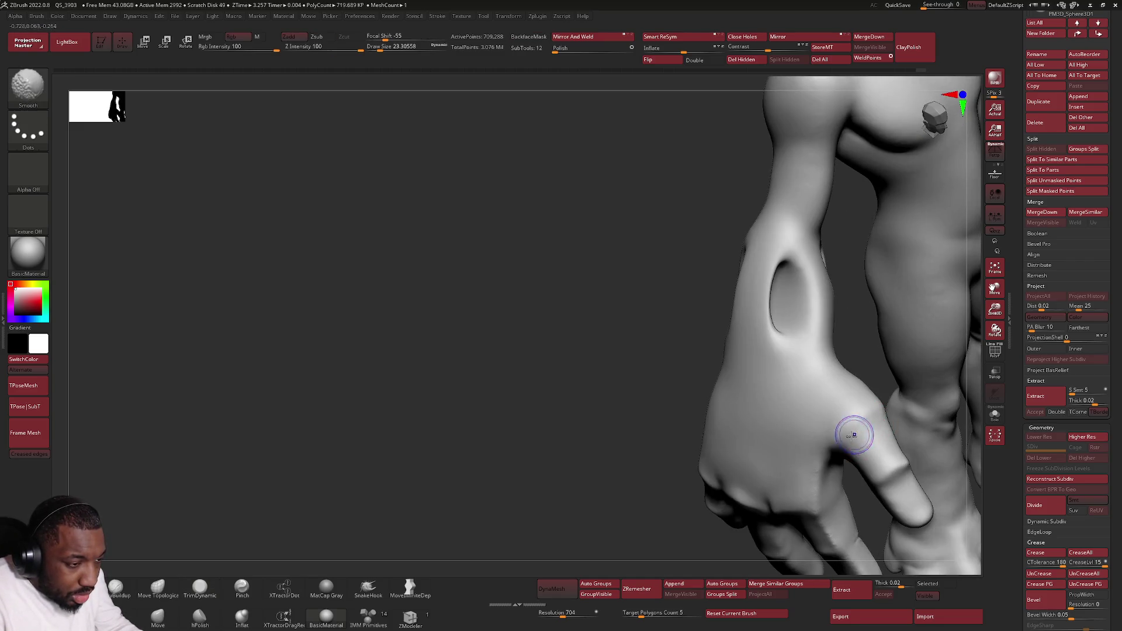
mouse_move(900, 467)
right_mouse_down()
mouse_move(738, 263)
mouse_move(718, 273)
mouse_move(682, 349)
mouse_move(891, 288)
right_mouse_up()
key("shift")
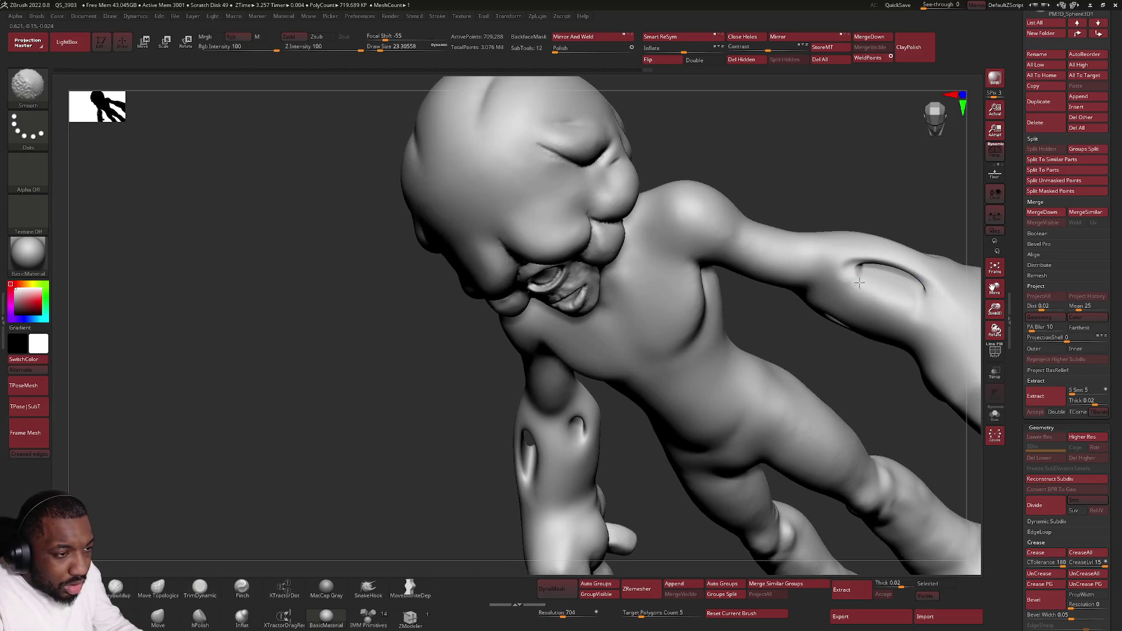
right_click_drag(948, 292, 941, 284)
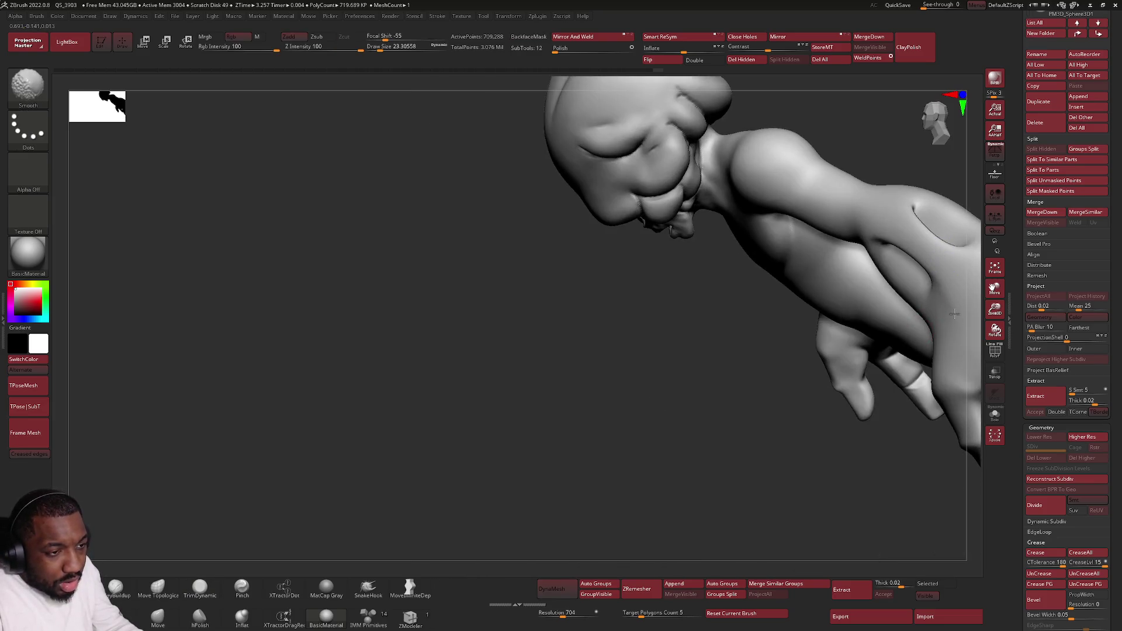
Step: Flatten the left edge and reshape and smooth the lower rim of the hole near the torso
mouse_move(939, 325)
right_mouse_down()
mouse_move(876, 288)
mouse_move(796, 388)
mouse_move(754, 365)
right_mouse_up()
left_click_drag(755, 365, 722, 304)
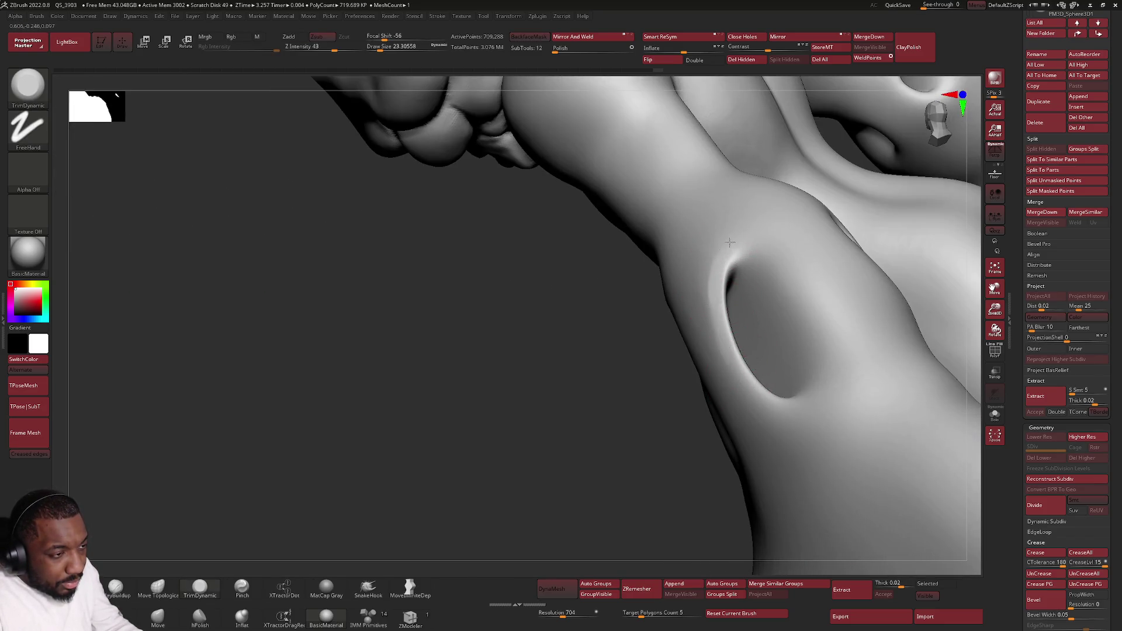
right_click_drag(756, 409, 740, 392)
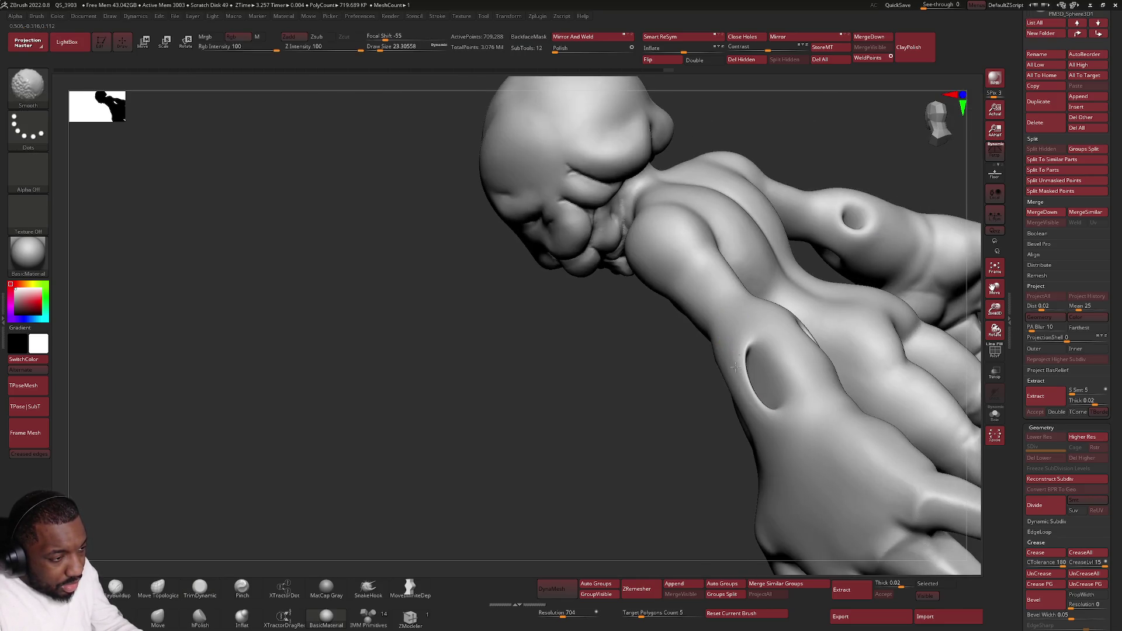
right_click_drag(766, 429, 740, 423)
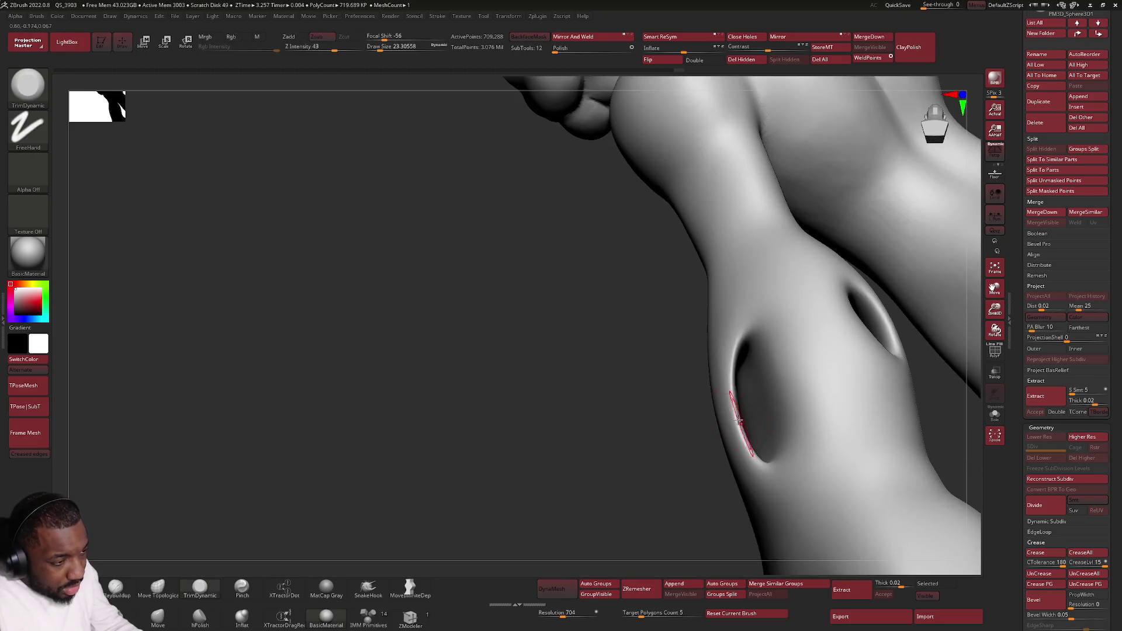
left_click_drag(744, 439, 756, 457)
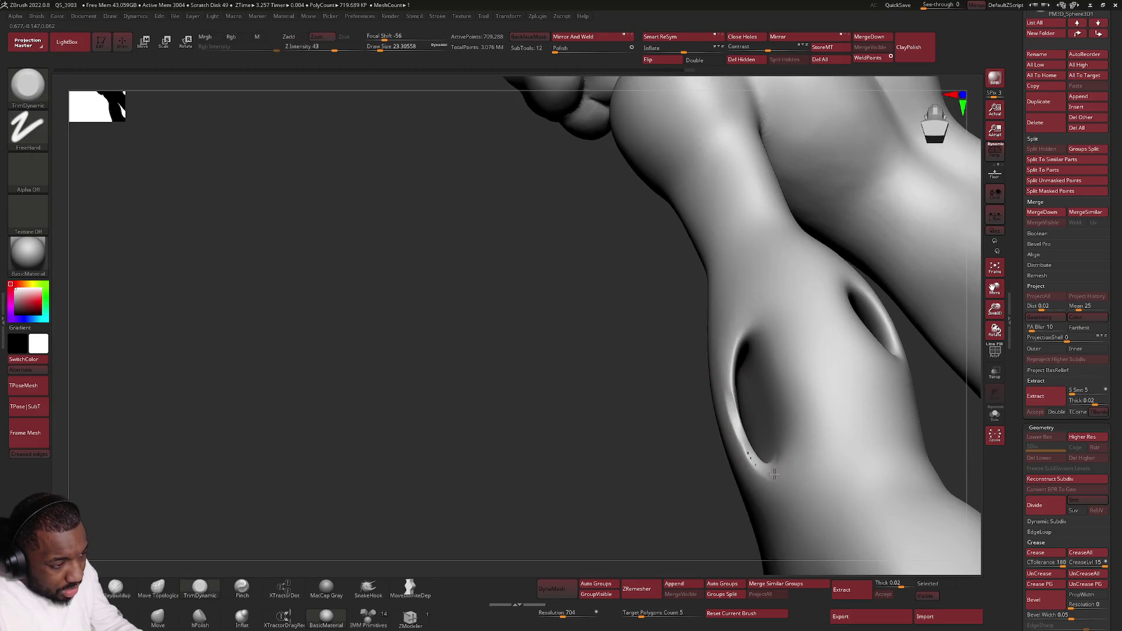
right_click_drag(771, 474, 769, 479)
left_click_drag(769, 479, 768, 482, "shift")
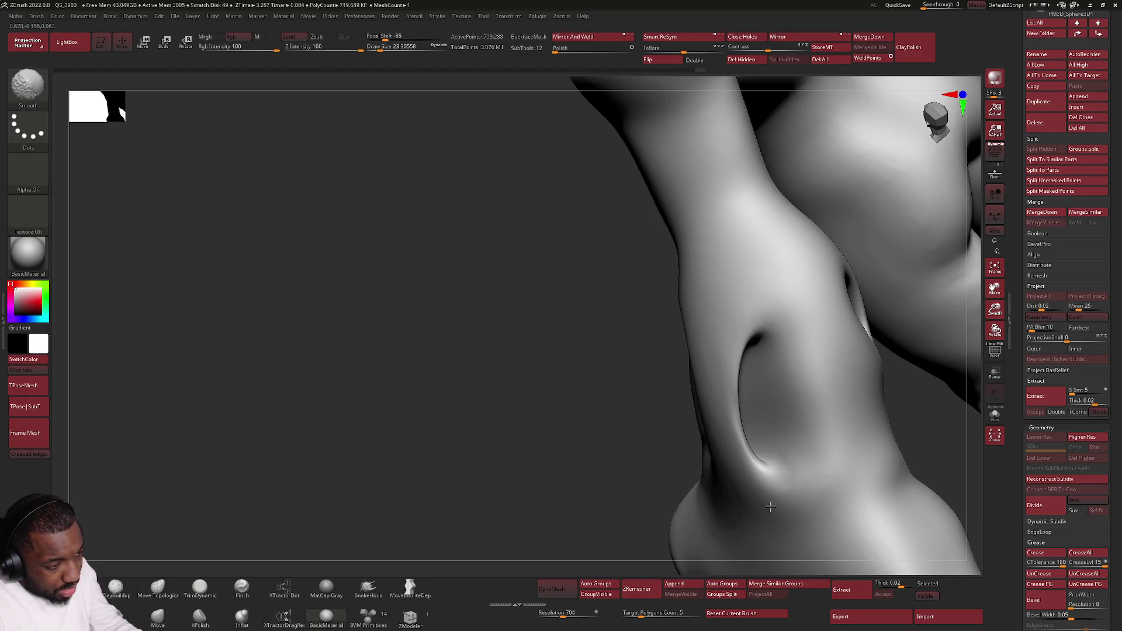
right_click_drag(751, 465, 775, 449)
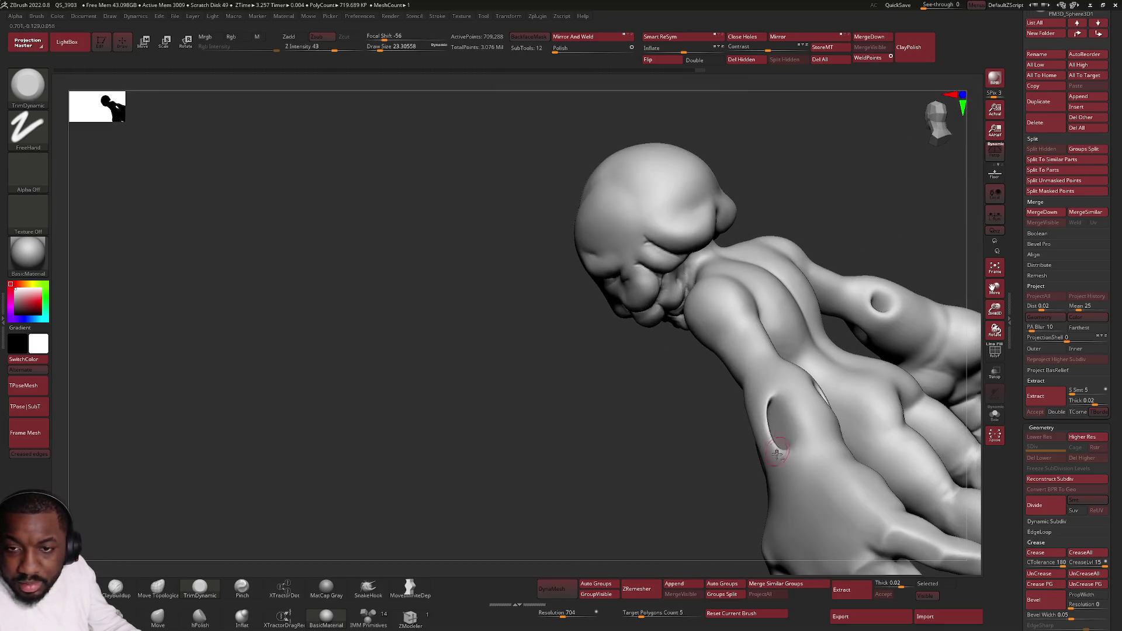
Step: Flatten the upper rim of the other forearm hole and inspect the holes from the side
key("f")
right_click_drag(407, 368, 409, 293, "ctrl")
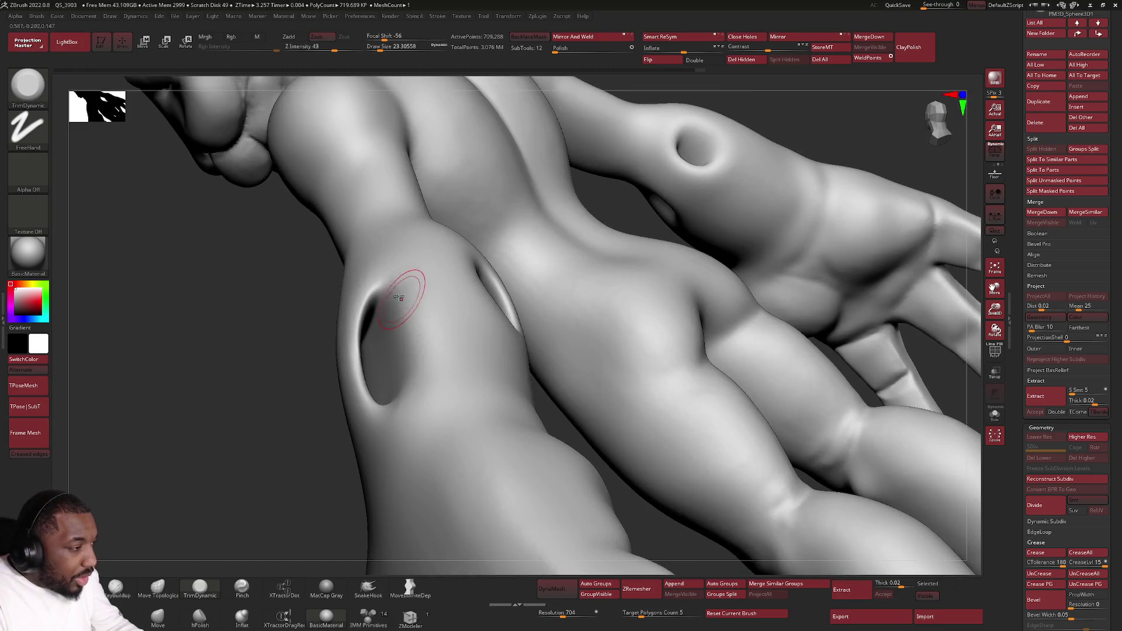
left_click_drag(367, 305, 383, 279)
key("shift")
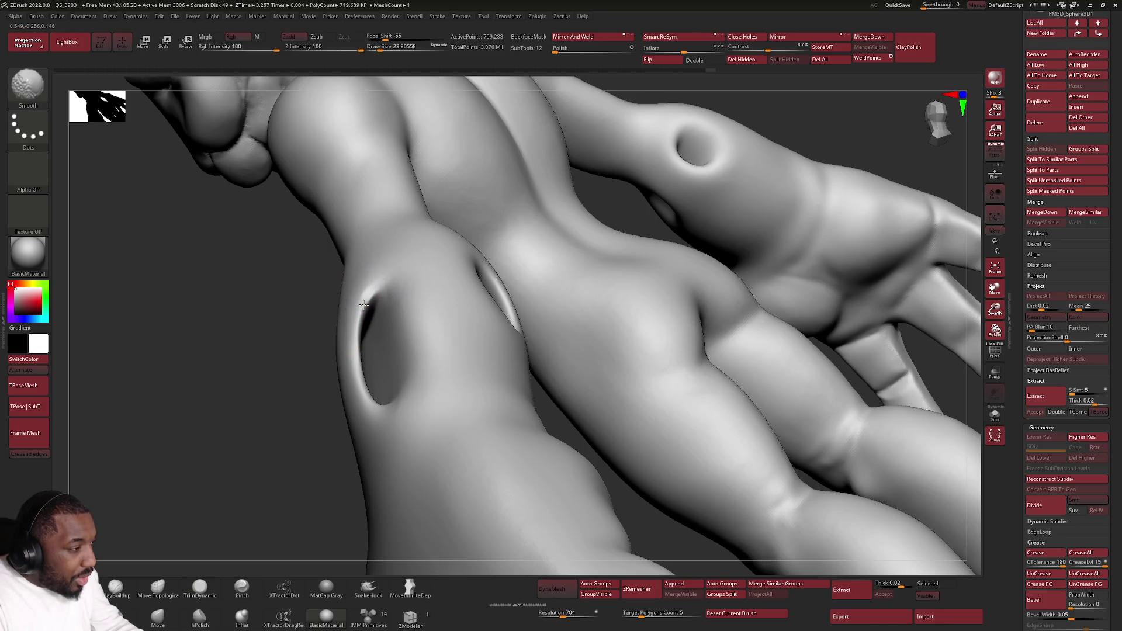
right_click_drag(388, 313, 433, 391)
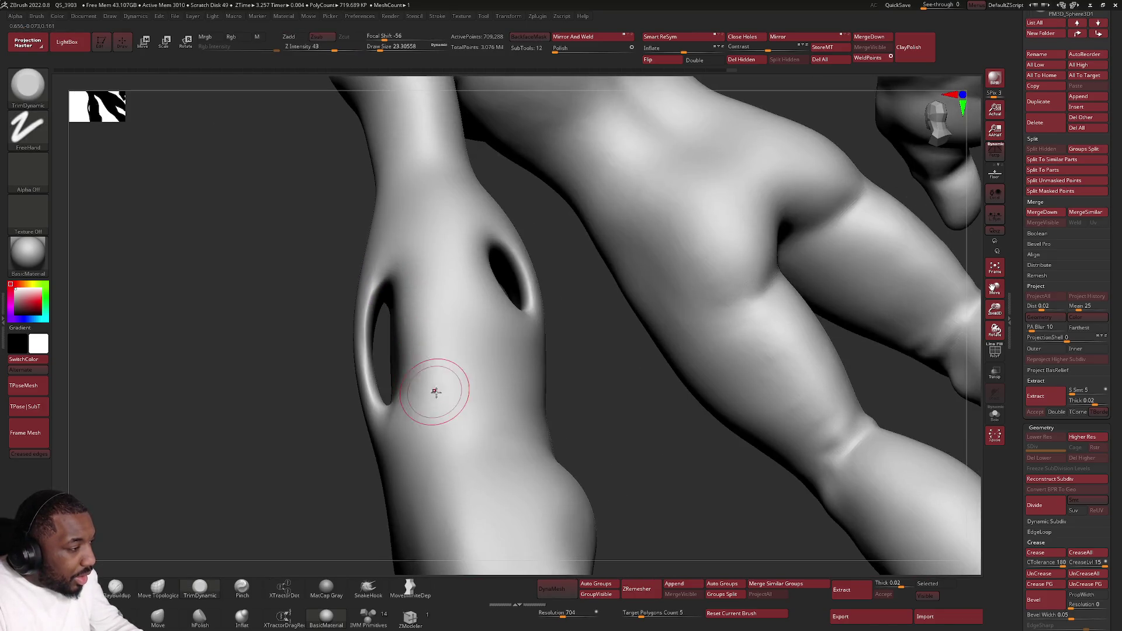
mouse_move(312, 514)
right_mouse_down()
mouse_move(550, 385)
mouse_move(510, 314)
mouse_move(510, 383)
mouse_move(568, 350)
mouse_move(526, 377)
right_mouse_up()
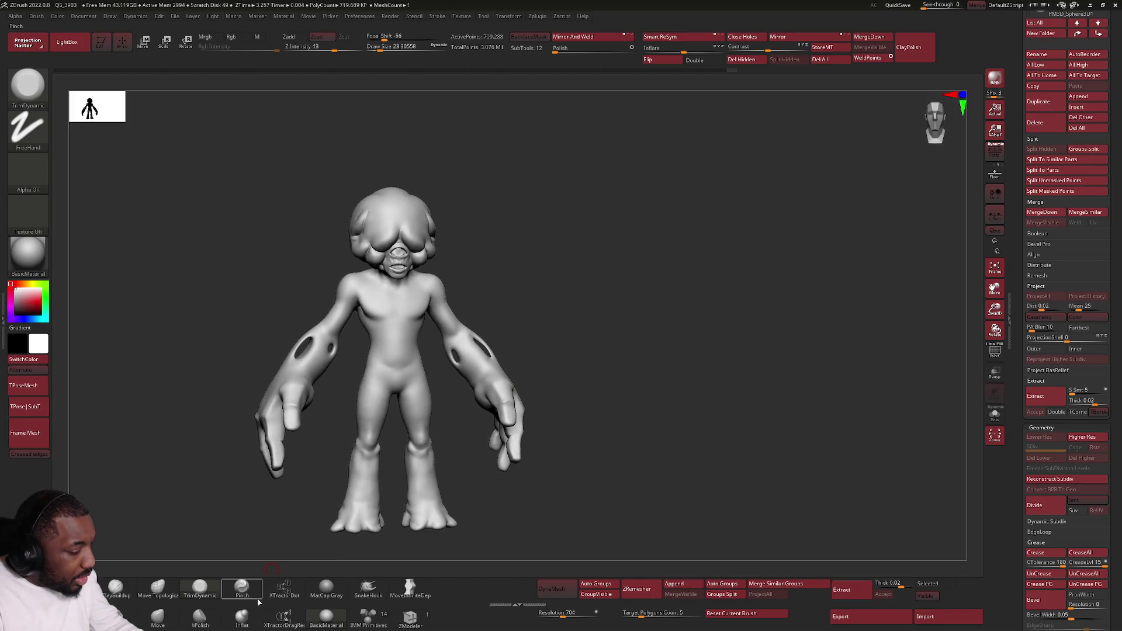
Step: Select SnakeHook and adjust its draw size to about 59, then about 31
left_click(368, 587)
scroll(467, 359, "up", 3)
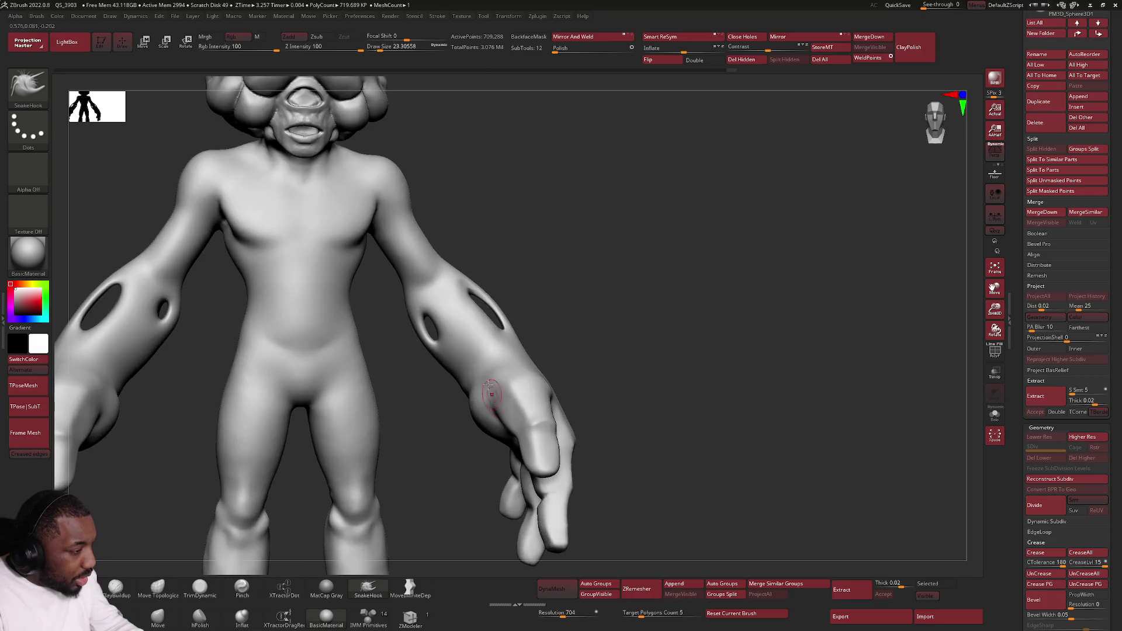
key("space")
left_click_drag(460, 355, 466, 354)
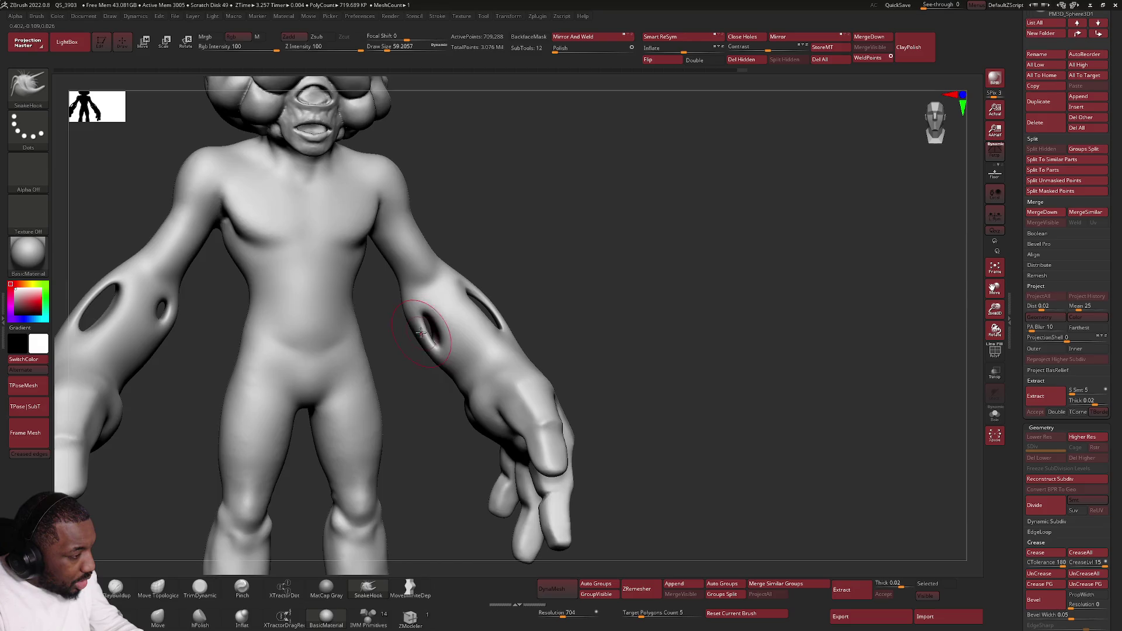
scroll(421, 333, "up", 2)
key("space")
left_click_drag(427, 338, 421, 335)
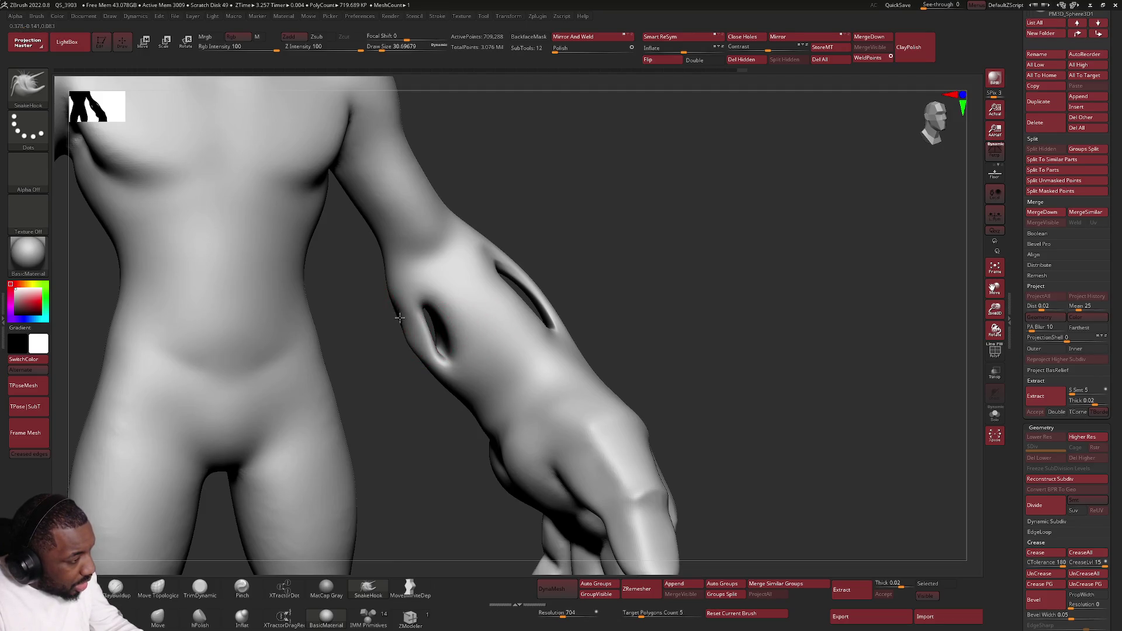
scroll(399, 317, "down", 5)
Step: Switch to mask painting and enlarge the brush to about 100 over the full front of the body
left_click_drag(409, 327, 431, 350)
key("ctrl")
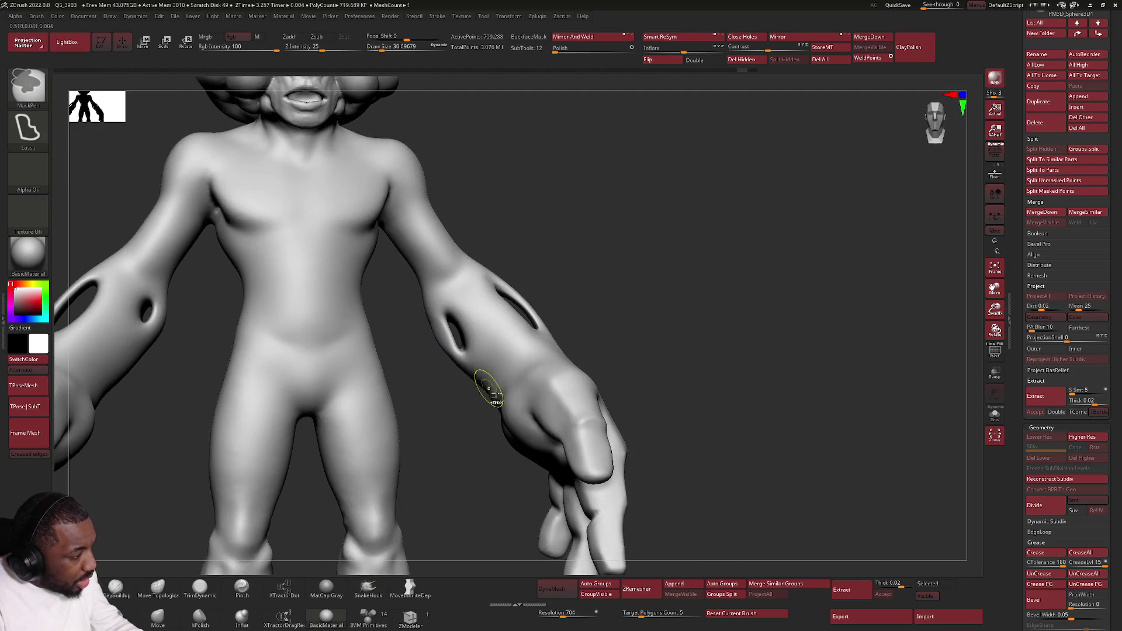
scroll(503, 397, "up", 5)
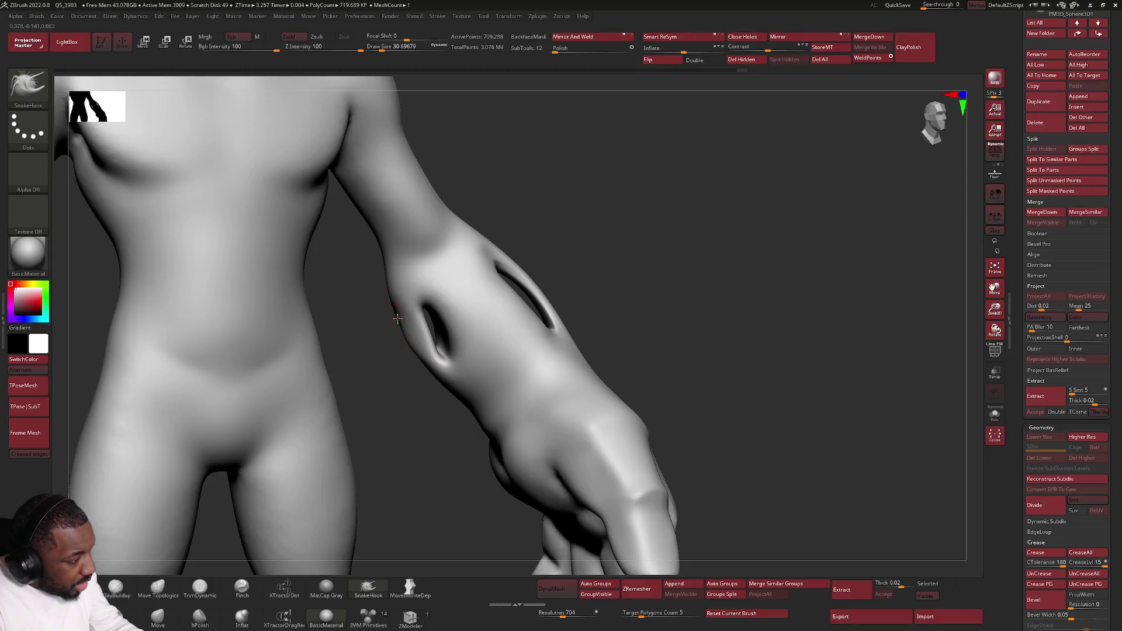
scroll(421, 349, "down", 5)
mouse_move(444, 363)
right_mouse_down()
mouse_move(509, 402)
mouse_move(510, 380)
mouse_move(554, 353)
right_mouse_up()
key("ctrl")
right_click(554, 353)
left_click_drag(554, 353, 575, 354)
mouse_move(575, 354)
right_mouse_down()
mouse_move(581, 345)
mouse_move(558, 356)
mouse_move(661, 298)
right_mouse_up()
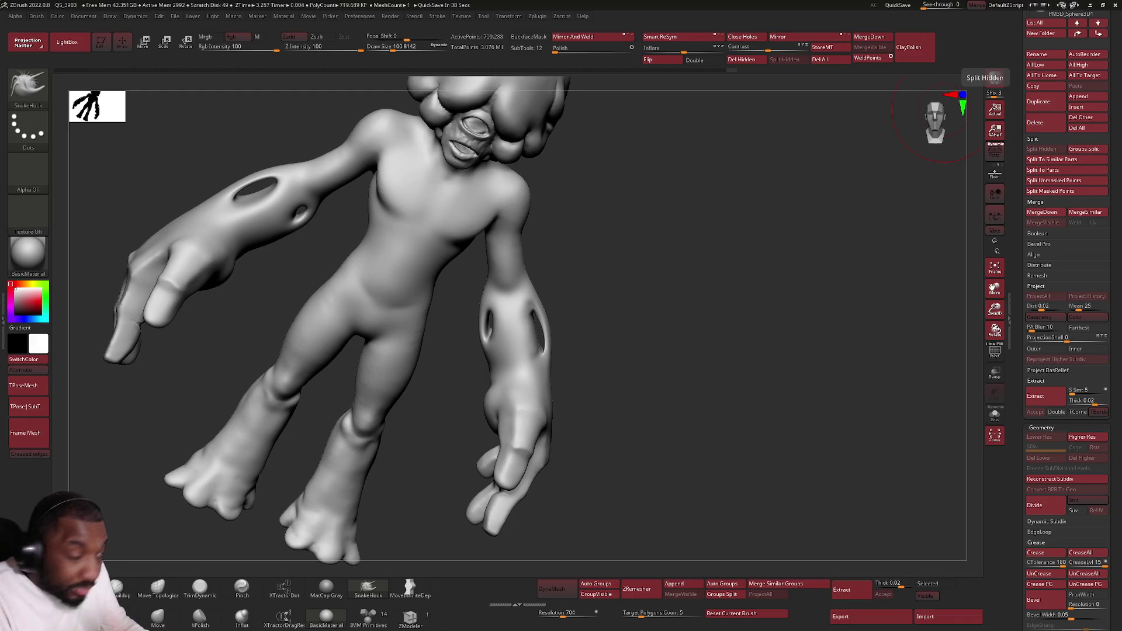
Step: Lower draw size to about 25 and lightly smooth the top of the foot
mouse_move(375, 296)
right_mouse_down()
mouse_move(356, 316)
mouse_move(385, 286)
mouse_move(407, 301)
mouse_move(438, 278)
right_mouse_up()
key("space")
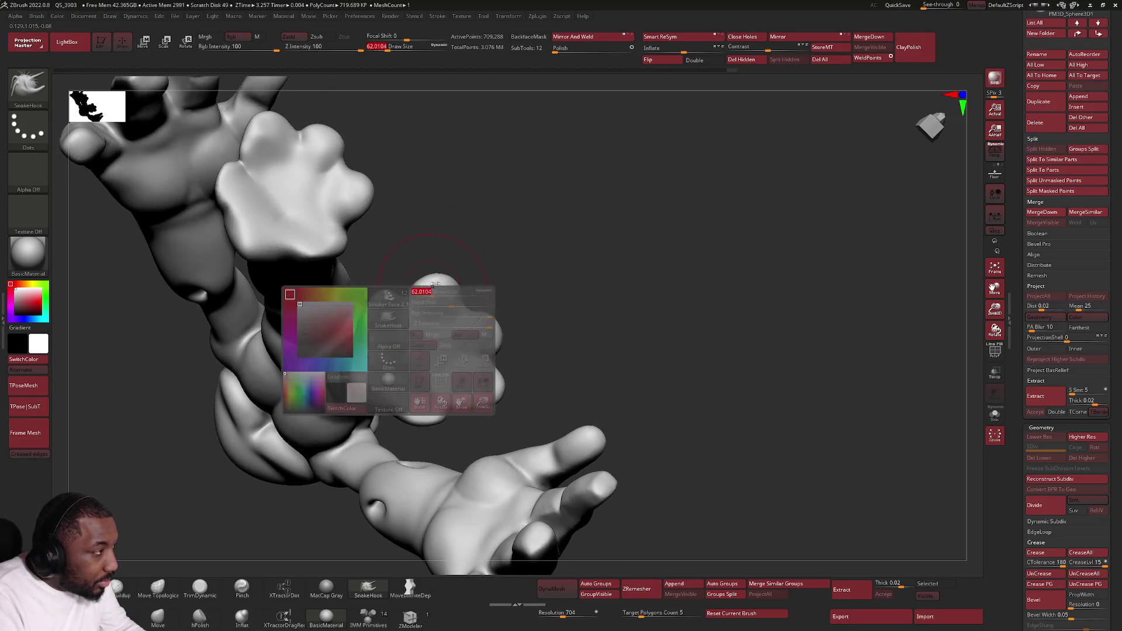
key("space")
left_click_drag(404, 292, 368, 310)
right_click_drag(368, 309, 374, 313)
key("space")
left_click_drag(374, 310, 365, 310)
right_click_drag(370, 312, 377, 308, "shift")
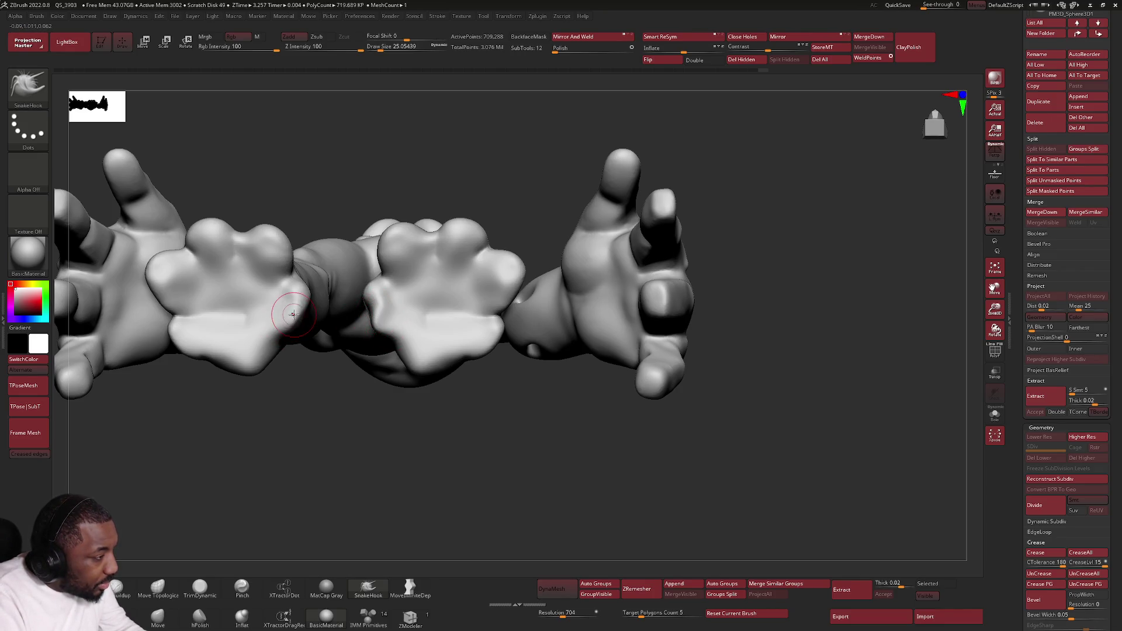
Step: Turn toward the legs and feet and raise draw size to about 44
mouse_move(362, 330)
right_mouse_down()
mouse_move(416, 326)
mouse_move(416, 314)
mouse_move(405, 318)
mouse_move(478, 333)
mouse_move(479, 323)
mouse_move(534, 314)
mouse_move(523, 229)
mouse_move(513, 362)
mouse_move(463, 275)
right_mouse_up()
key("space")
left_click_drag(449, 266, 462, 266)
right_click_drag(461, 266, 447, 273)
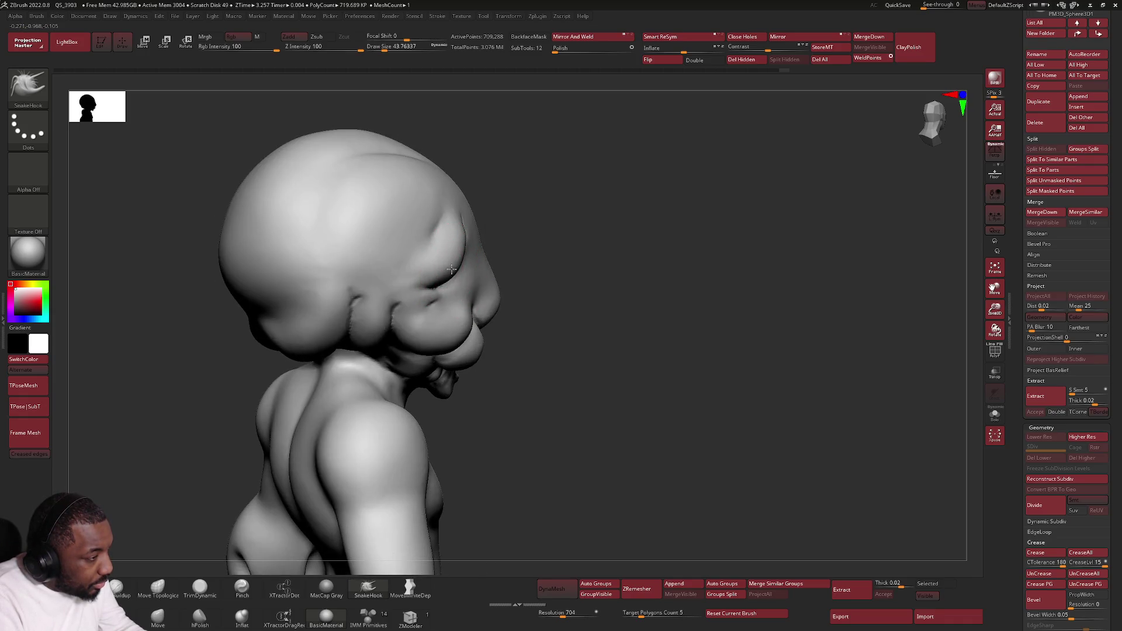
Step: Carve a crease across the palm, smooth the outer hand and deepen the finger crease
right_click_drag(350, 322, 347, 325, "shift")
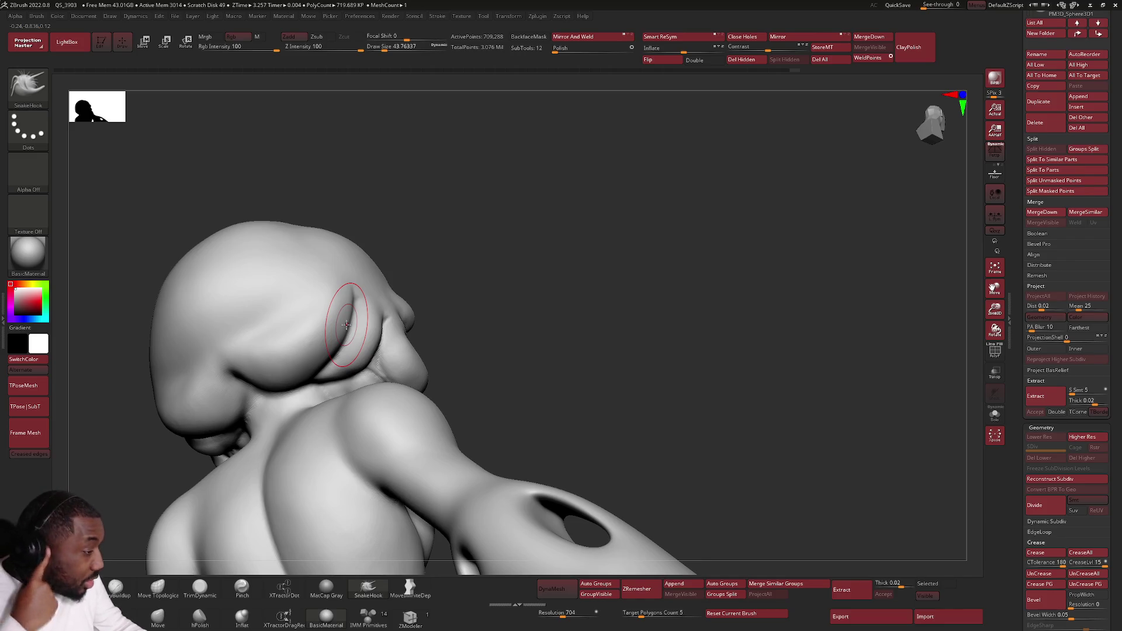
key("f")
right_click_drag(431, 376, 370, 369, "ctrl")
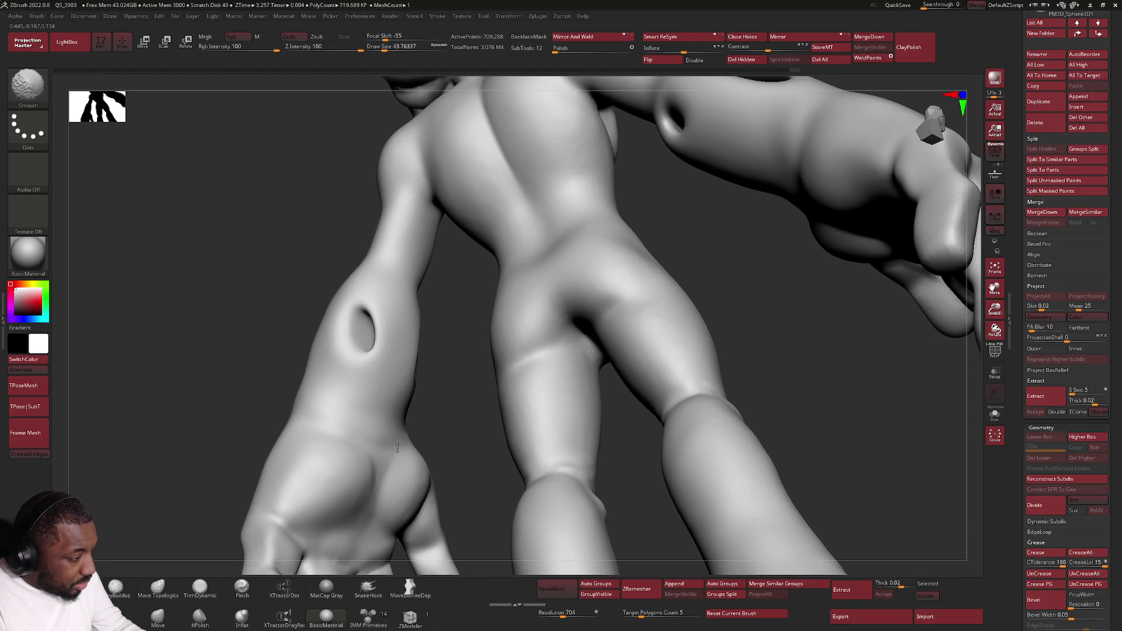
mouse_move(392, 452)
right_mouse_down()
mouse_move(483, 380)
mouse_move(445, 357)
right_mouse_up()
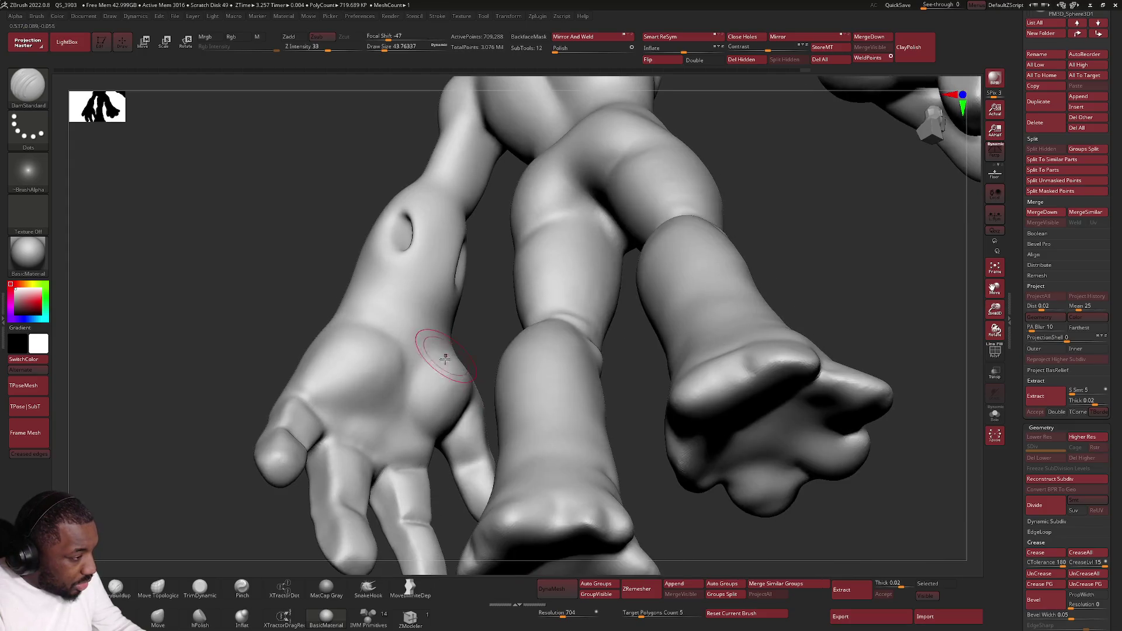
left_click_drag(403, 399, 401, 330)
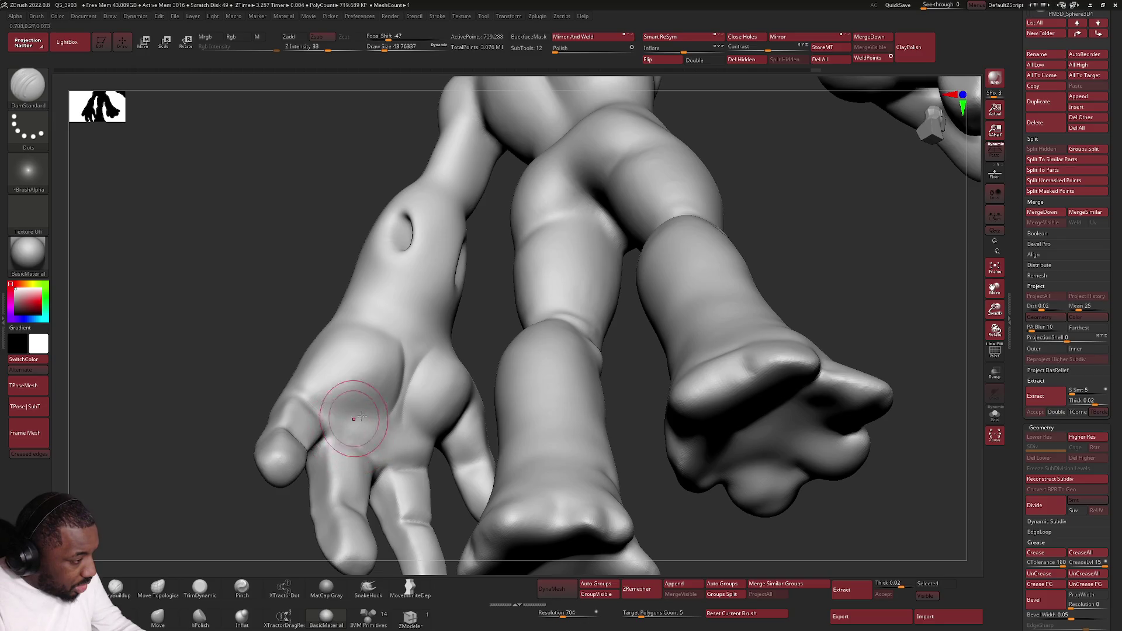
mouse_move(321, 395)
right_mouse_down()
mouse_move(301, 401)
mouse_move(291, 424)
right_mouse_up()
left_click_drag(292, 424, 282, 416, "shift")
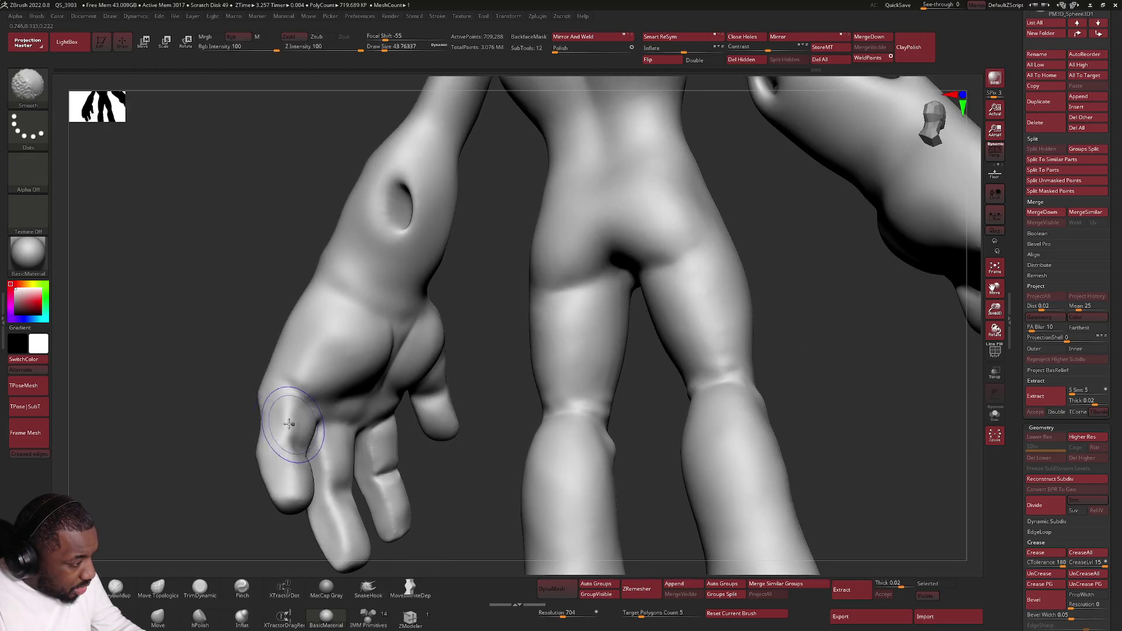
left_click_drag(342, 491, 322, 543)
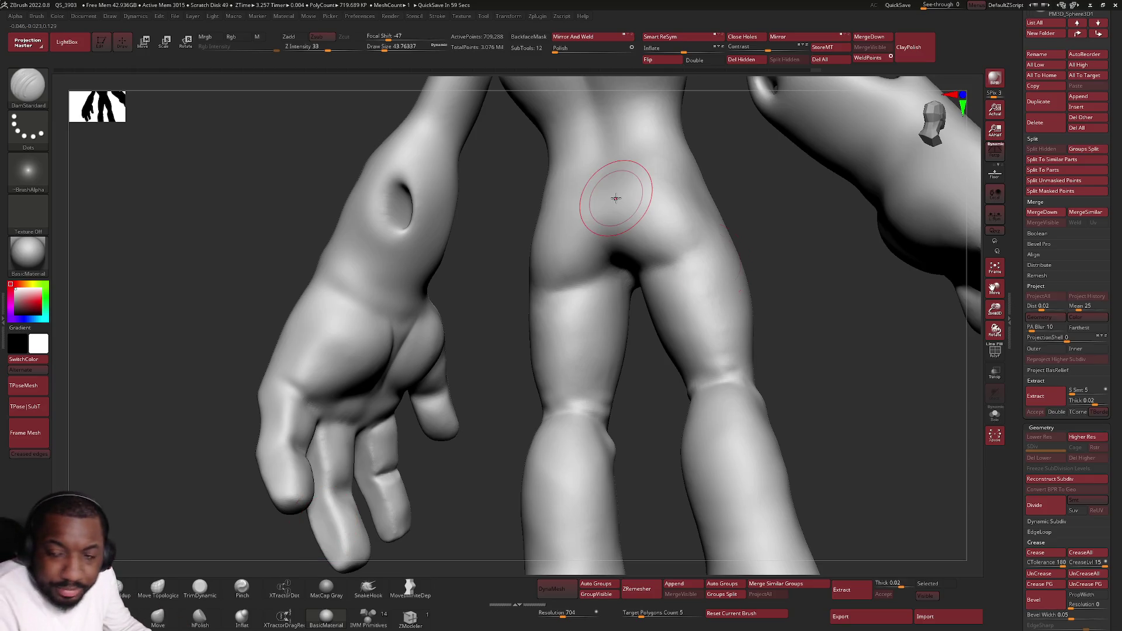
Step: From a straight back view, lightly smooth the back of the lower leg, then face front
key("f")
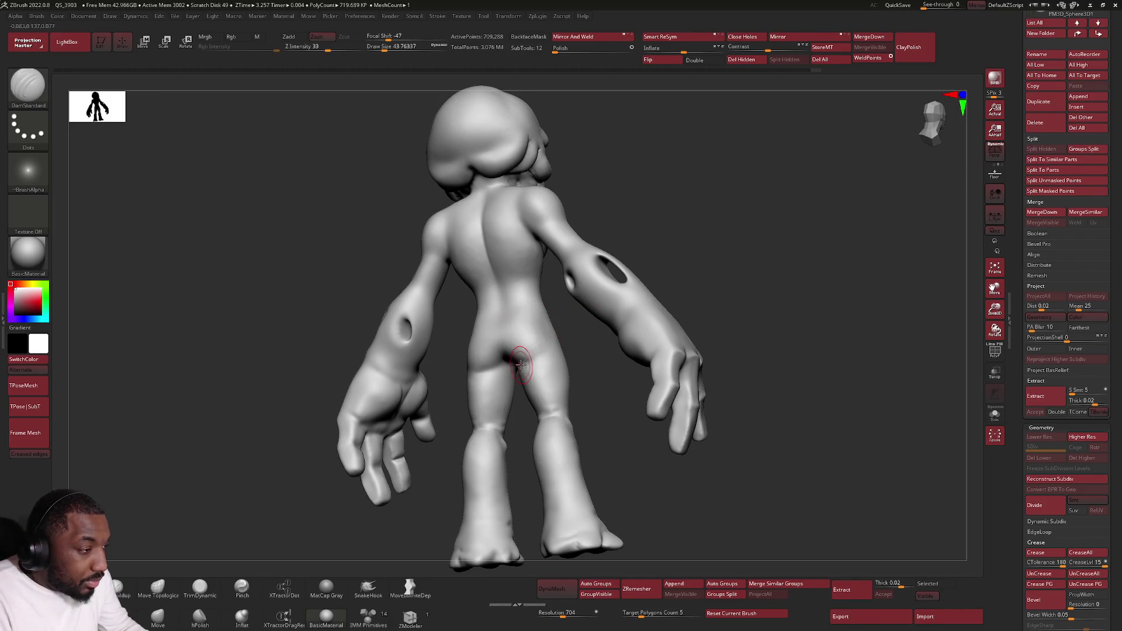
right_click_drag(514, 325, 514, 362)
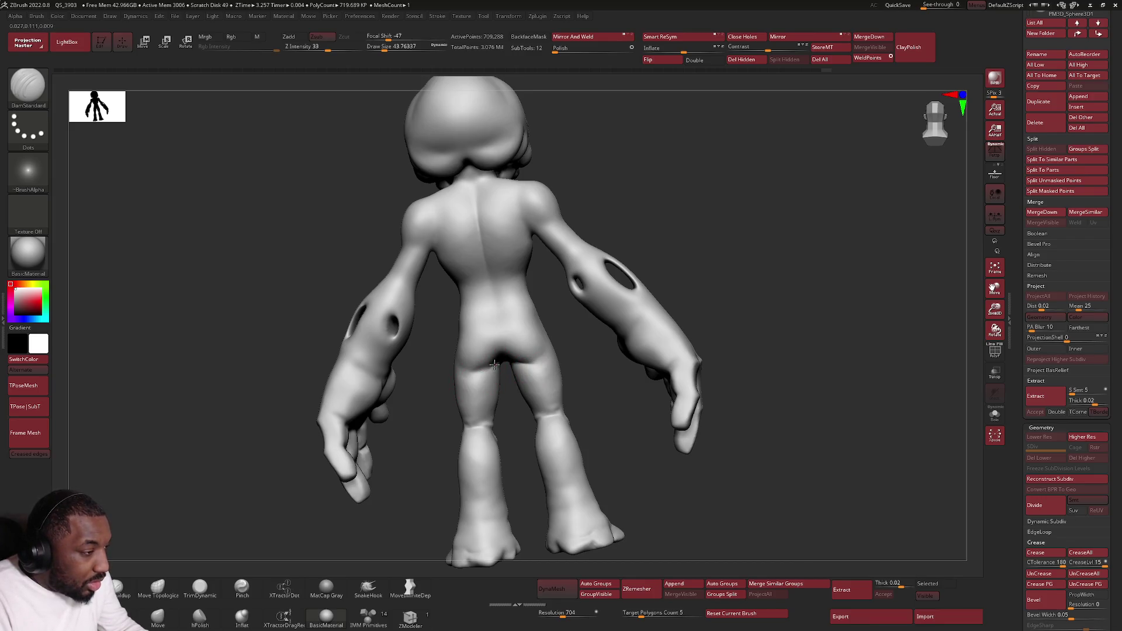
key("shift")
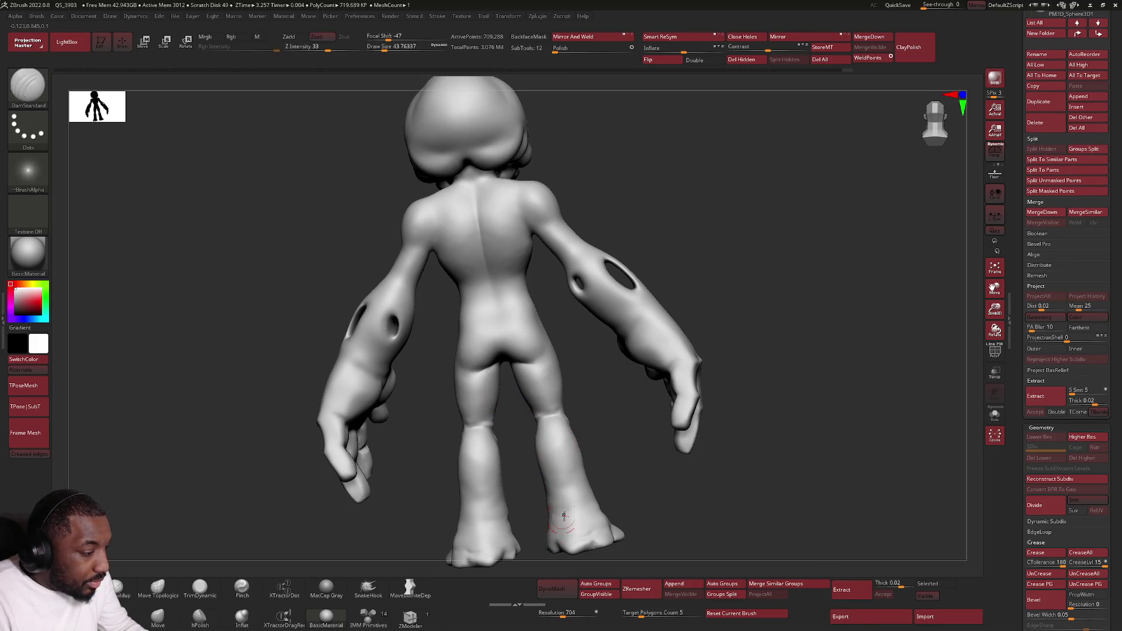
key("shift")
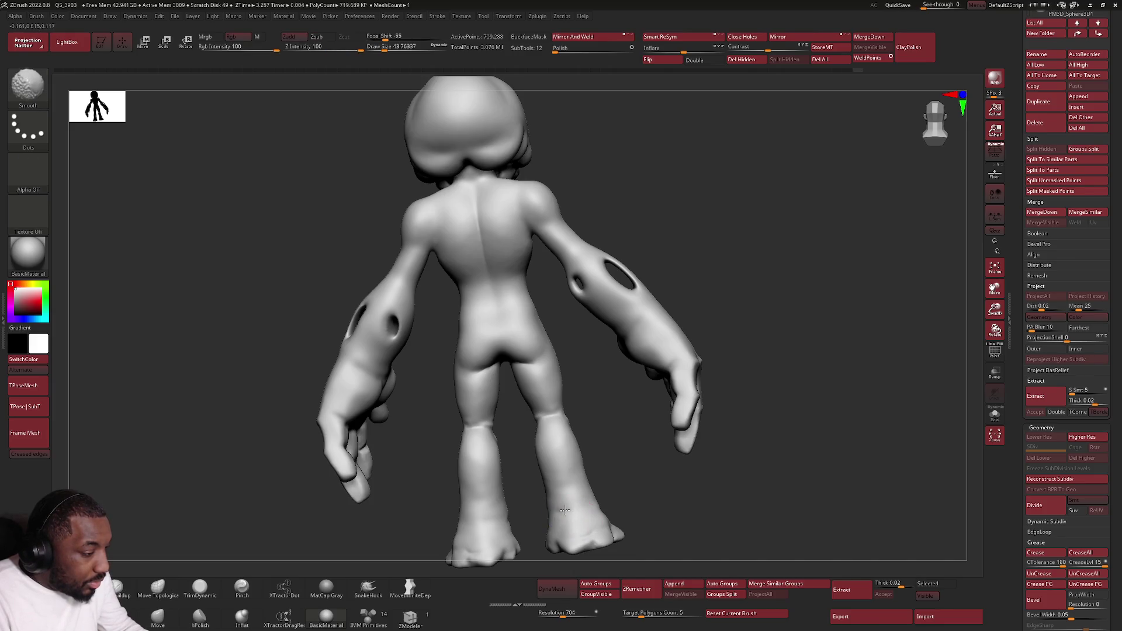
right_click_drag(556, 511, 607, 473)
mouse_move(673, 435)
right_mouse_down()
mouse_move(601, 453)
mouse_move(643, 433)
mouse_move(608, 438)
mouse_move(529, 264)
mouse_move(543, 362)
right_mouse_up()
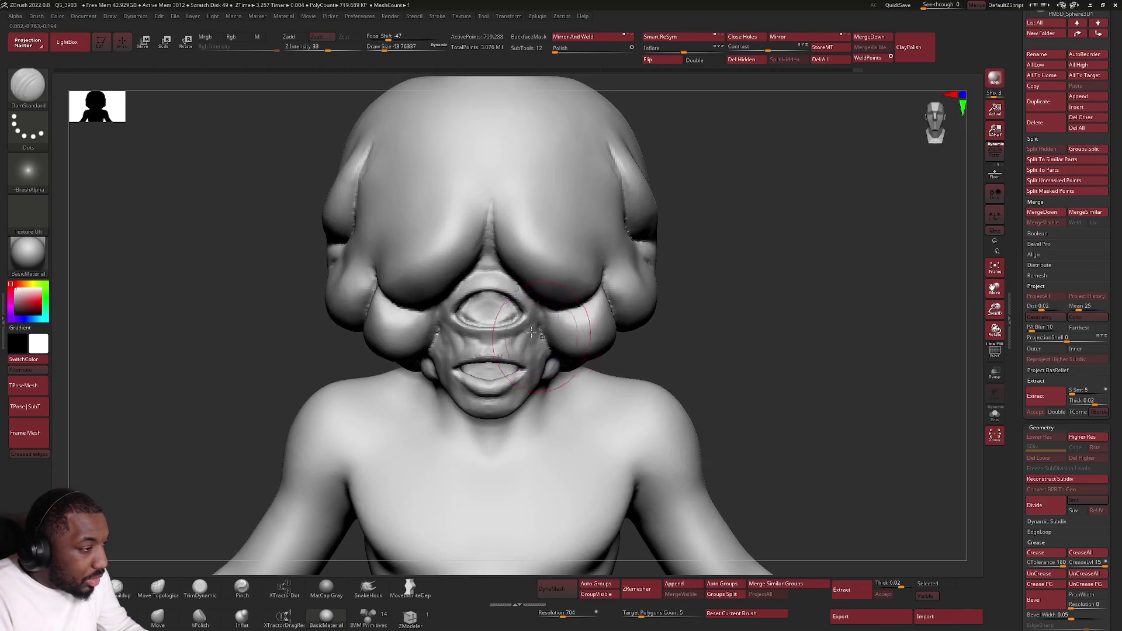
Step: Smooth the cheek beside the mouth and shrink draw size to about 13
key("shift")
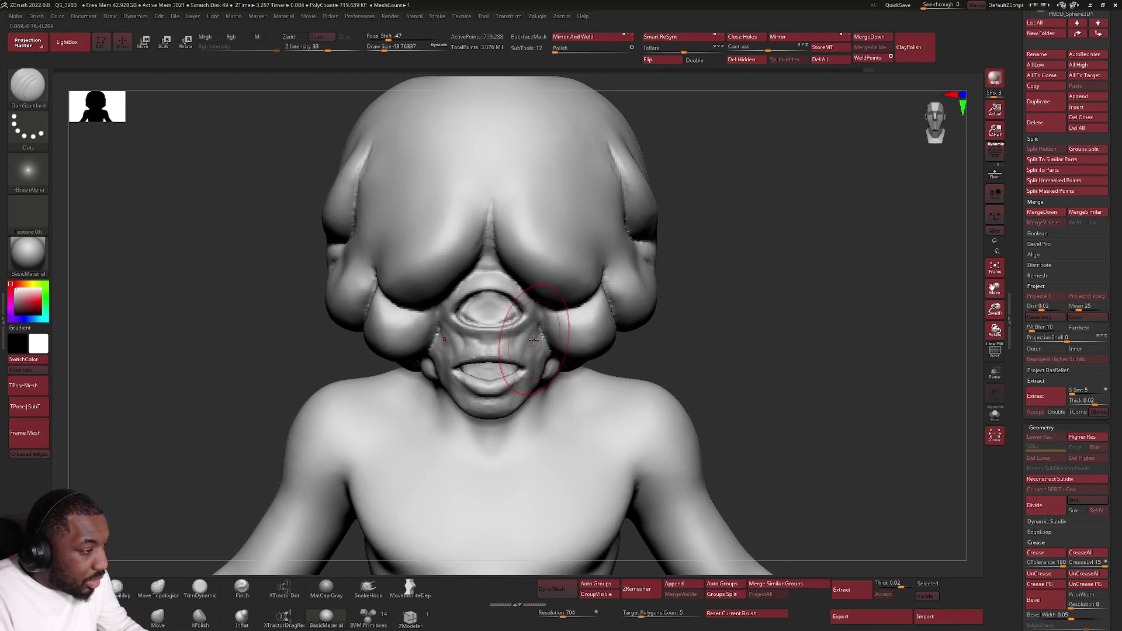
mouse_move(584, 309)
left_mouse_down("shift")
mouse_move(601, 288)
mouse_move(630, 336)
left_mouse_up("shift")
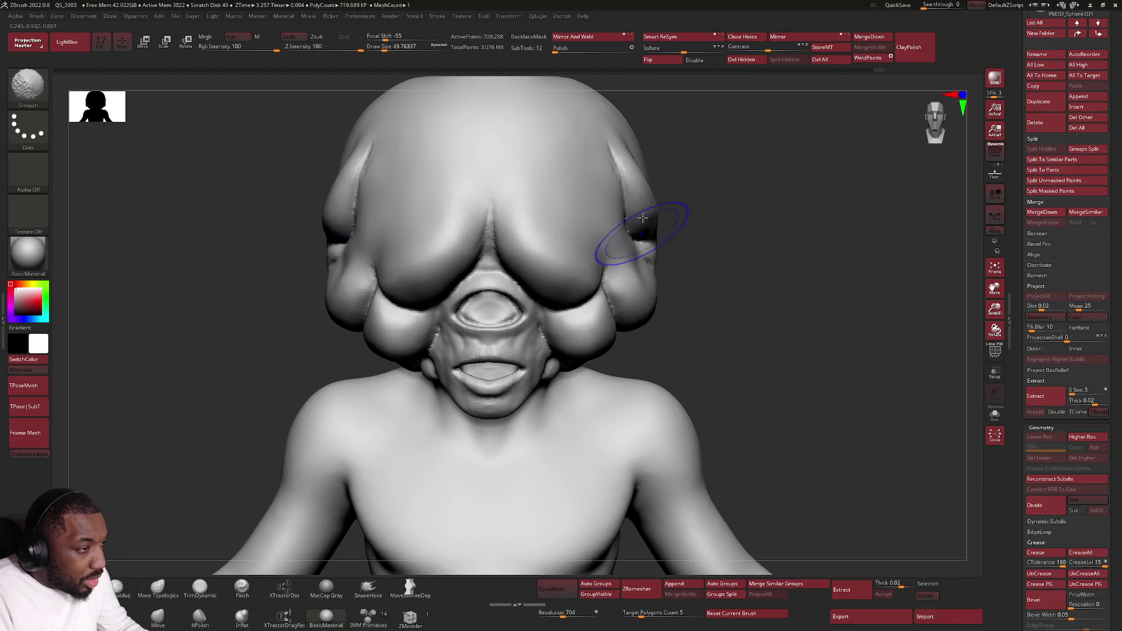
mouse_move(626, 238)
right_mouse_down()
mouse_move(625, 175)
mouse_move(631, 188)
mouse_move(616, 187)
mouse_move(625, 183)
right_mouse_up()
key("space")
left_click_drag(625, 183, 615, 183)
right_click_drag(620, 187, 608, 146, "alt")
Step: Set draw size to about 7.5 and smooth the creased surface of the head
key("space")
left_click_drag(619, 206, 609, 188)
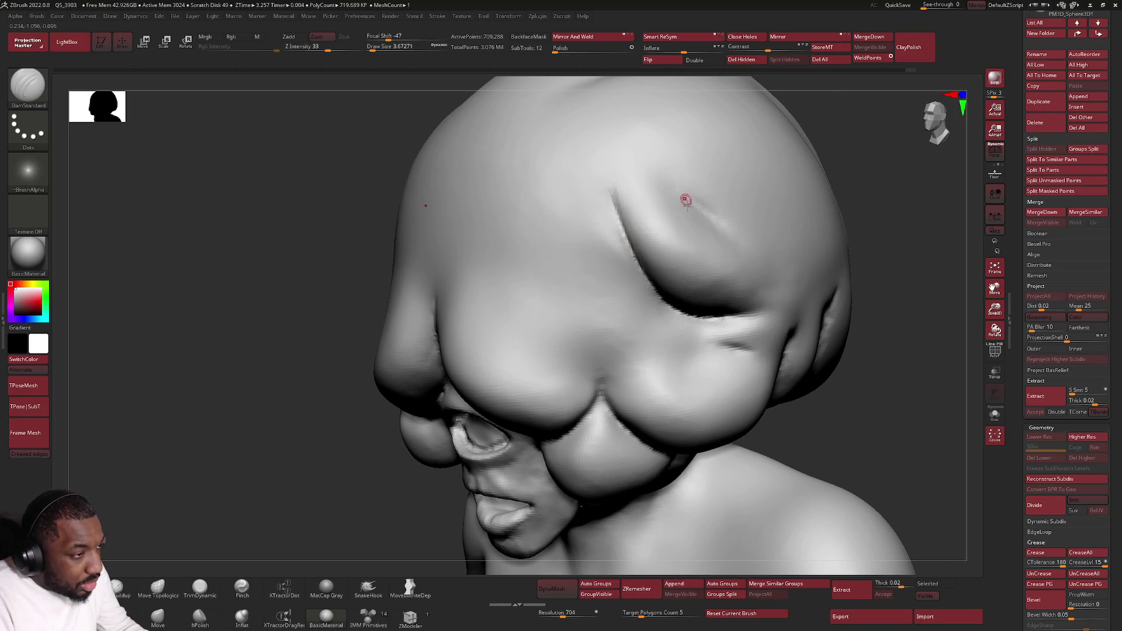
right_click_drag(685, 199, 690, 199)
key("space")
left_click_drag(691, 199, 694, 200)
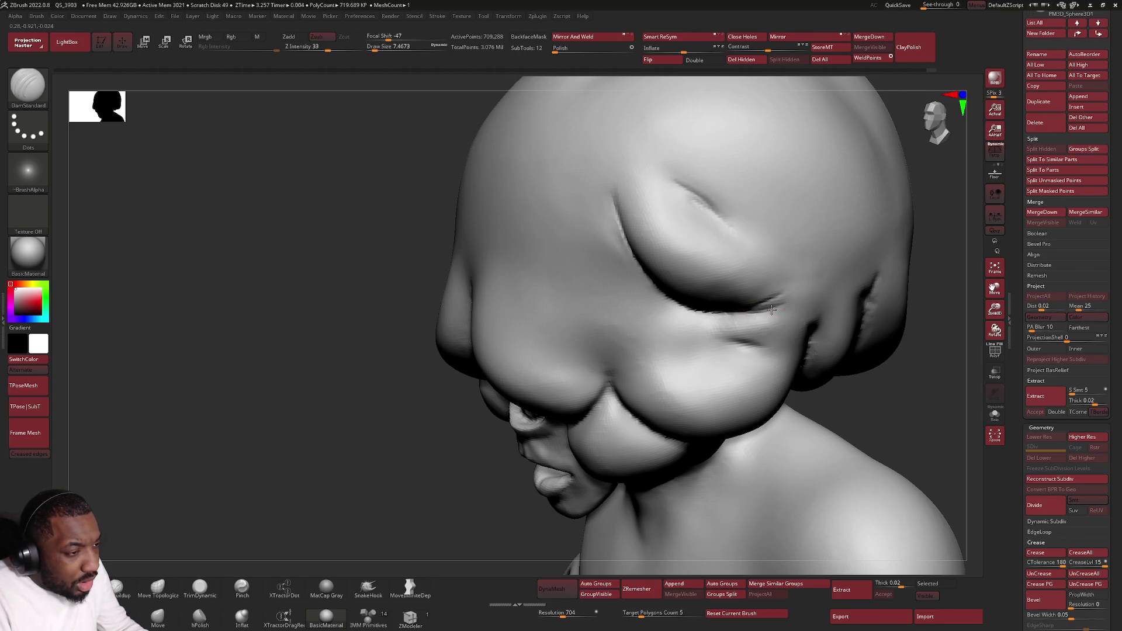
right_click_drag(681, 366, 652, 378)
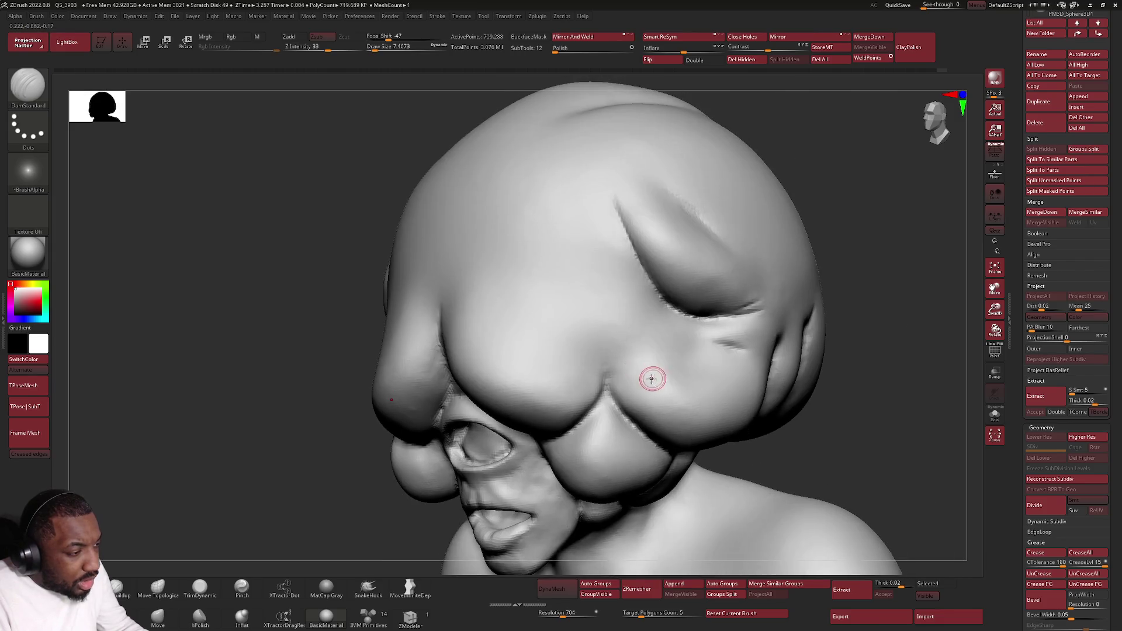
right_click_drag(539, 471, 532, 458, "shift")
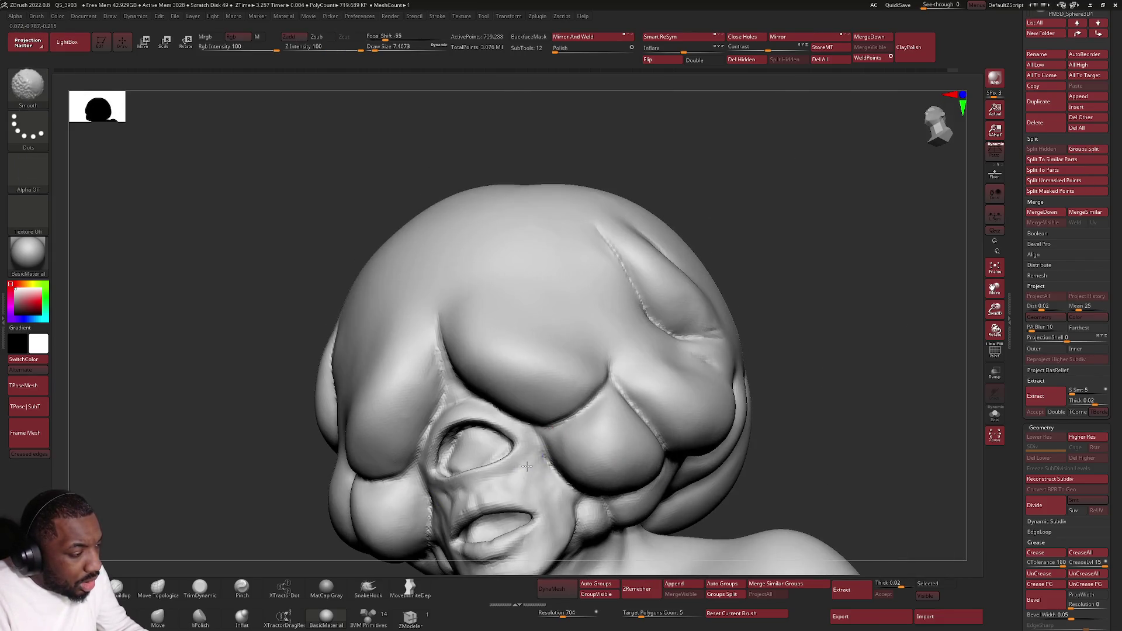
Step: Frame the full body, turn it slightly, and switch to the PureRef board
key("f")
mouse_move(598, 403)
right_mouse_down()
mouse_move(640, 358)
mouse_move(692, 331)
right_mouse_up()
key("alt+Tab")
key("alt+Tab")
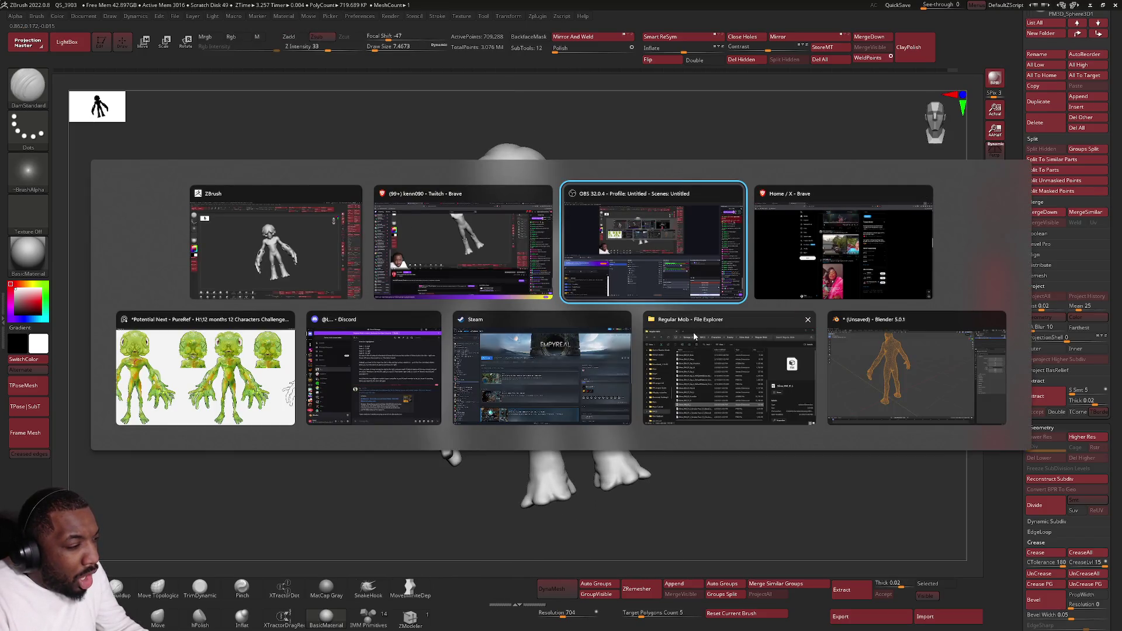
left_click(272, 350)
Step: Bring the green alien sheet into view, minimize PureRef and turn the ZBrush model front-on
scroll(273, 342, "down", 5)
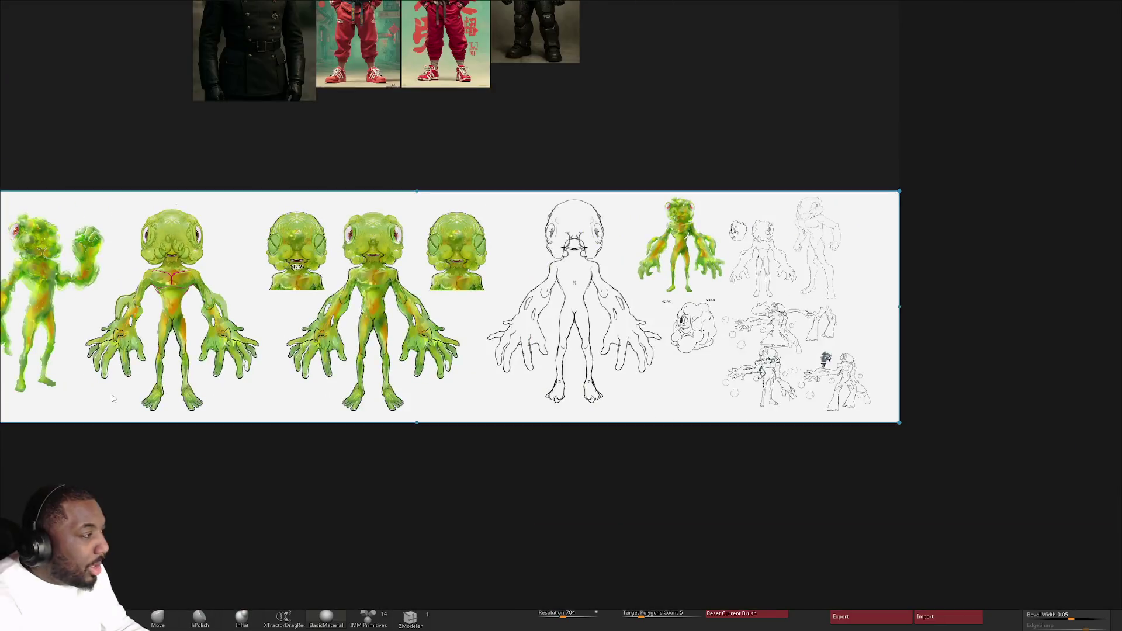
right_click_drag(273, 342, 496, 351)
scroll(587, 390, "up", 5)
right_click_drag(586, 390, 577, 390)
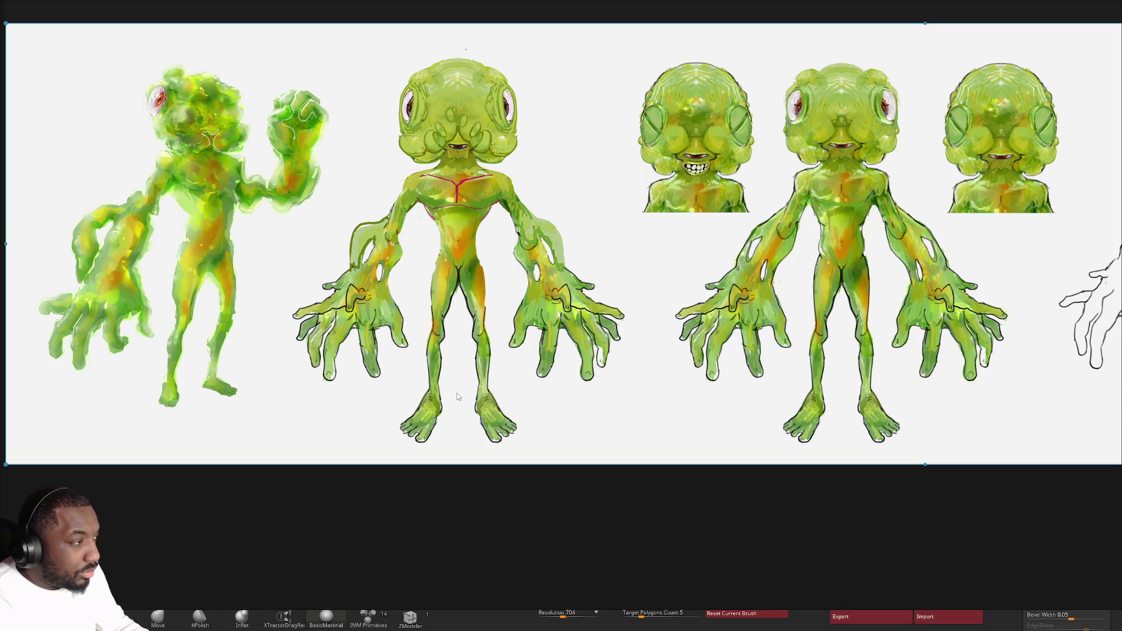
mouse_move(1095, 4)
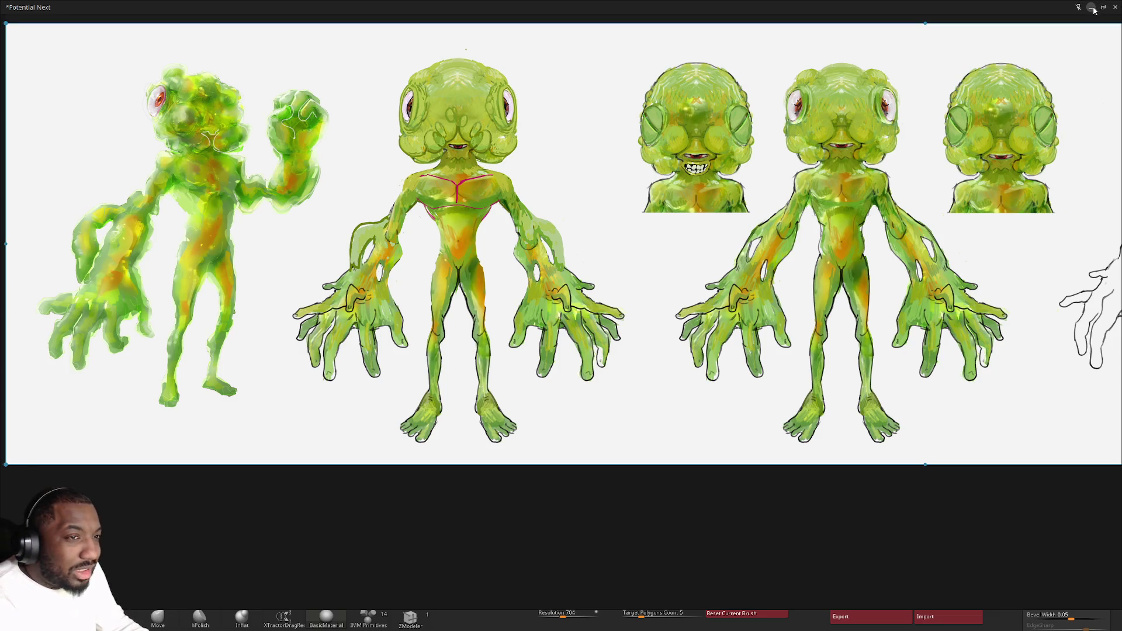
left_click(1093, 8)
mouse_move(696, 236)
left_mouse_down()
mouse_move(688, 278)
mouse_move(655, 326)
left_mouse_up()
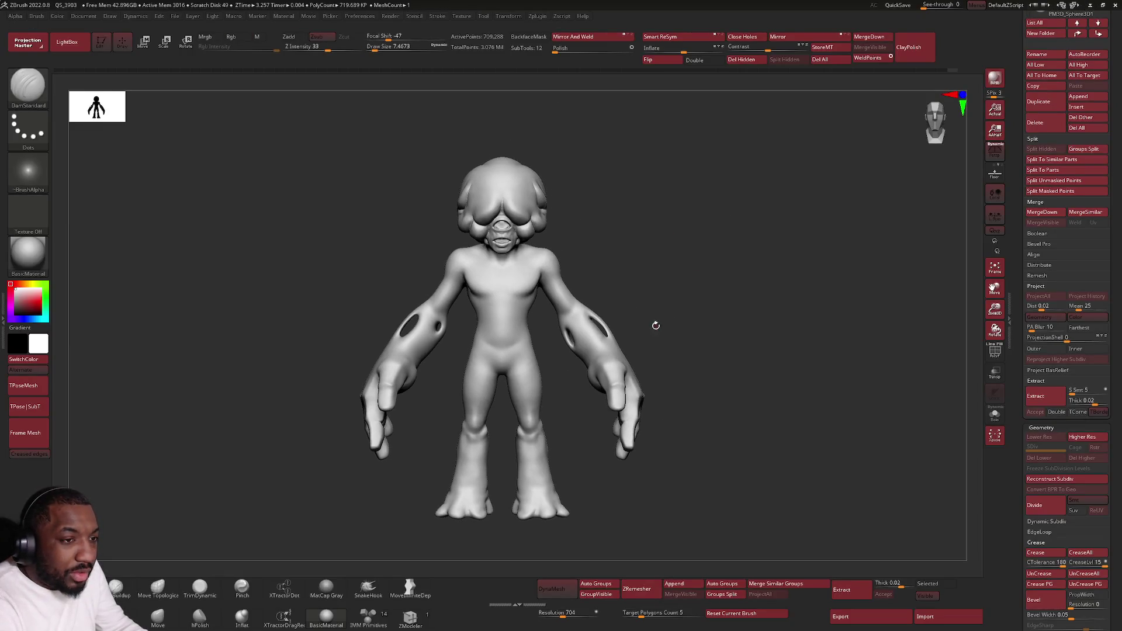
Step: Zoom onto the torso and forearm holes, switch to Smooth and raise draw size to 41.4
scroll(508, 295, "up", 3)
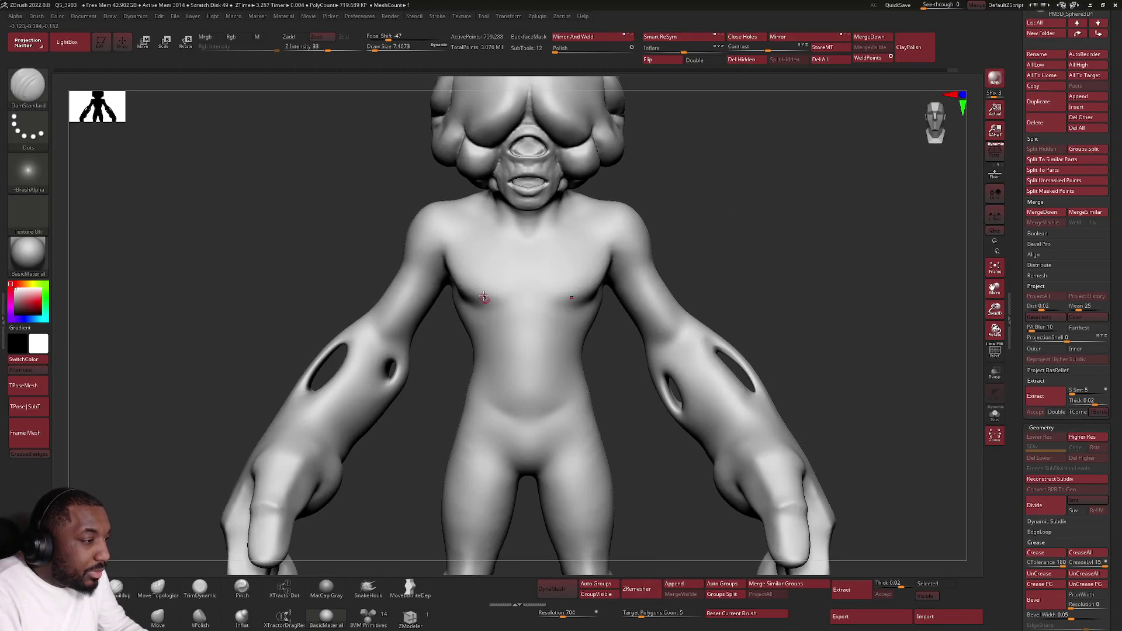
key("space")
left_click_drag(490, 307, 465, 308)
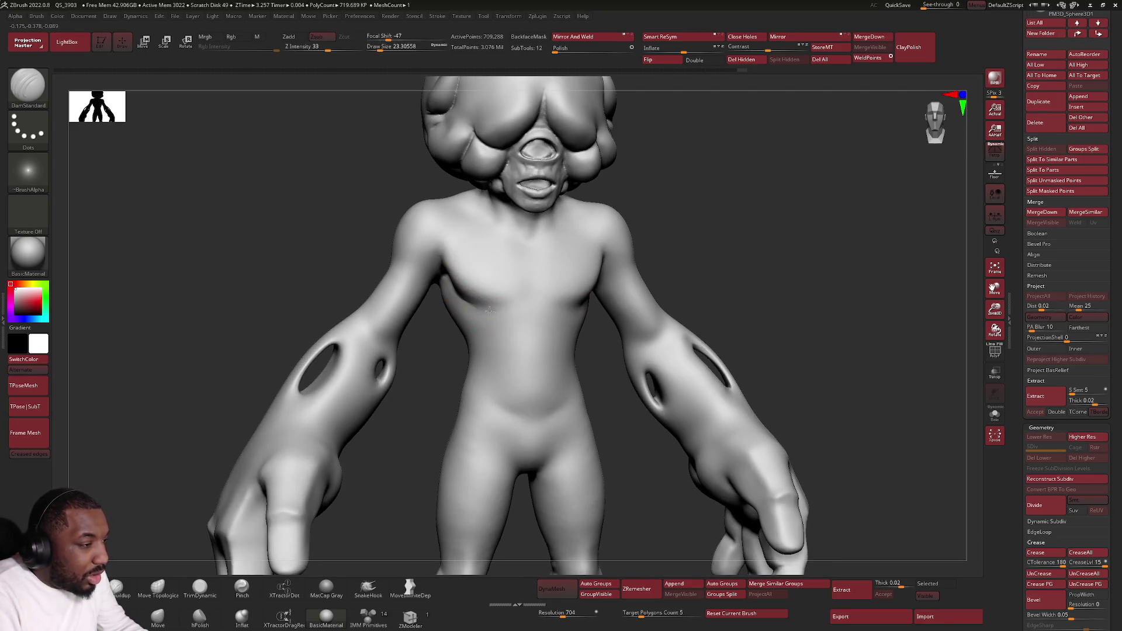
right_click_drag(665, 414, 641, 316)
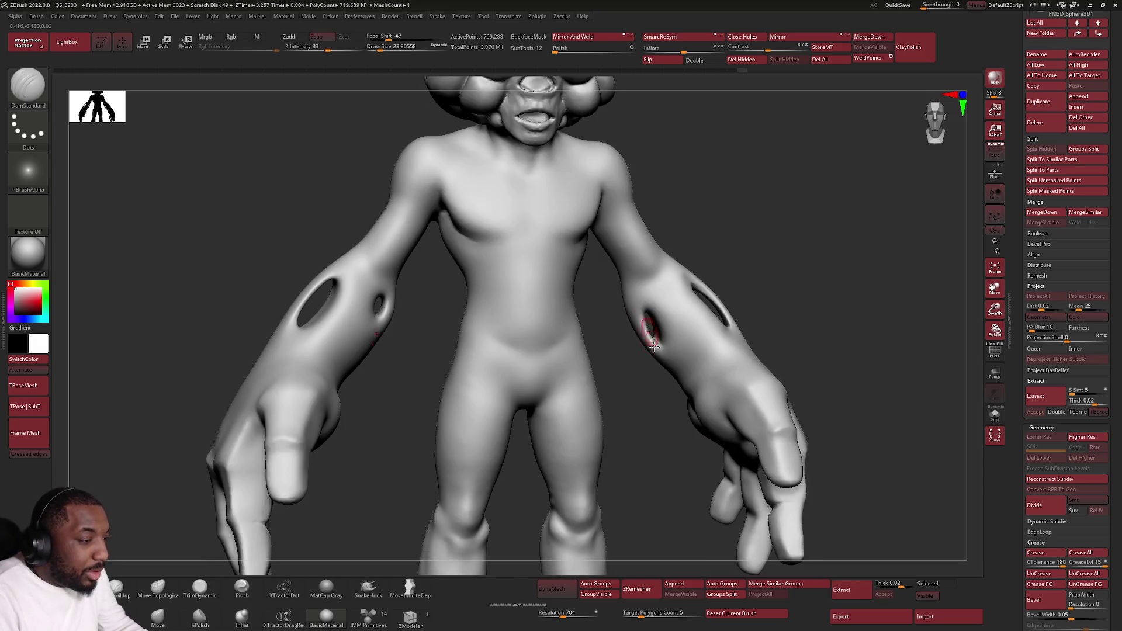
key("shift")
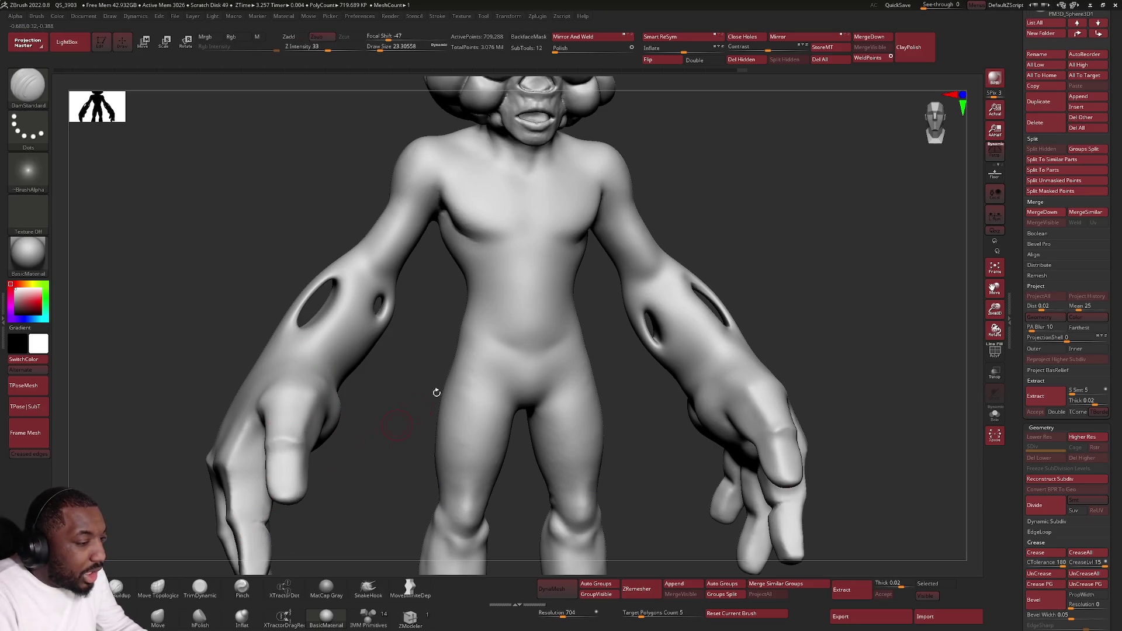
key("space")
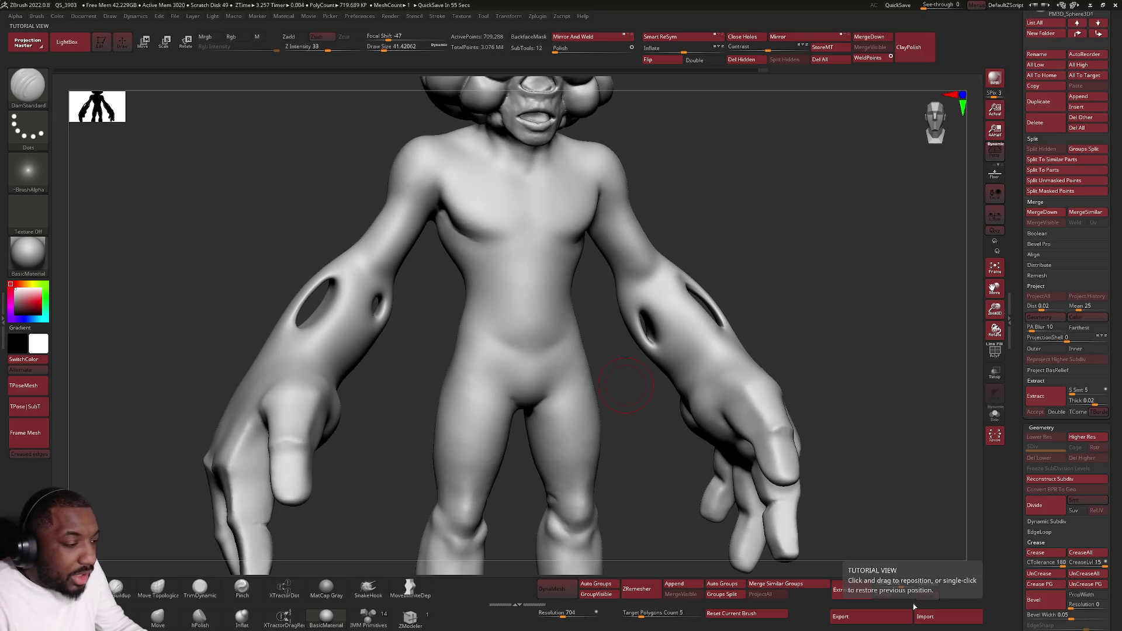
right_click_drag(719, 371, 684, 343, "shift")
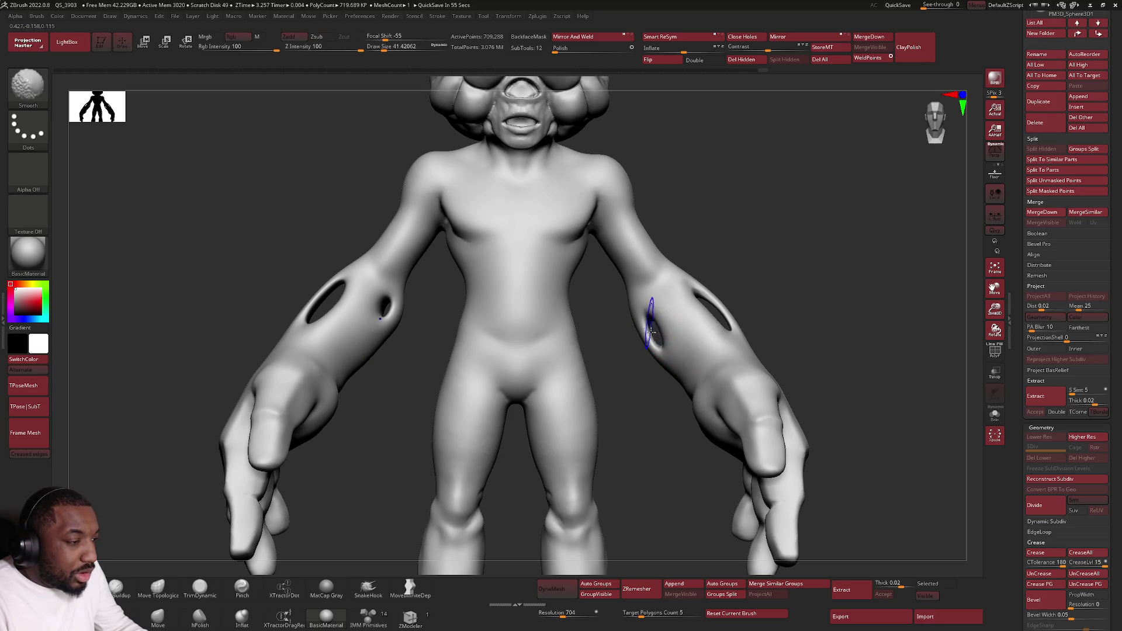
Step: Shrink the brush to draw size 20 and orbit to view the legs from above
right_click_drag(559, 497, 596, 413, "alt")
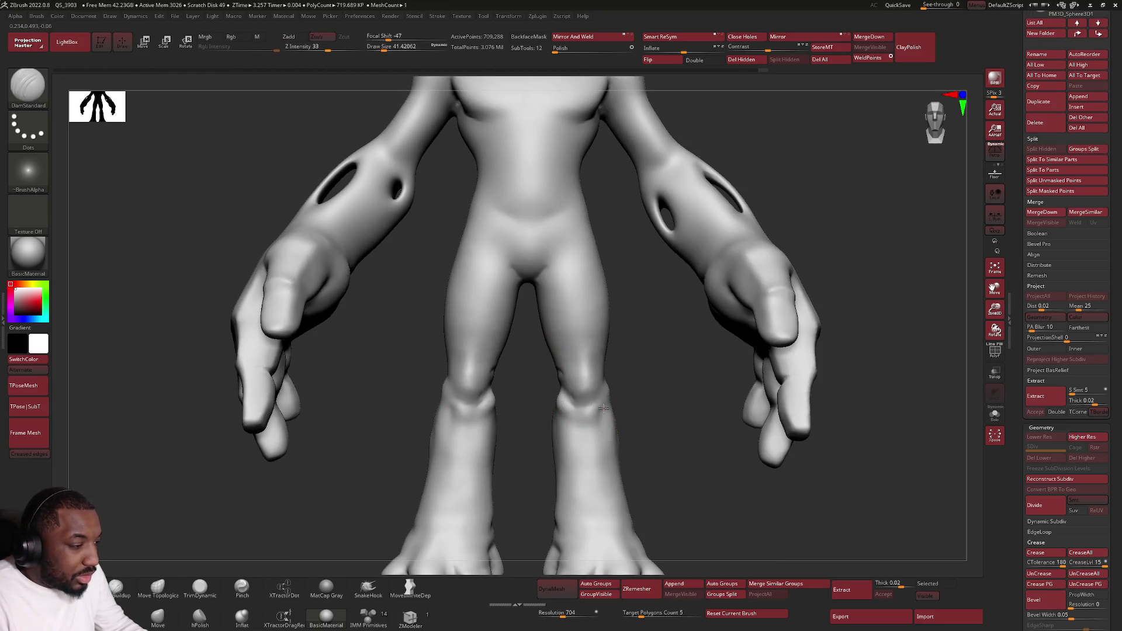
key("space")
left_click_drag(604, 410, 603, 412)
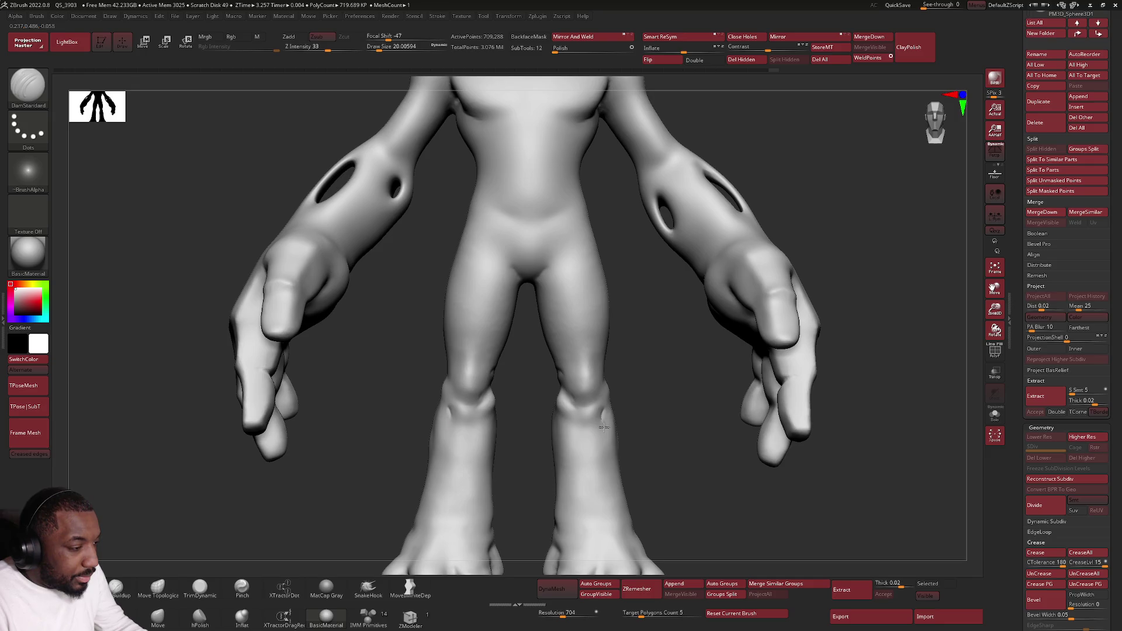
mouse_move(419, 540)
right_mouse_down()
mouse_move(440, 453)
mouse_move(445, 471)
mouse_move(426, 493)
mouse_move(482, 513)
mouse_move(529, 493)
right_mouse_up()
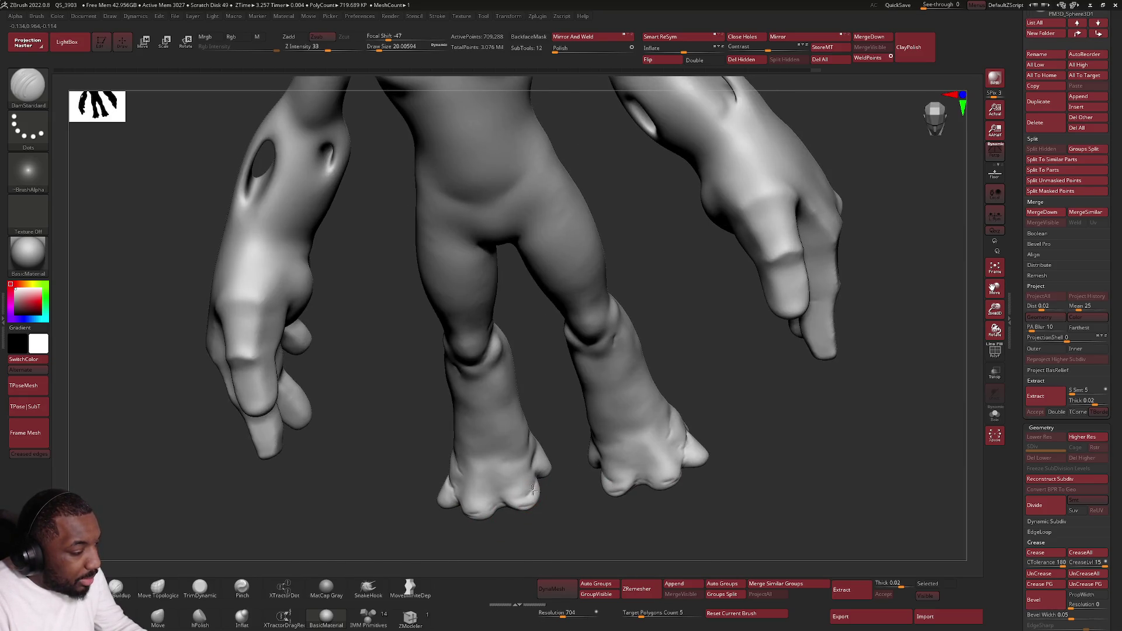
Step: Smooth the shins and ankles, then orbit to a higher front view of the torso
key("shift")
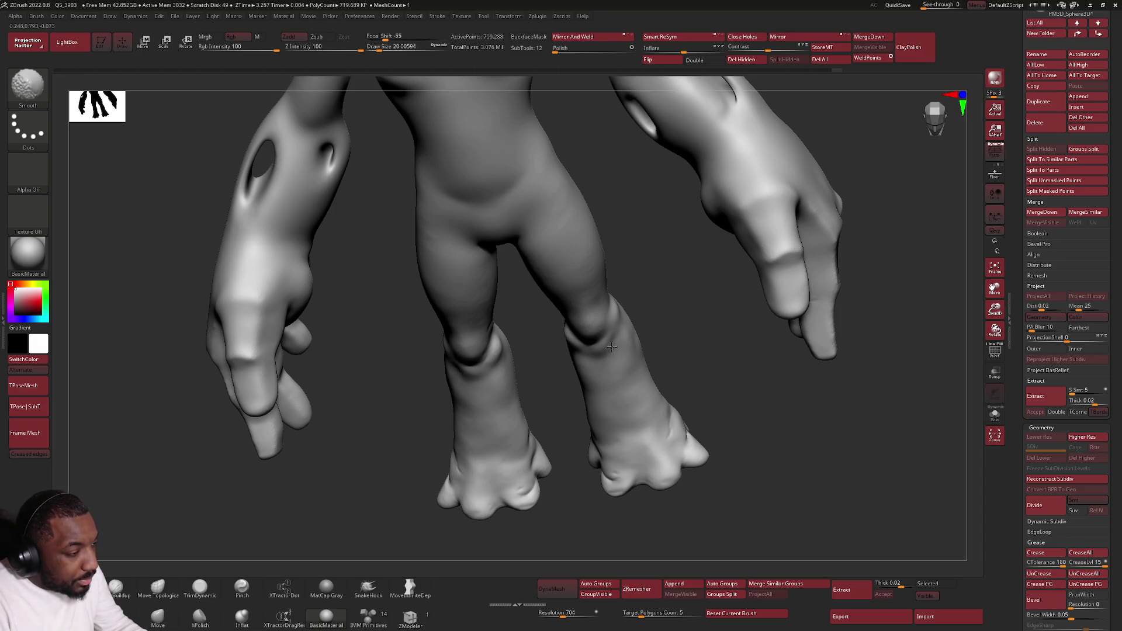
key("shift")
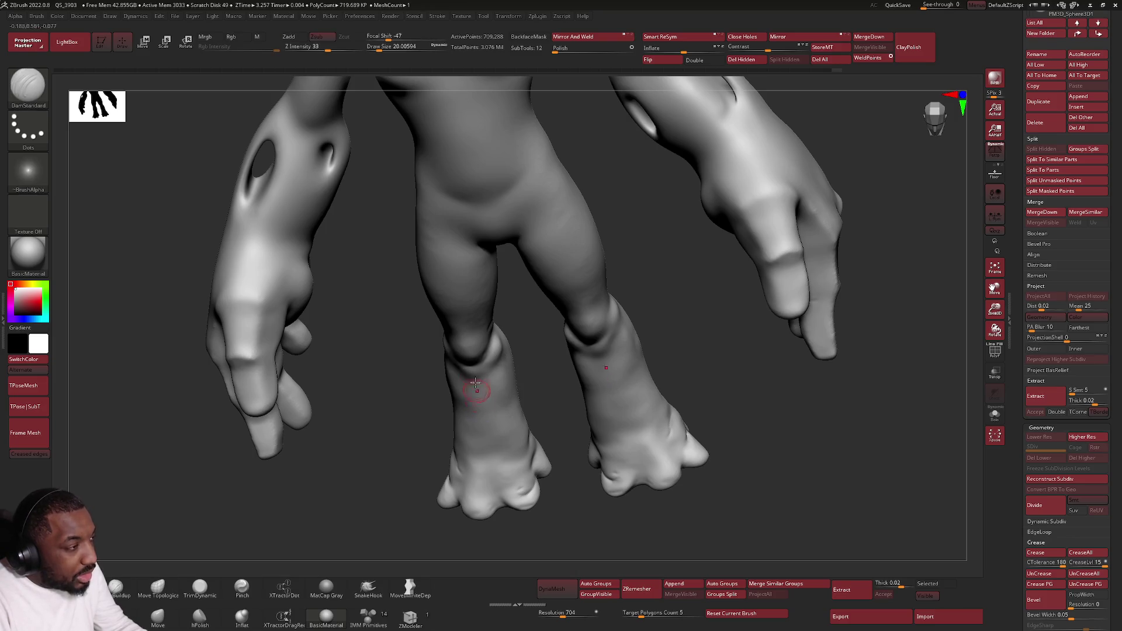
mouse_move(382, 211)
left_mouse_down()
mouse_move(363, 351)
mouse_move(371, 321)
mouse_move(318, 326)
mouse_move(328, 321)
left_mouse_up()
key("space")
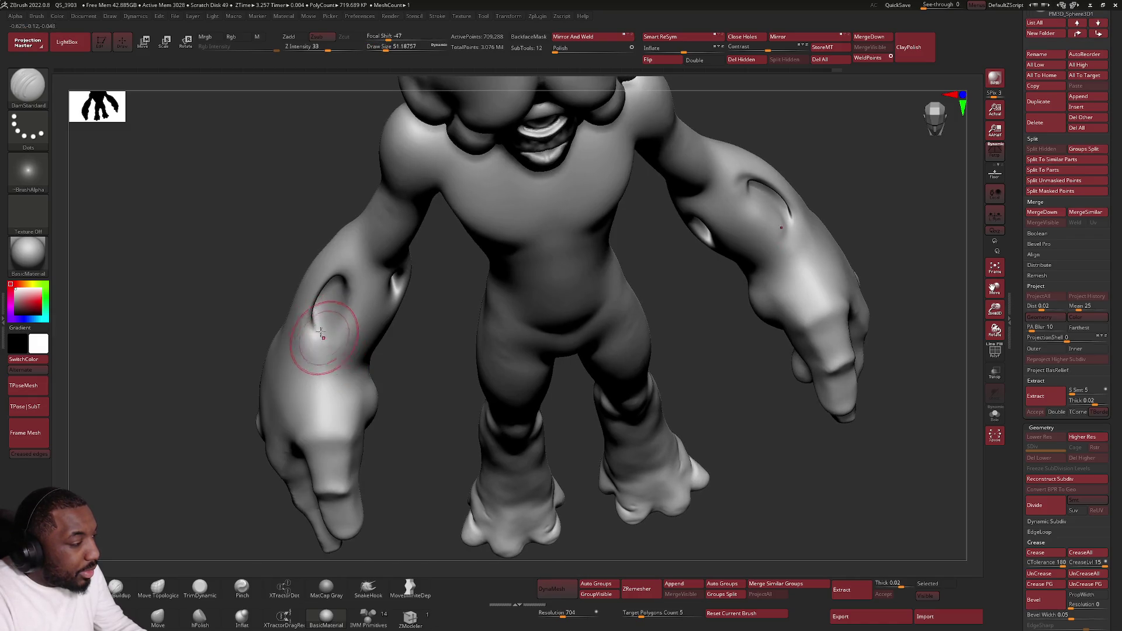
Step: Set draw size to 26.87 and close in on the forearm and hand
right_click_drag(302, 350, 292, 316)
key("space")
mouse_move(292, 316)
left_mouse_down()
mouse_move(305, 351)
mouse_move(285, 331)
left_mouse_up()
key("shift")
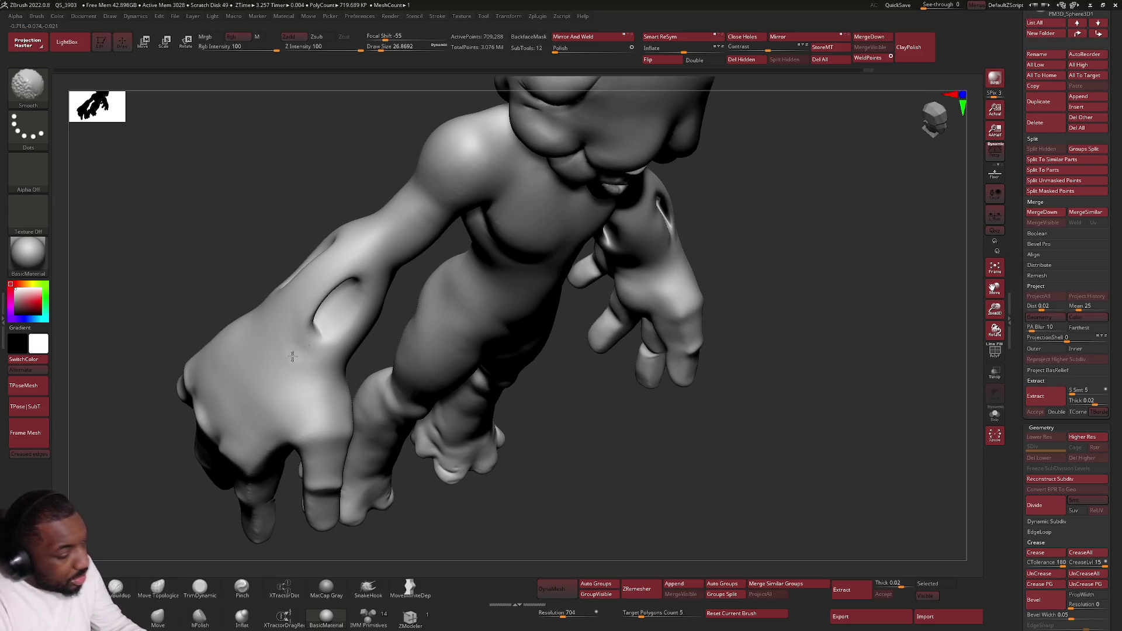
left_click_drag(288, 349, 350, 363)
mouse_move(777, 301)
left_mouse_down()
mouse_move(813, 324)
mouse_move(806, 299)
left_mouse_up()
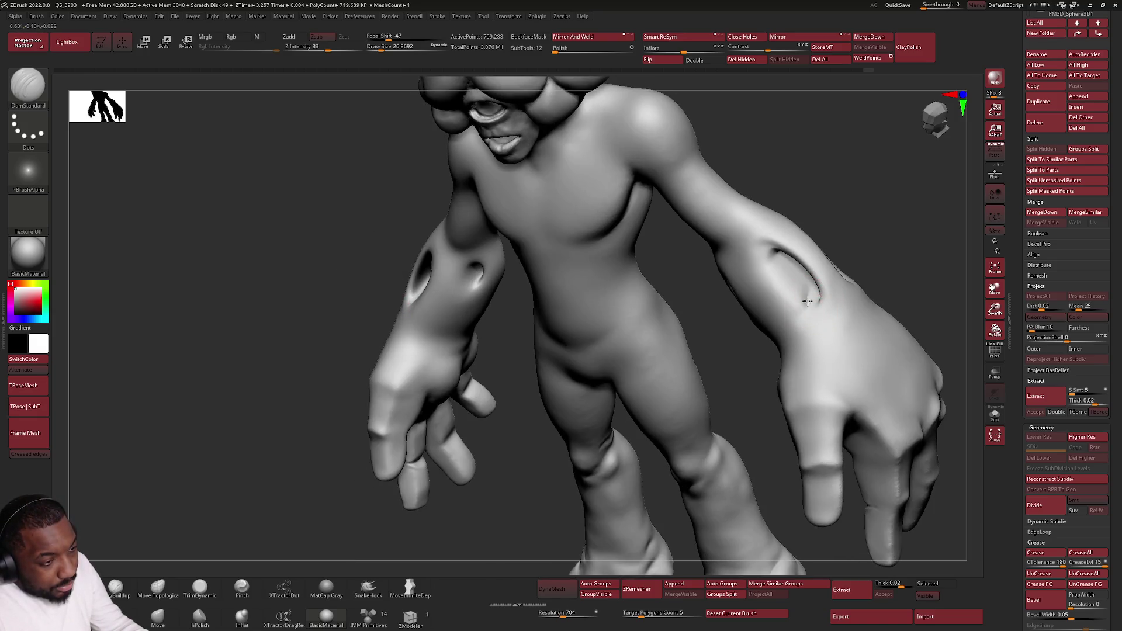
Step: Smooth and re-cut the top of the forearm groove, then raise draw size to 48.65
key("shift")
mouse_move(784, 287)
left_mouse_down("shift")
mouse_move(776, 250)
mouse_move(759, 244)
left_mouse_up("shift")
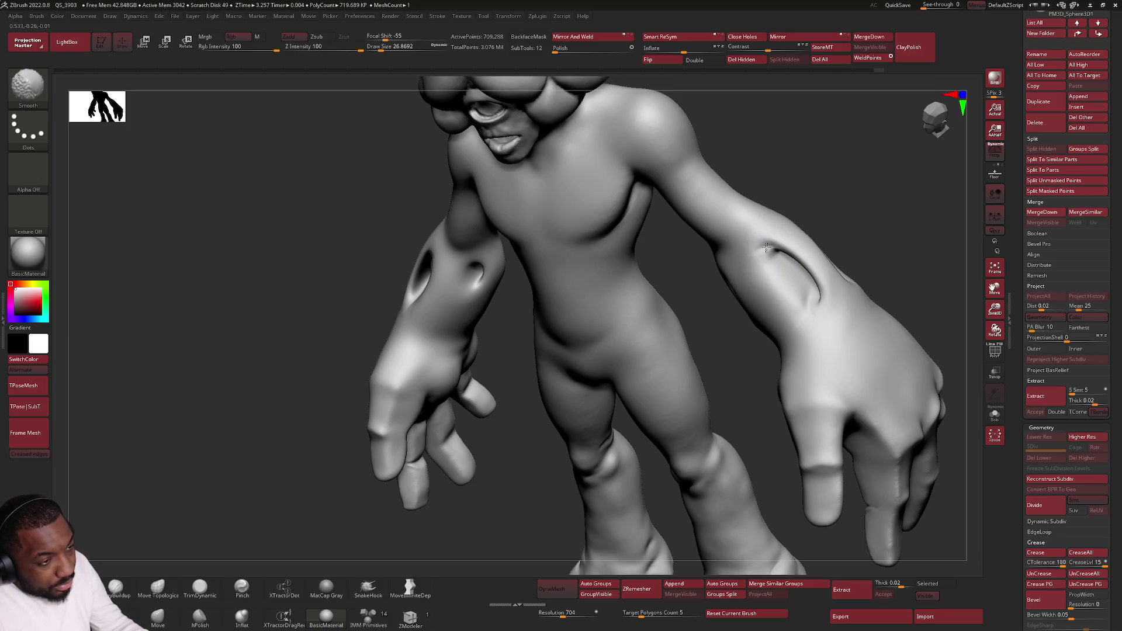
key("shift")
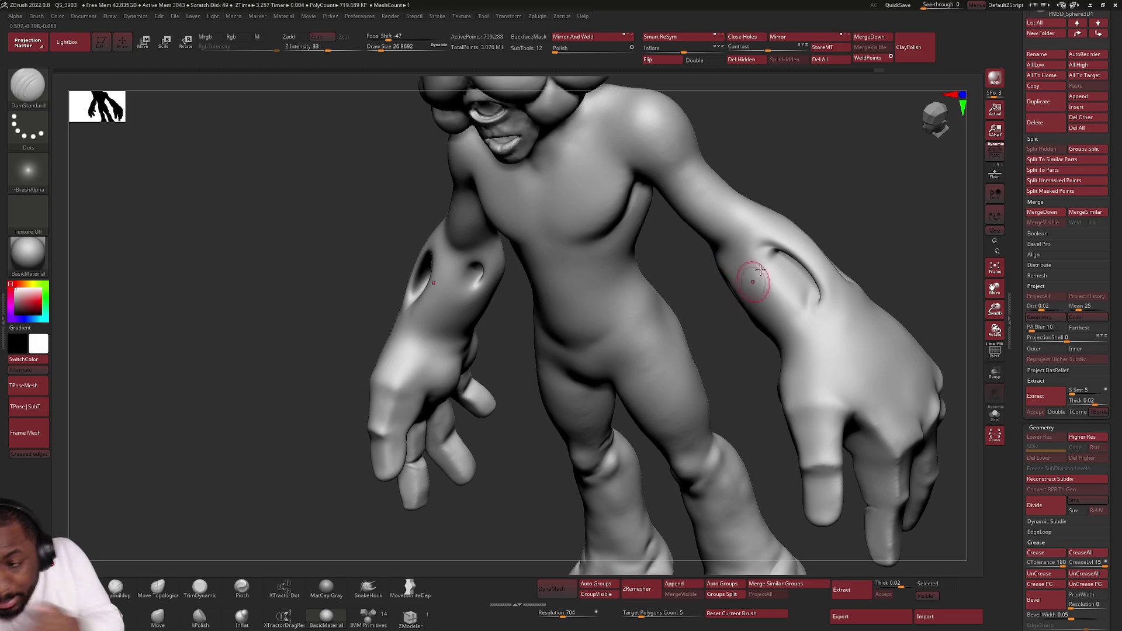
right_click_drag(743, 262, 732, 251, "shift")
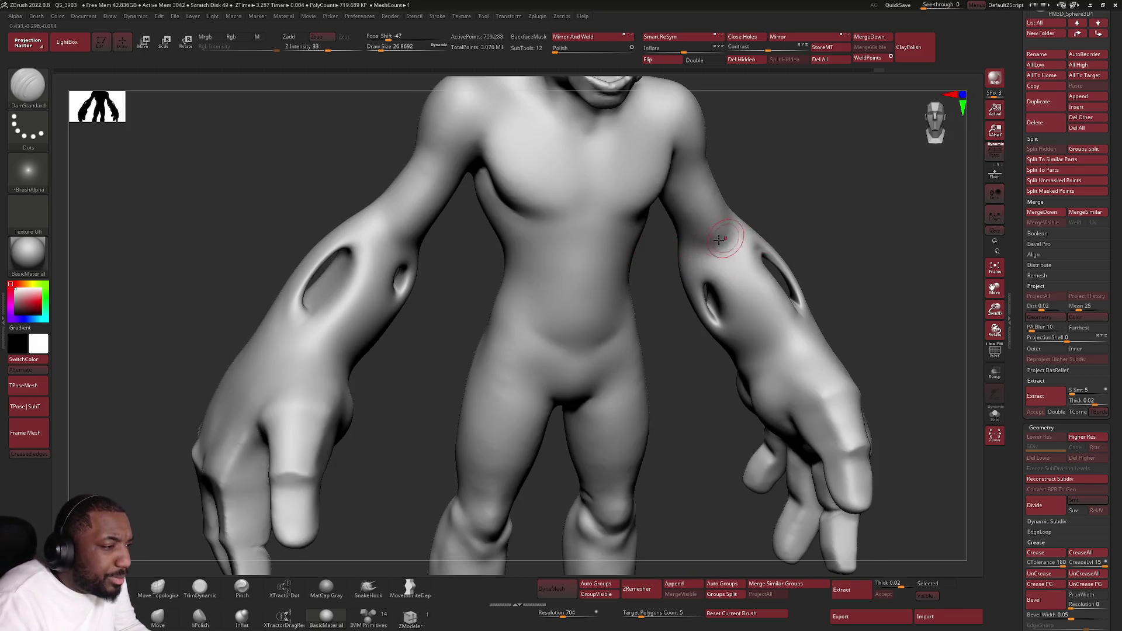
key("space")
left_click_drag(703, 248, 724, 249)
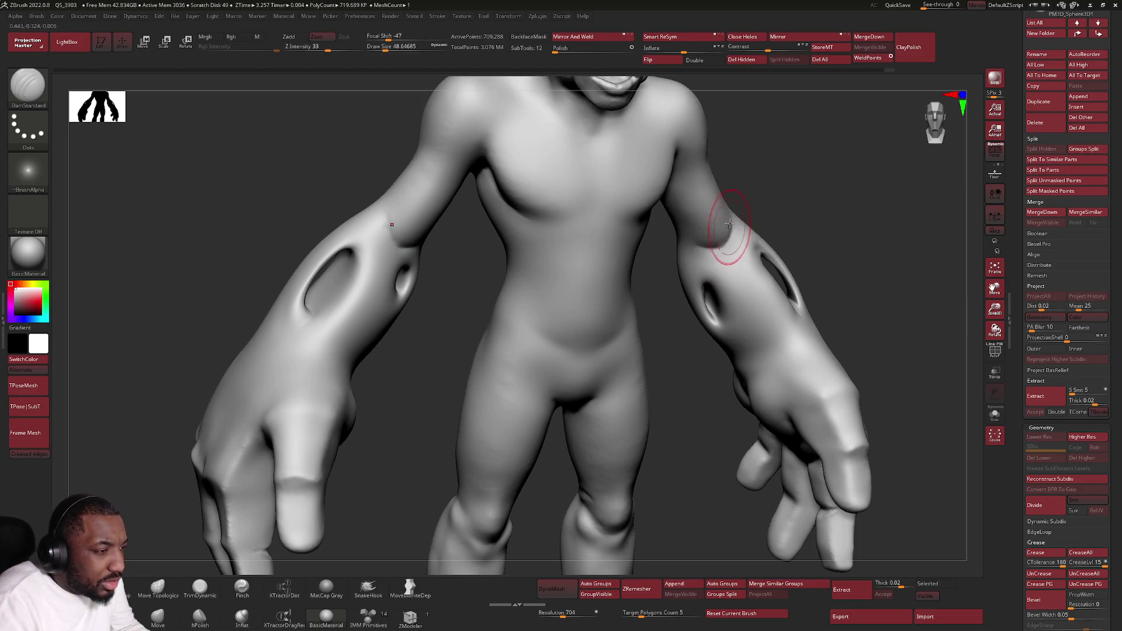
scroll(709, 229, "down", 3)
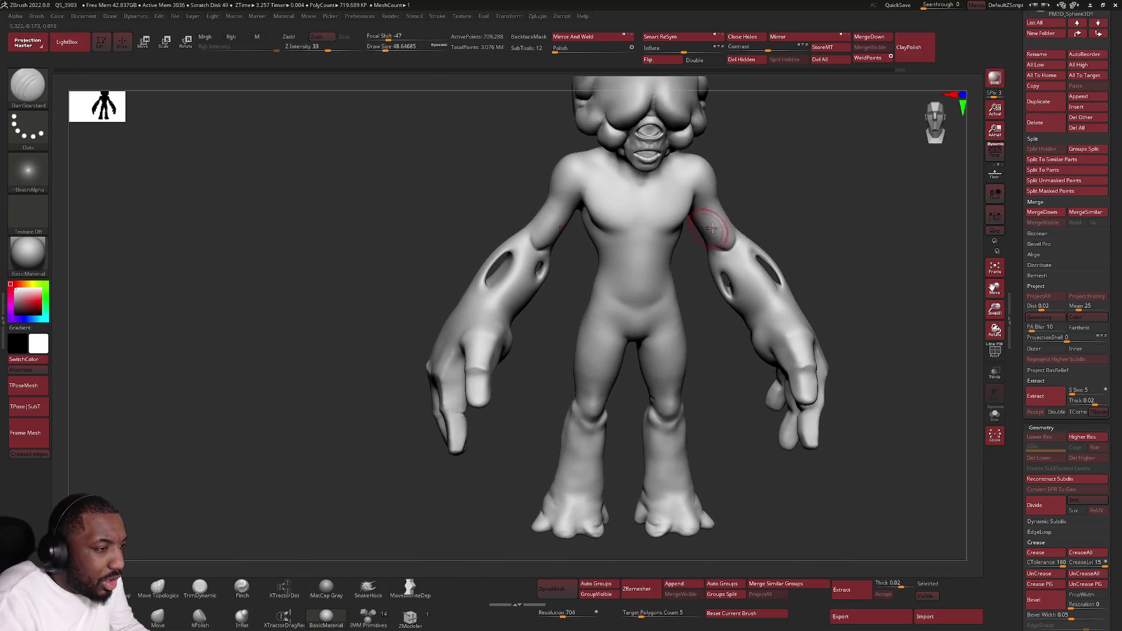
Step: Lightly smooth the upper chest by the left shoulder, checking front and three-quarter views
key("shift")
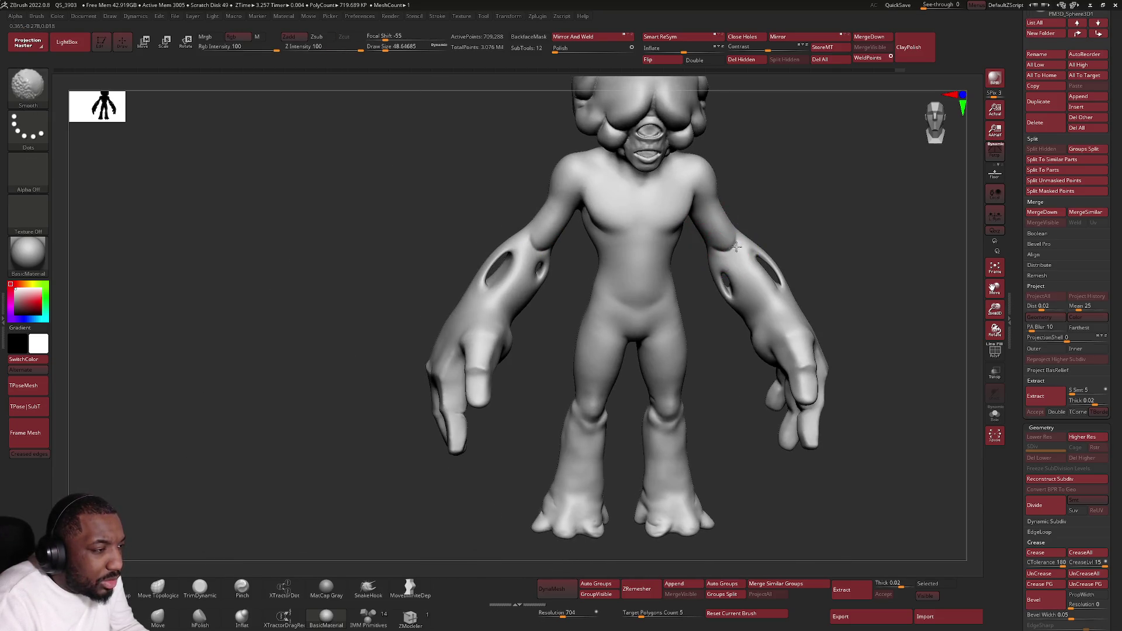
mouse_move(710, 249)
left_mouse_down("shift")
mouse_move(719, 240)
mouse_move(721, 250)
left_mouse_up("shift")
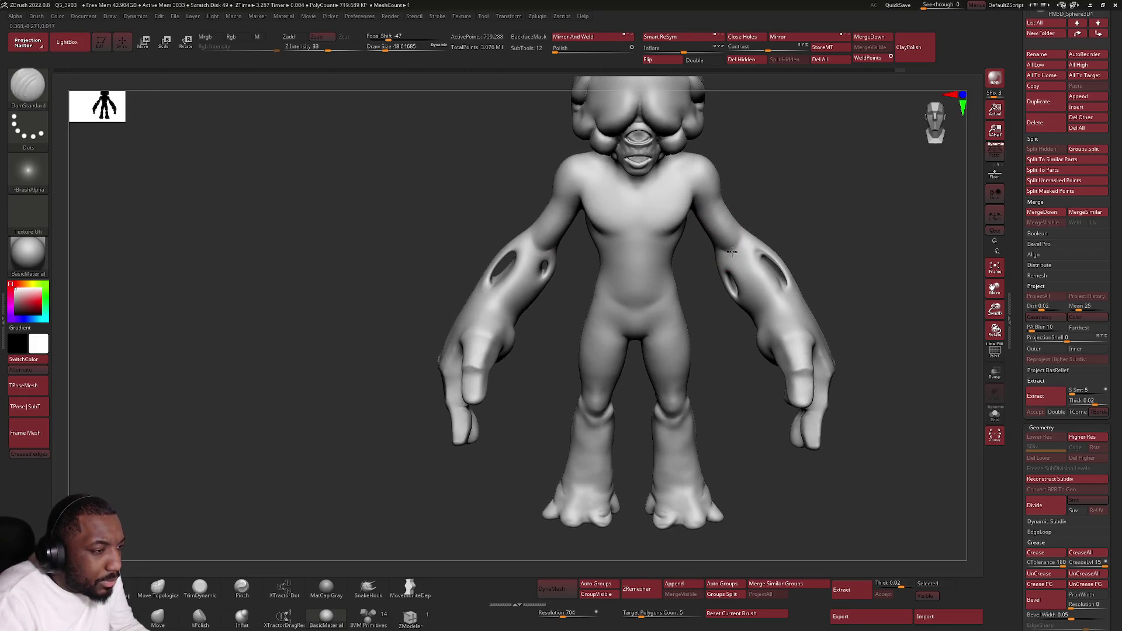
key("shift")
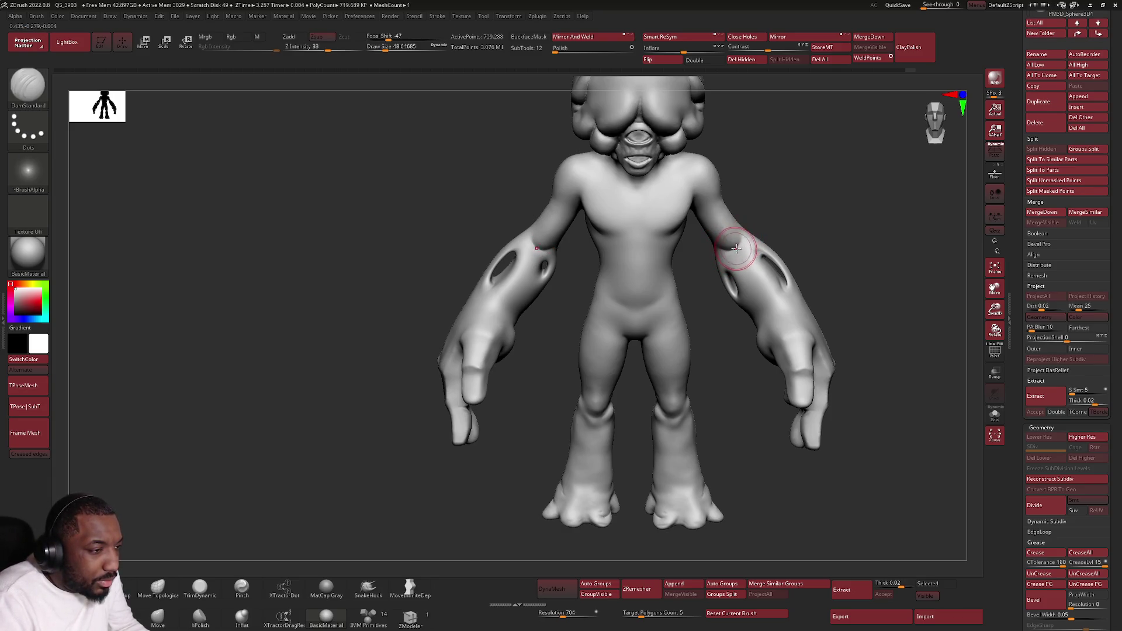
mouse_move(739, 250)
right_mouse_down()
mouse_move(740, 236)
mouse_move(721, 229)
mouse_move(666, 221)
right_mouse_up()
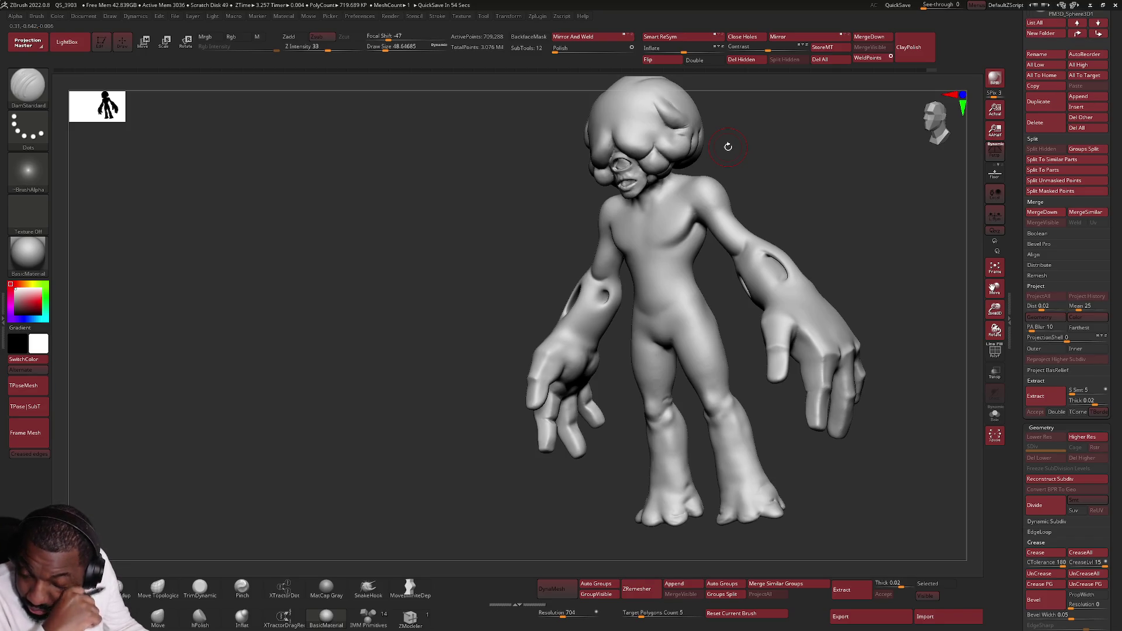
right_click_drag(660, 155, 645, 263)
key("alt+Tab")
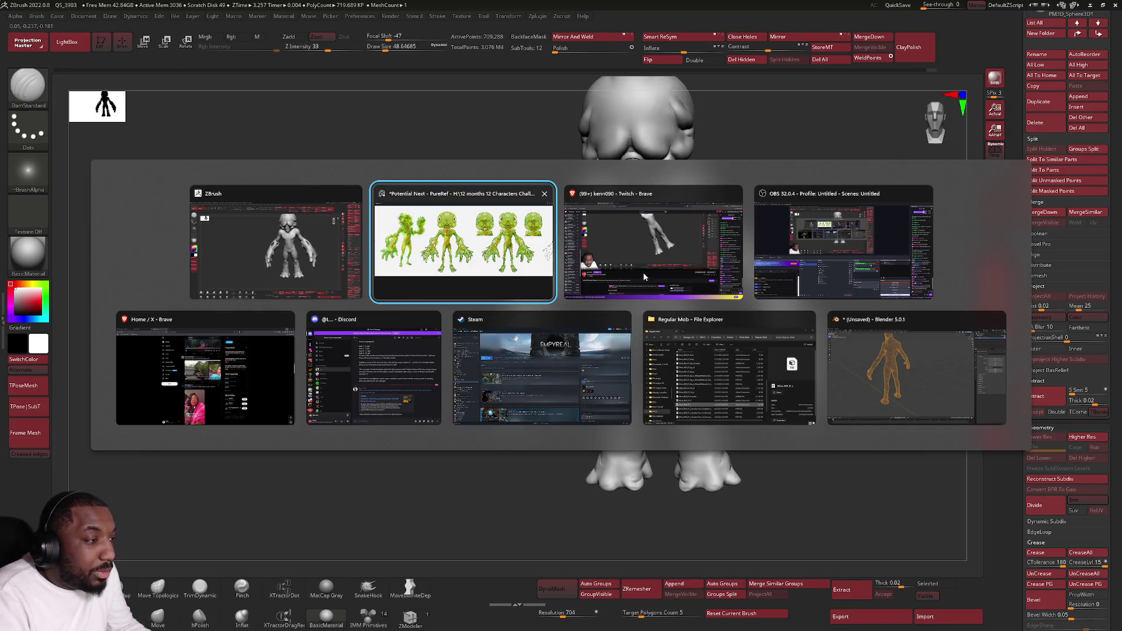
Step: Check the green alien reference board in PureRef, then return to ZBrush's chest view
left_click(542, 202)
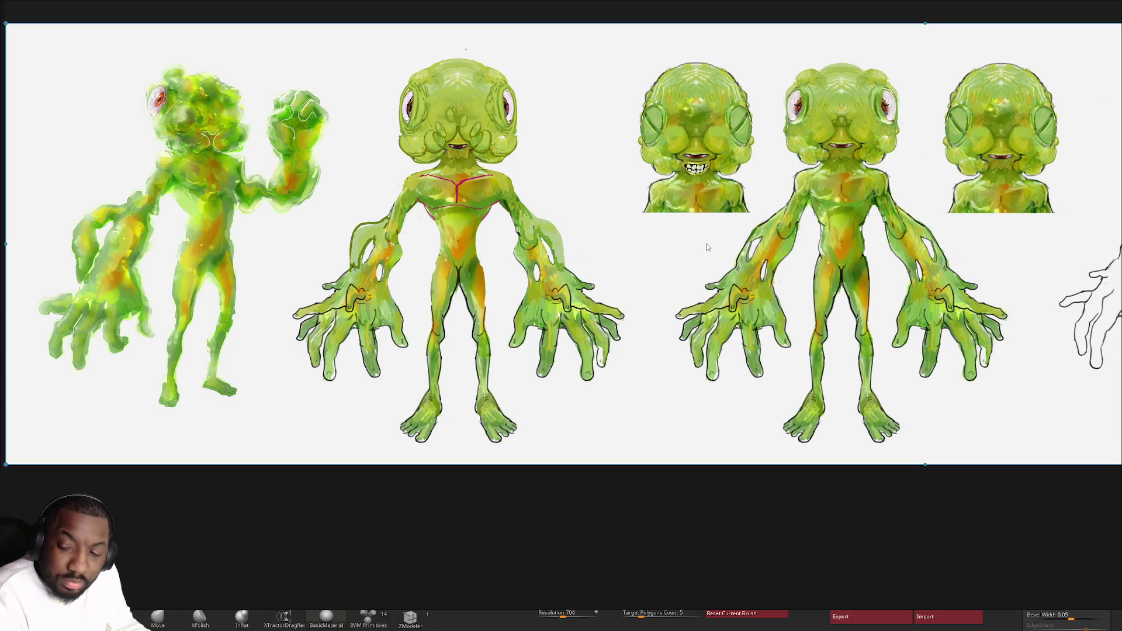
key("alt+Tab")
key("alt+Tab")
key("alt+Tab")
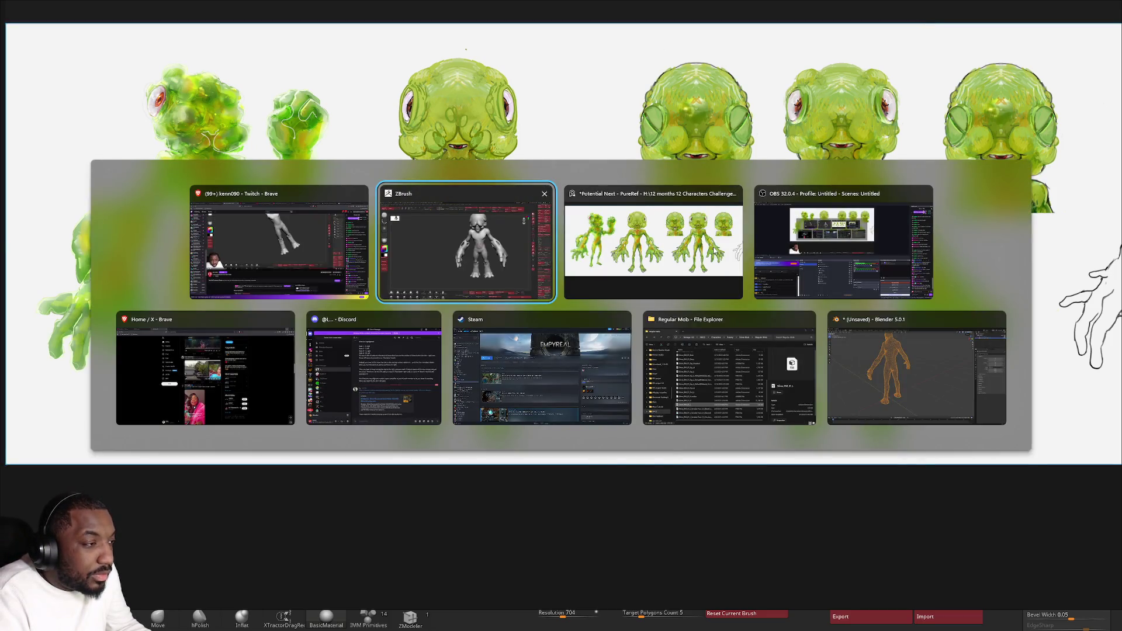
key("alt+Tab")
key("alt+Tab")
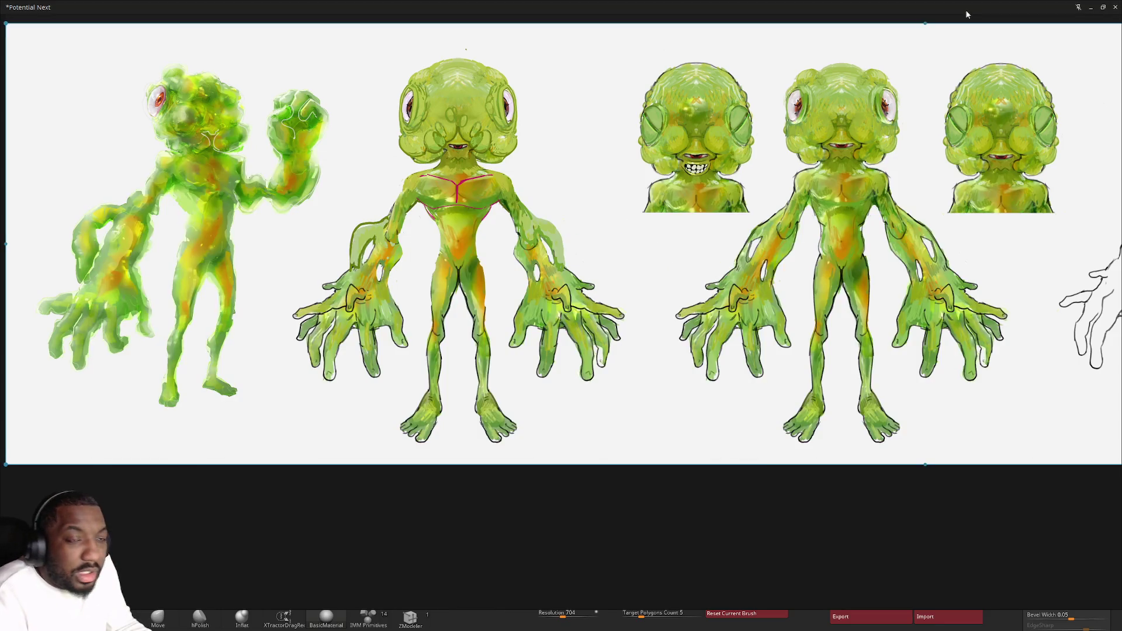
key("alt+Tab")
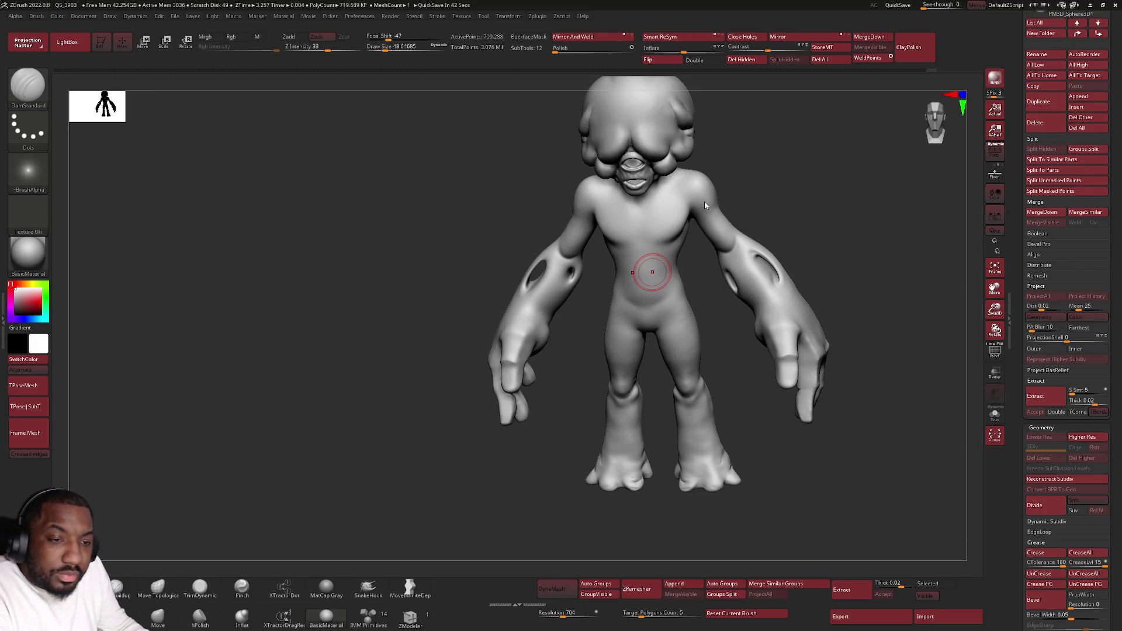
mouse_move(662, 250)
right_mouse_down("ctrl")
mouse_move(650, 225)
mouse_move(670, 275)
mouse_move(700, 246)
right_mouse_up("ctrl")
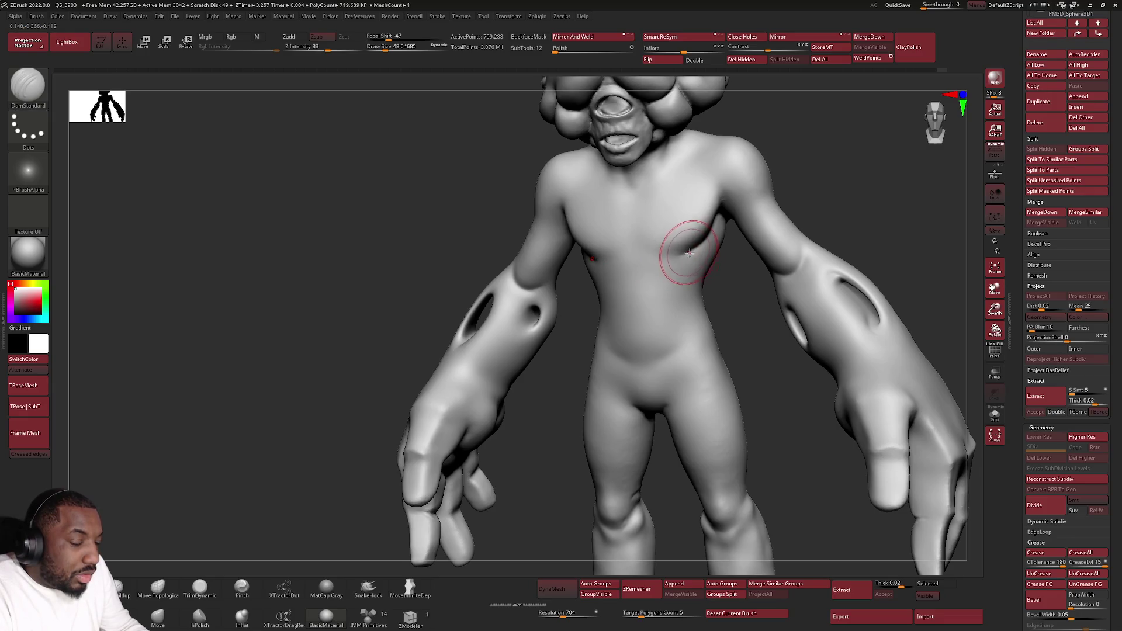
Step: Shift-smooth the lumps on the chest, lower torso and right hand
mouse_move(714, 300)
right_mouse_down()
mouse_move(690, 275)
mouse_move(704, 248)
right_mouse_up()
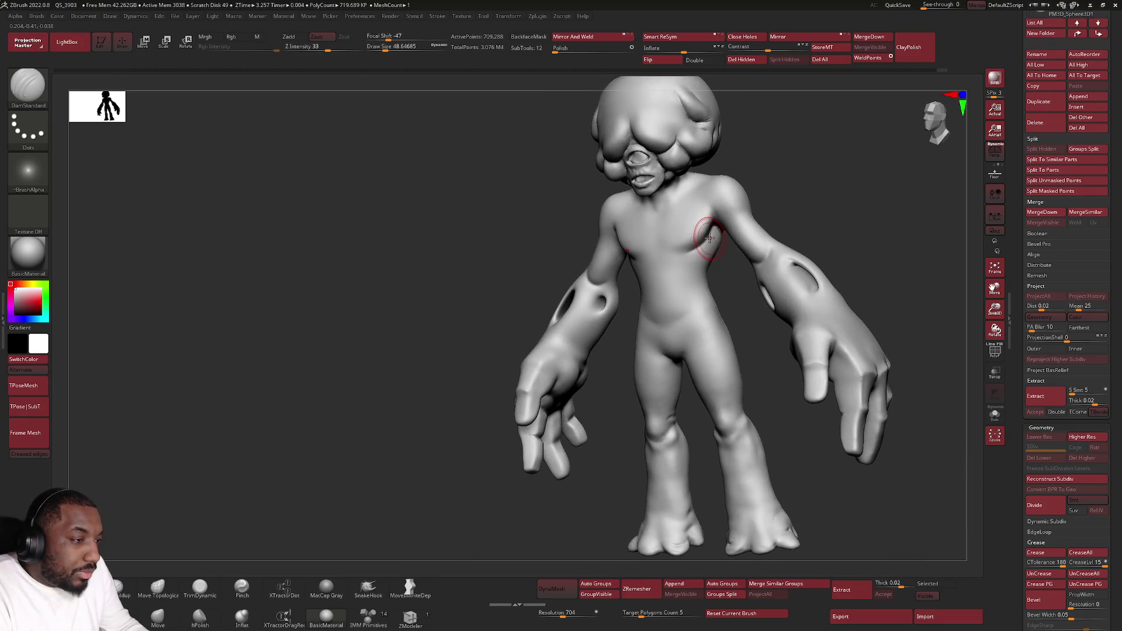
key("shift")
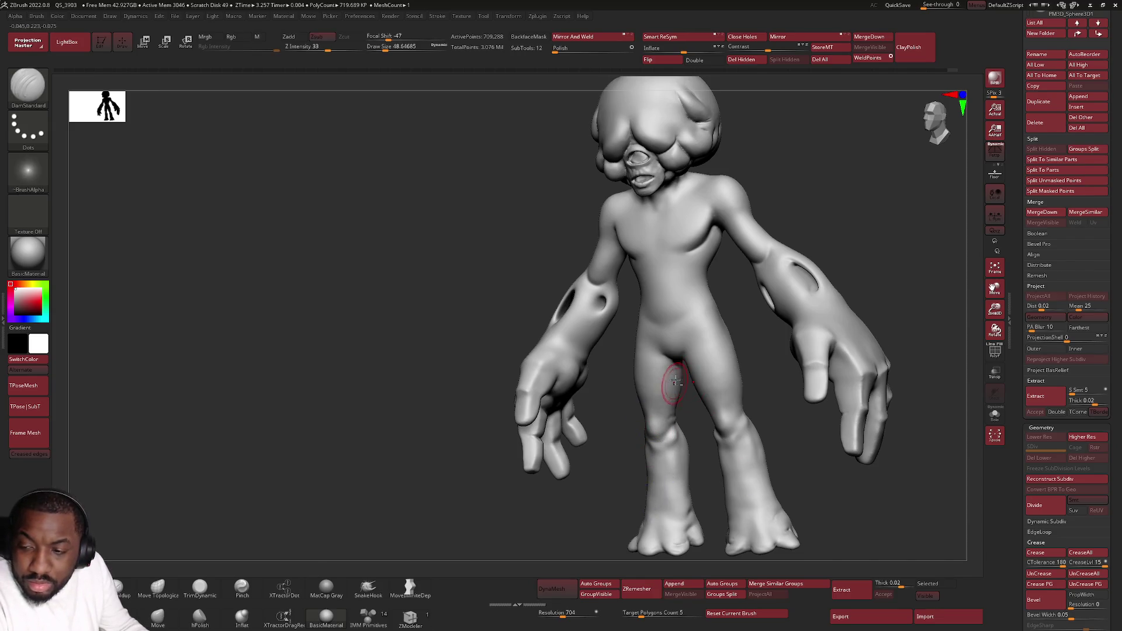
right_click_drag(663, 359, 658, 331, "alt")
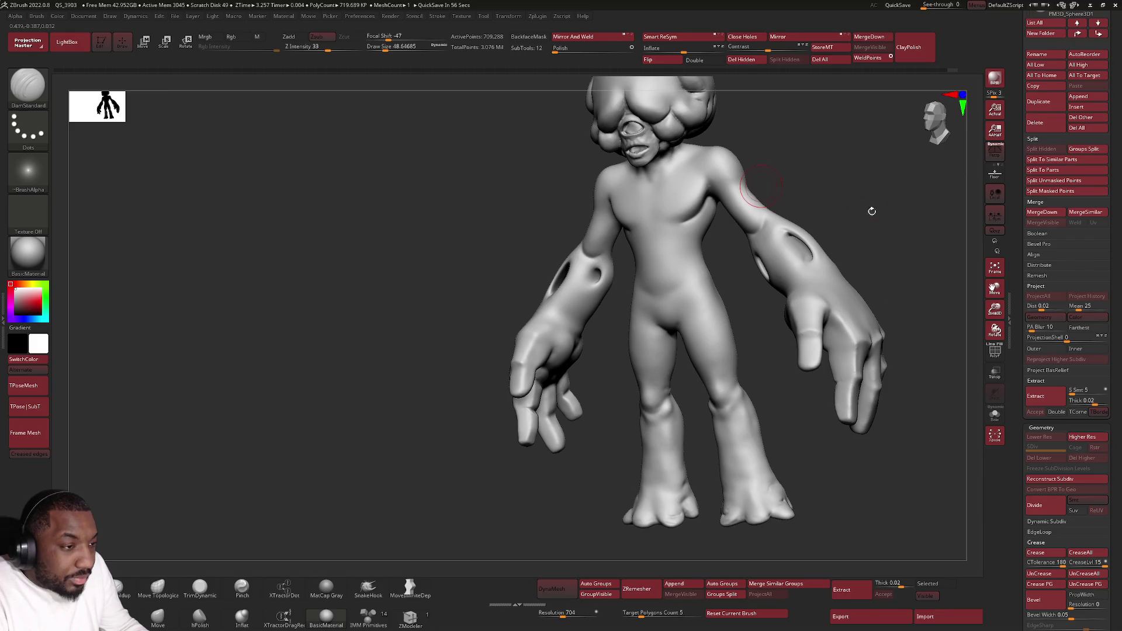
right_click_drag(836, 274, 794, 318, "ctrl")
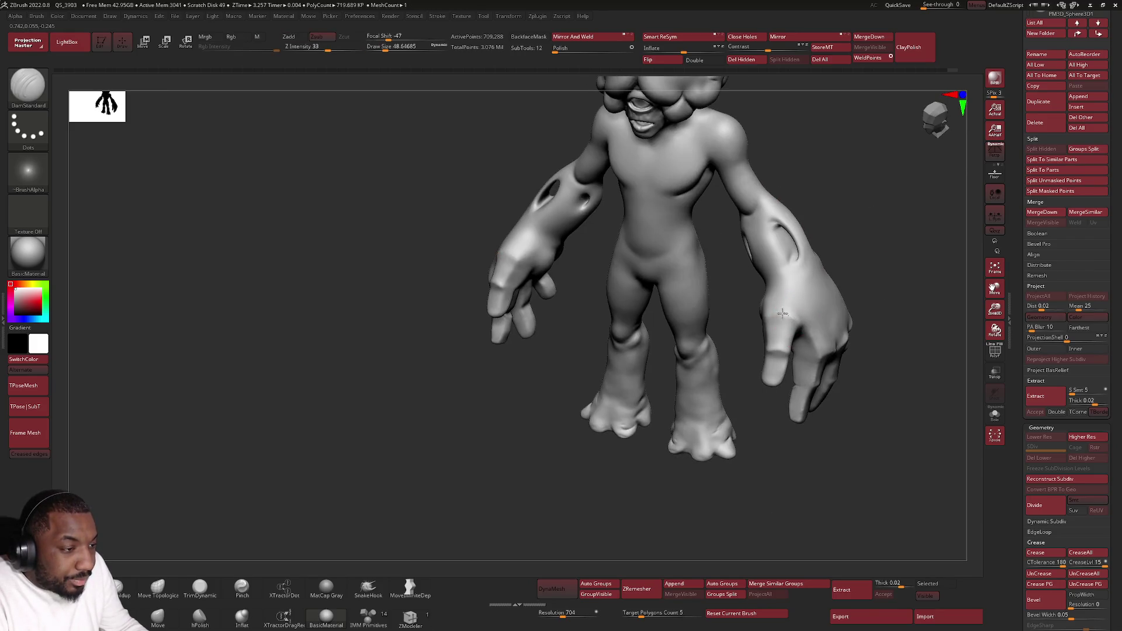
key("shift")
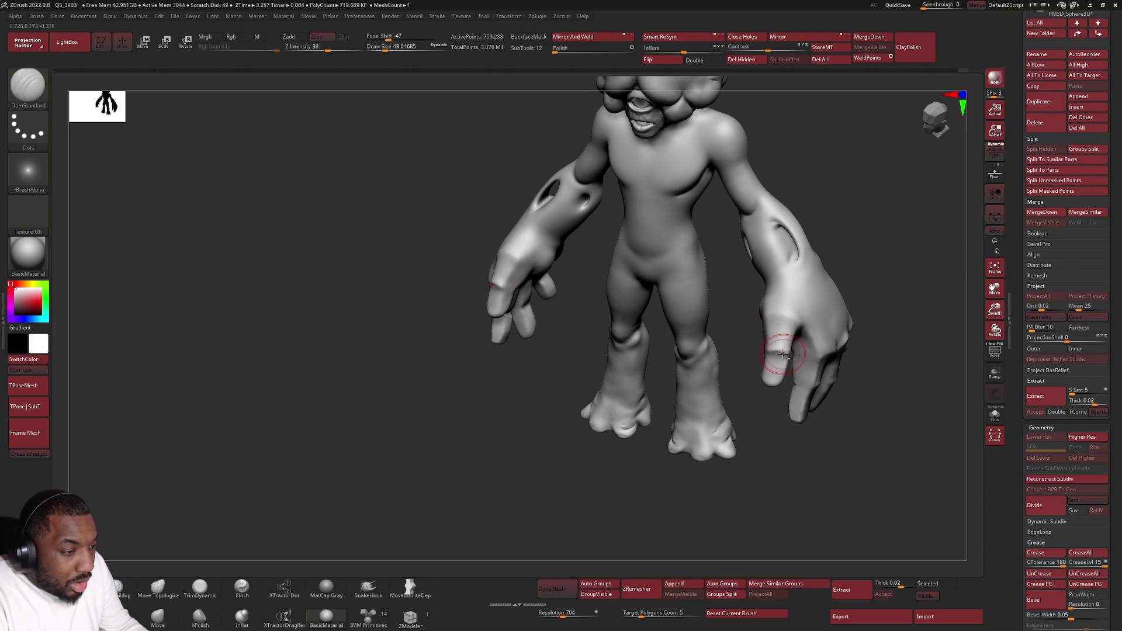
right_click_drag(778, 357, 823, 358)
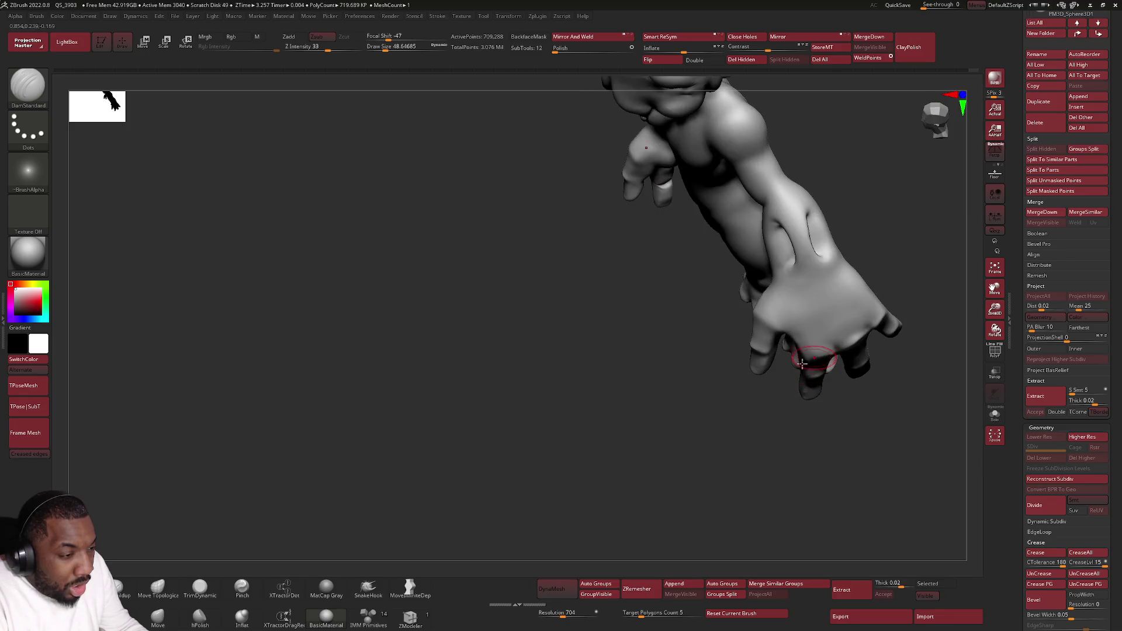
Step: Pull the hand's edge and fingers into shape with Move Topological, softening the knuckles
left_click(157, 587)
right_click_drag(719, 350, 711, 349)
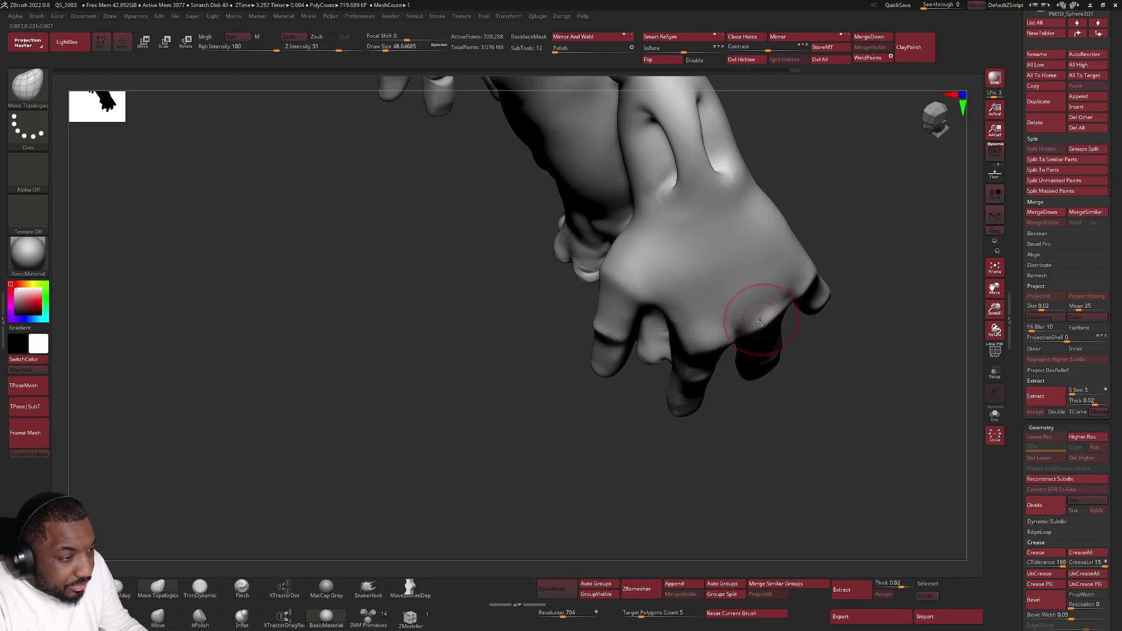
right_click_drag(751, 324, 765, 321)
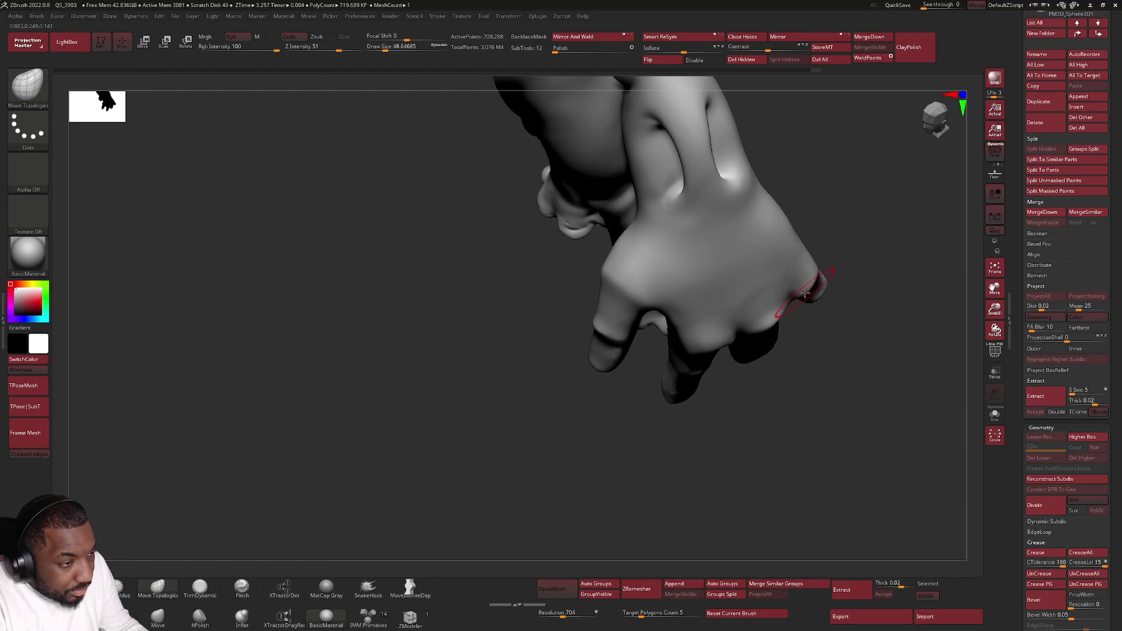
mouse_move(775, 309)
right_mouse_down()
mouse_move(739, 320)
mouse_move(785, 316)
mouse_move(763, 316)
right_mouse_up()
key("space")
key("shift")
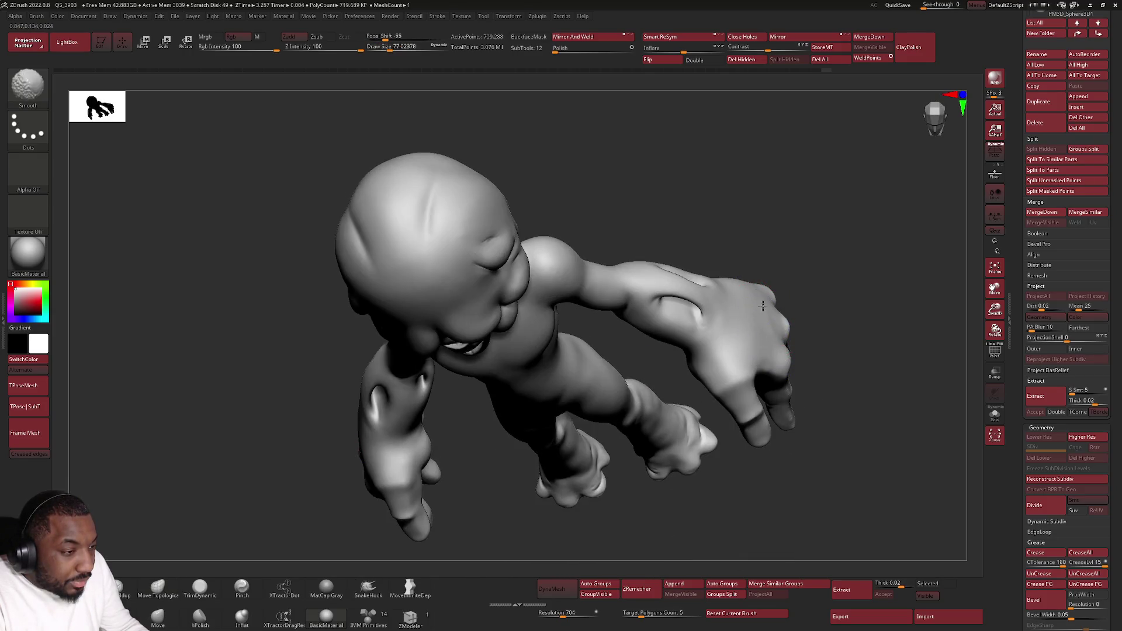
Step: Switch to the Inflat brush with B, I, N and enlarge it to draw size 112
mouse_move(702, 387)
right_mouse_down("shift")
mouse_move(713, 325)
mouse_move(694, 326)
right_mouse_up("shift")
mouse_move(422, 308)
right_mouse_down("ctrl")
mouse_move(426, 393)
mouse_move(412, 266)
right_mouse_up("ctrl")
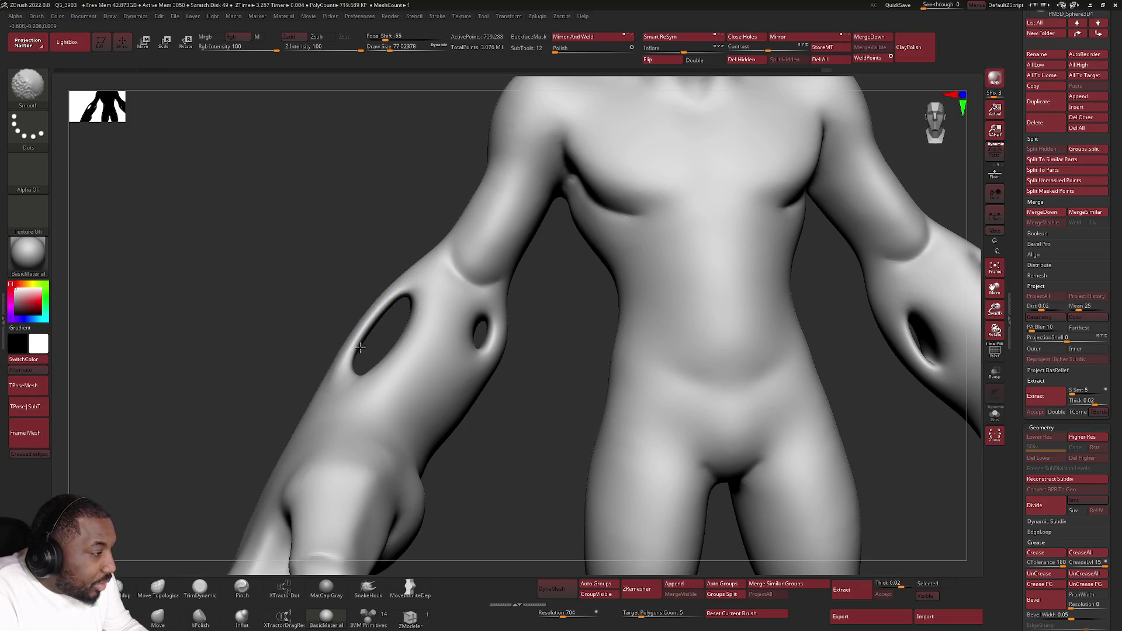
key("b")
key("i")
key("n")
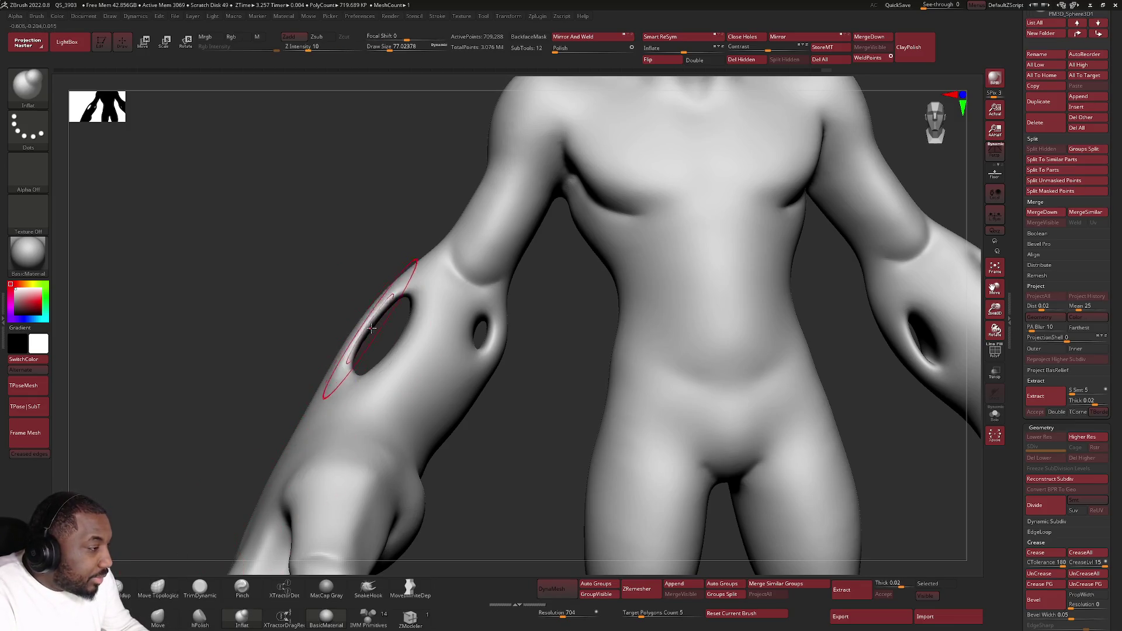
key("space")
left_click_drag(370, 327, 403, 328)
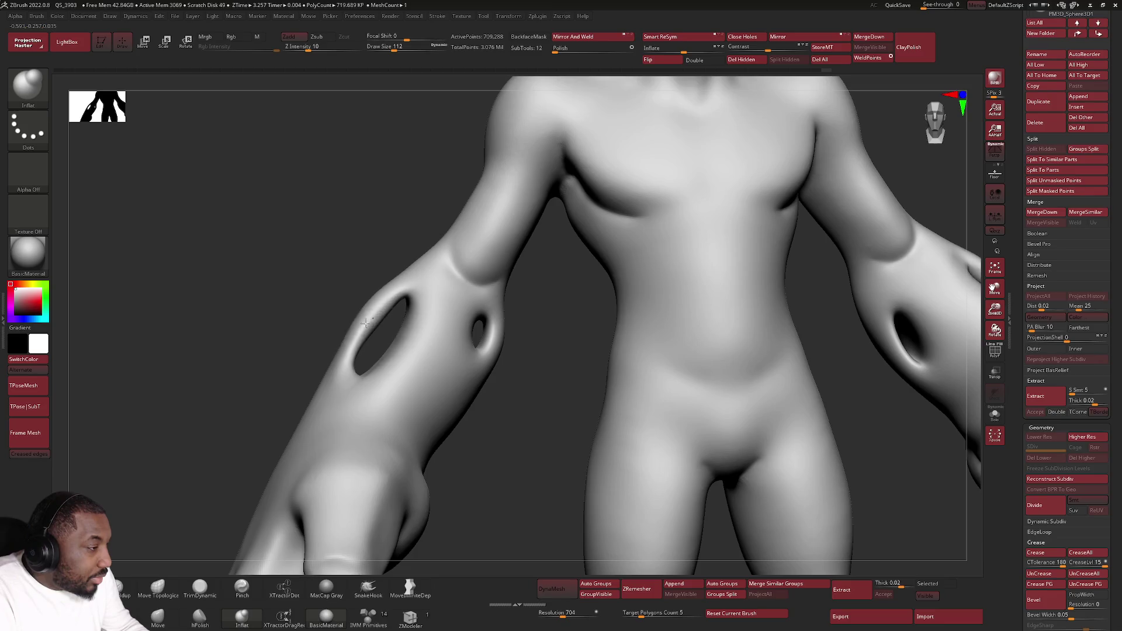
Step: Inflate and smooth the surface around the forearm holes, then scroll to the Subtool list
left_click_drag(280, 328, 237, 328)
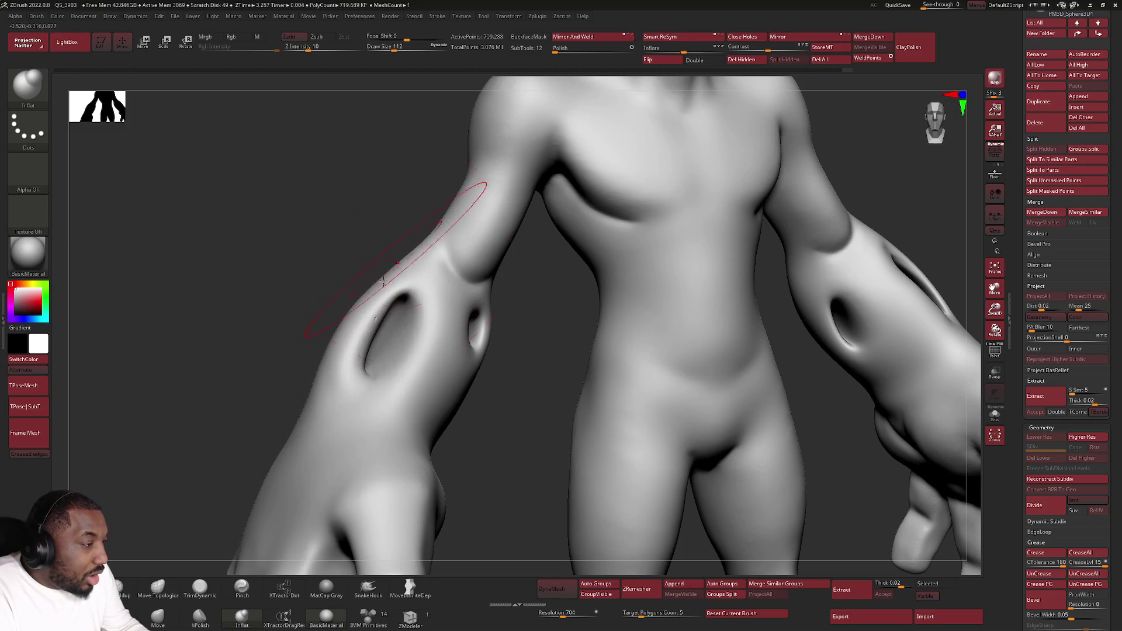
key("f")
mouse_move(401, 318)
right_mouse_down()
mouse_move(407, 373)
mouse_move(391, 346)
mouse_move(360, 392)
right_mouse_up()
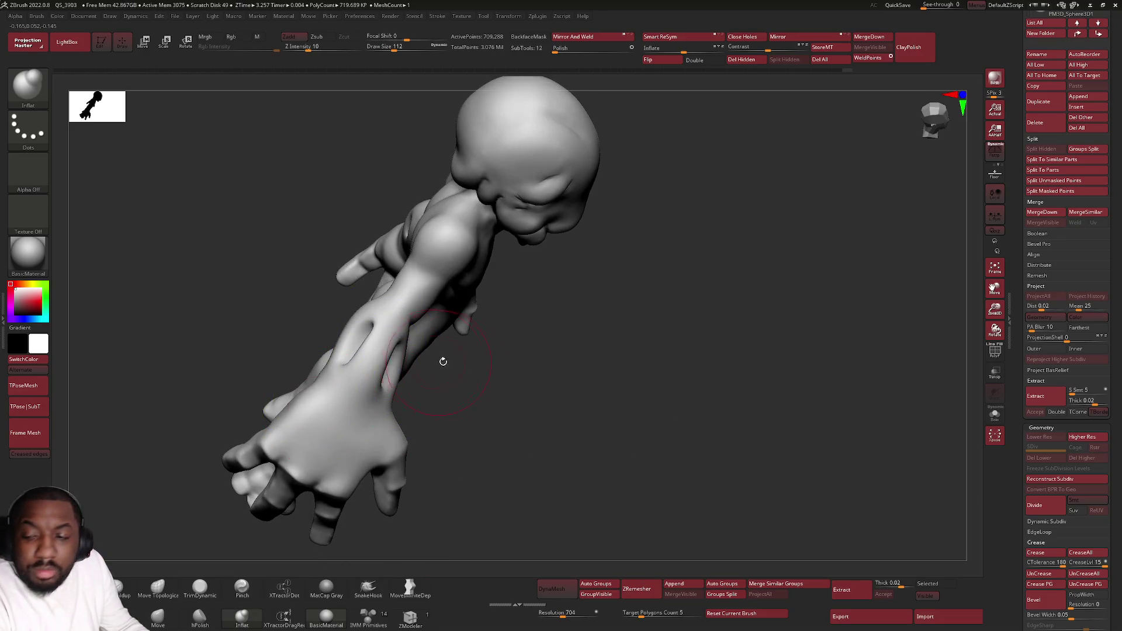
key("f")
mouse_move(444, 362)
right_mouse_down()
mouse_move(474, 378)
mouse_move(485, 298)
mouse_move(473, 310)
mouse_move(450, 306)
right_mouse_up()
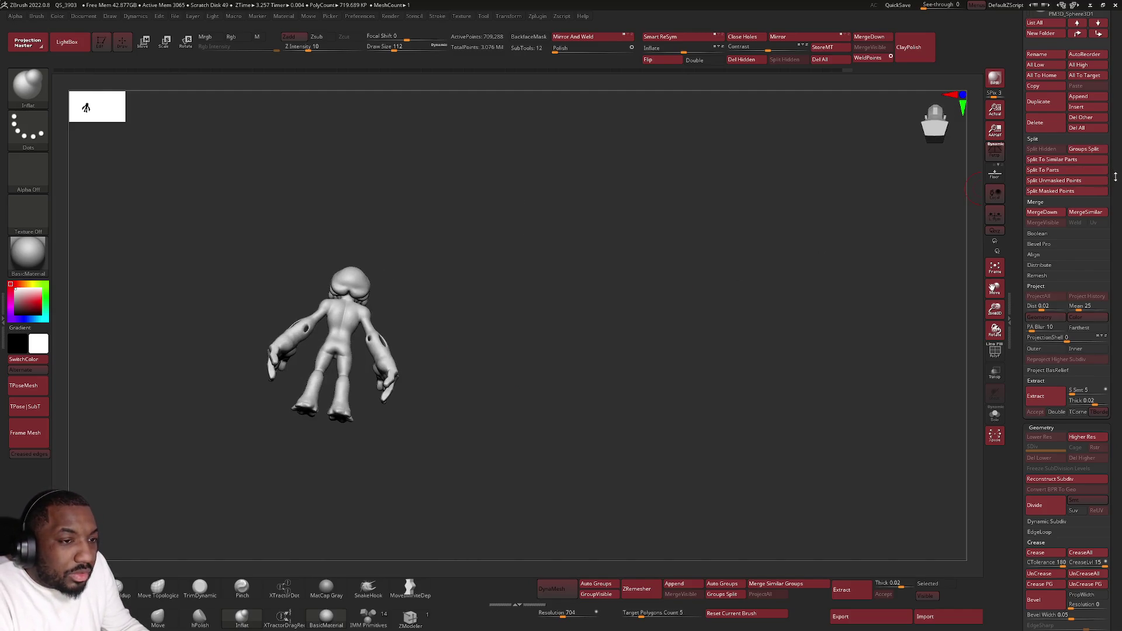
scroll(1089, 303, "up", 10)
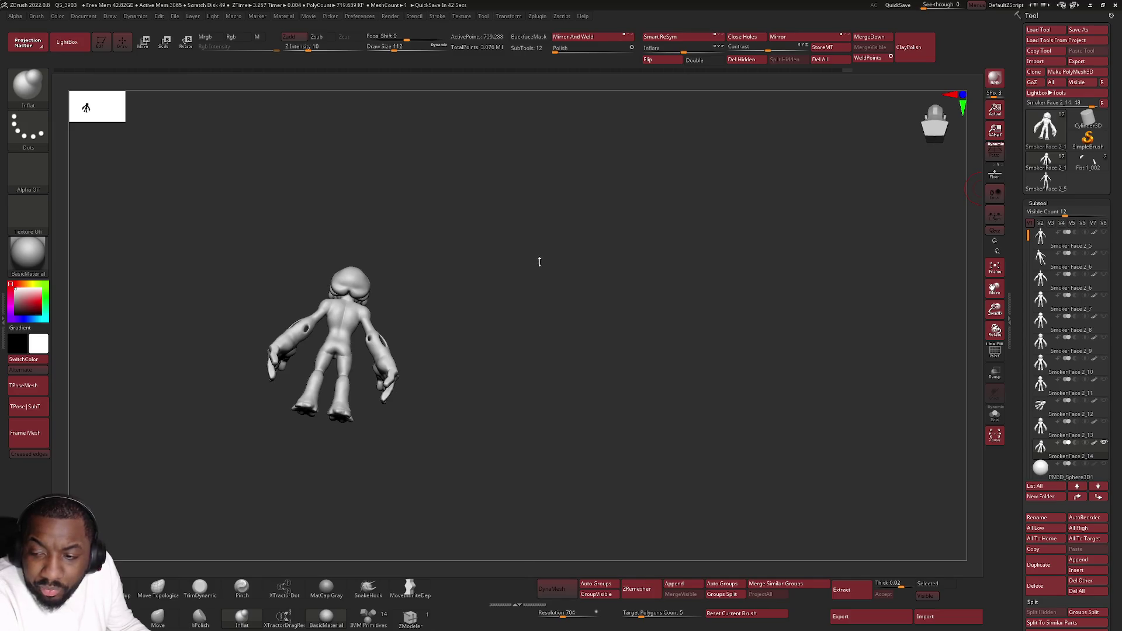
Step: Carve creases into the alien's head with DamStandard at about draw size 70
mouse_move(445, 281)
left_mouse_down()
mouse_move(459, 296)
mouse_move(409, 350)
left_mouse_up()
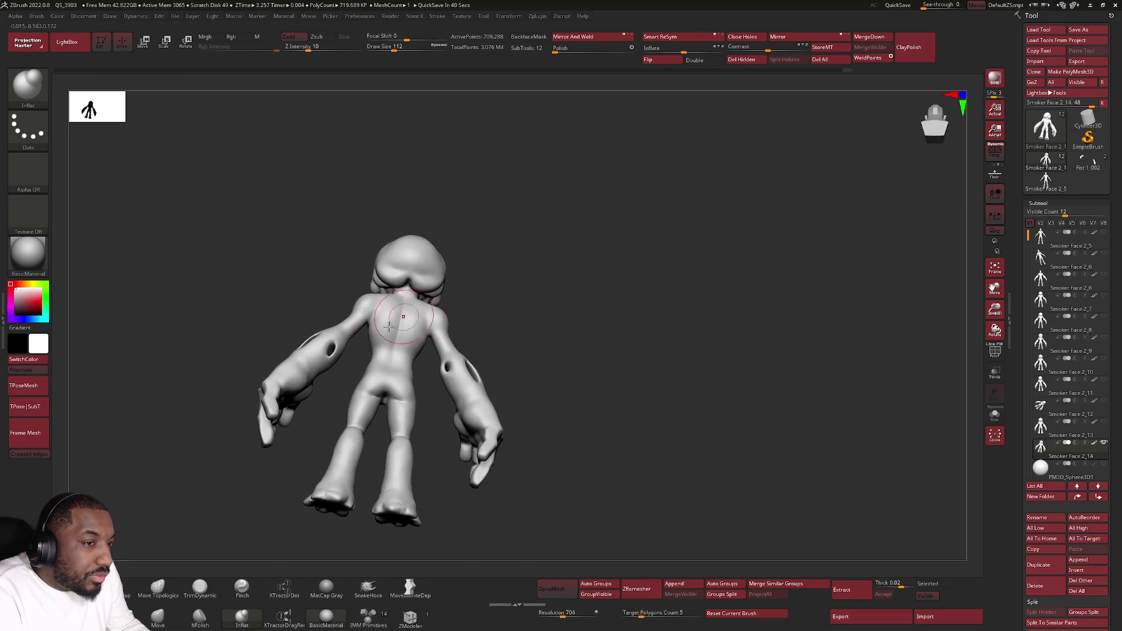
left_click(111, 587)
mouse_move(283, 371)
left_mouse_down()
mouse_move(451, 388)
mouse_move(453, 363)
mouse_move(429, 333)
left_mouse_up()
key("space")
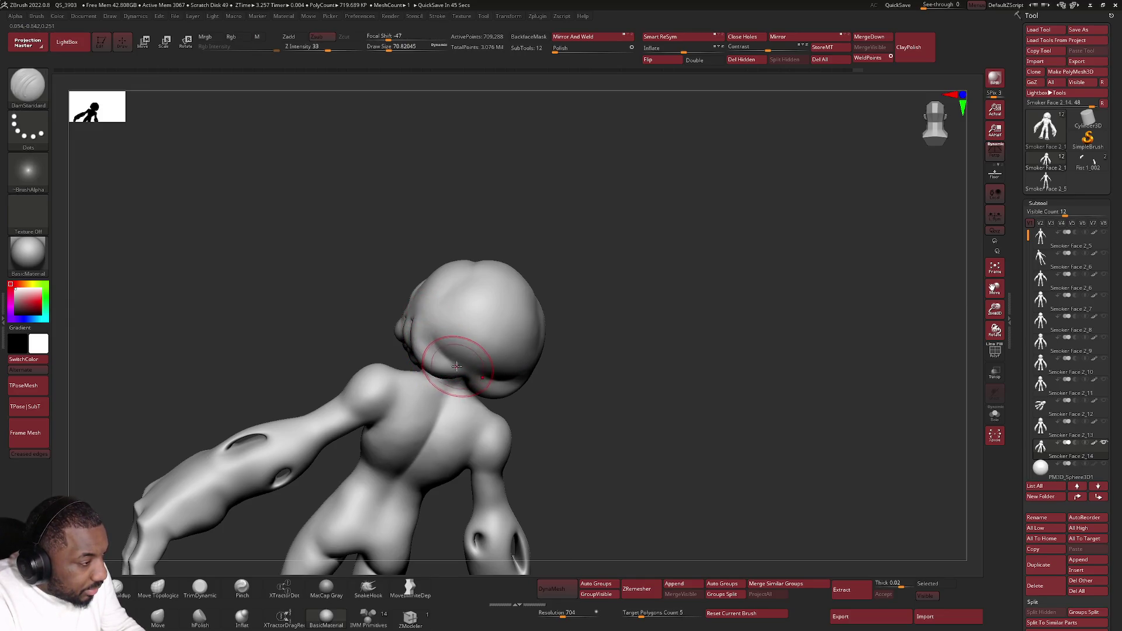
right_click_drag(431, 303, 435, 293)
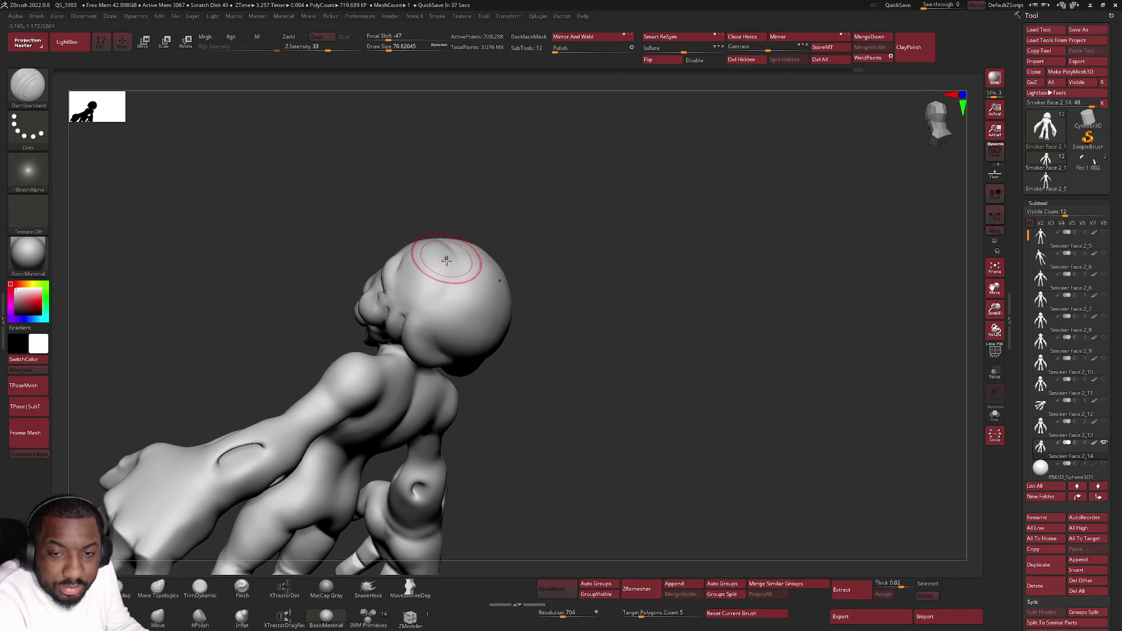
mouse_move(494, 320)
right_mouse_down()
mouse_move(523, 305)
mouse_move(514, 313)
mouse_move(526, 401)
right_mouse_up()
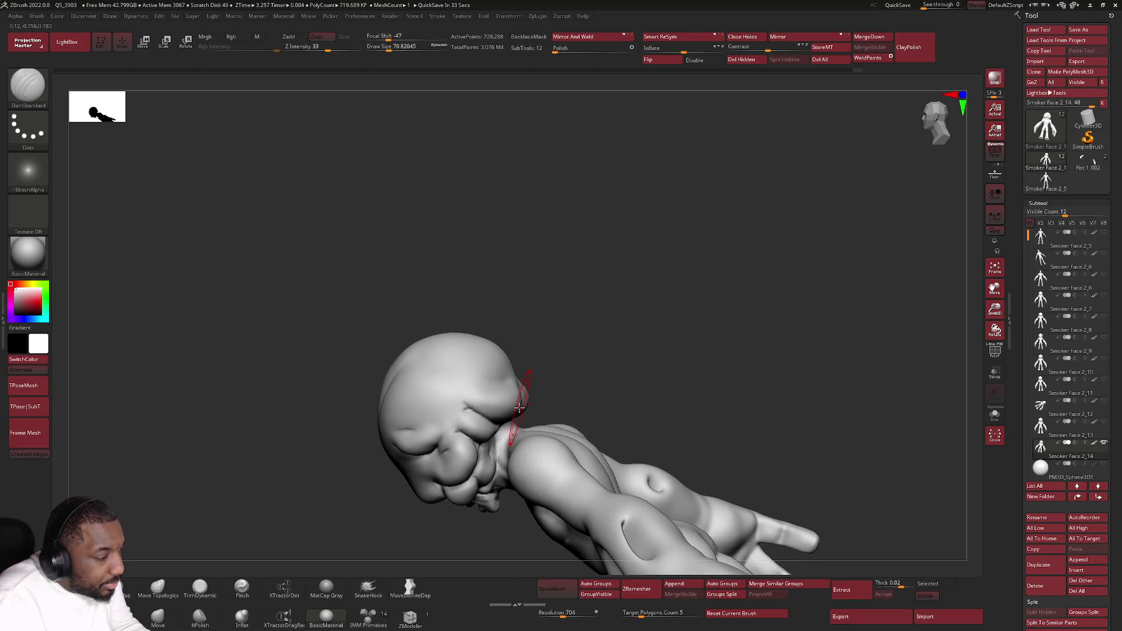
Step: Reshape the side of the face with Move Topological at draw sizes 124 and 217
left_click(158, 586)
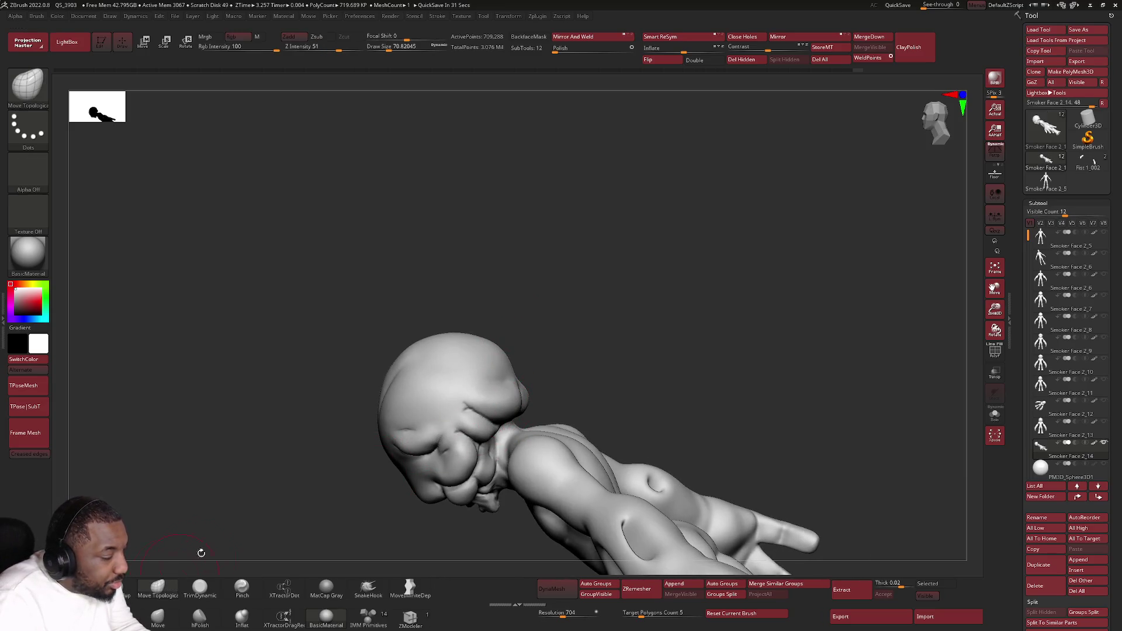
right_click(545, 374)
left_click_drag(561, 388, 592, 389)
left_click_drag(525, 363, 523, 388)
mouse_move(522, 389)
right_mouse_down()
mouse_move(502, 377)
mouse_move(573, 396)
mouse_move(500, 363)
mouse_move(506, 403)
mouse_move(503, 349)
mouse_move(516, 360)
mouse_move(463, 303)
mouse_move(472, 351)
right_mouse_up()
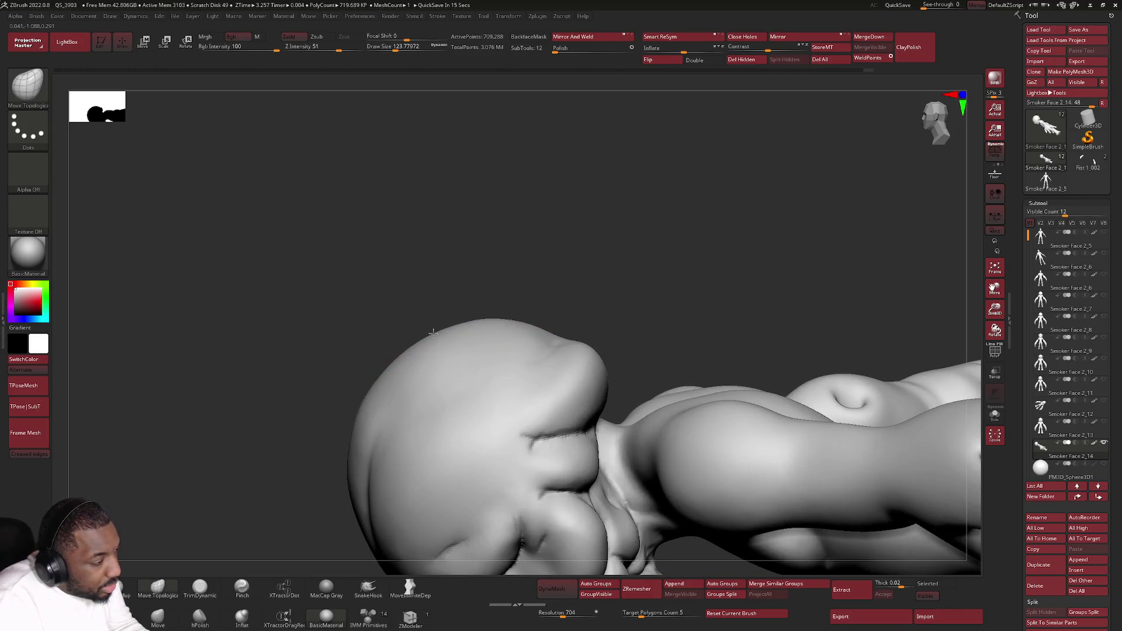
mouse_move(595, 361)
right_mouse_down()
mouse_move(566, 327)
mouse_move(628, 308)
right_mouse_up()
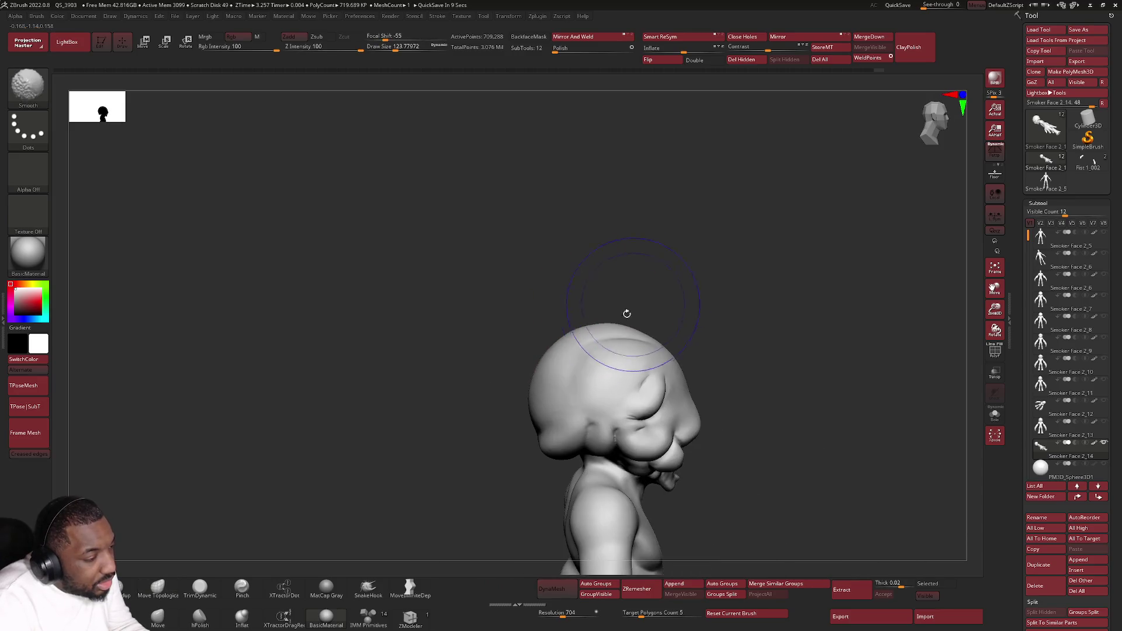
key("space")
left_click_drag(532, 412, 557, 411)
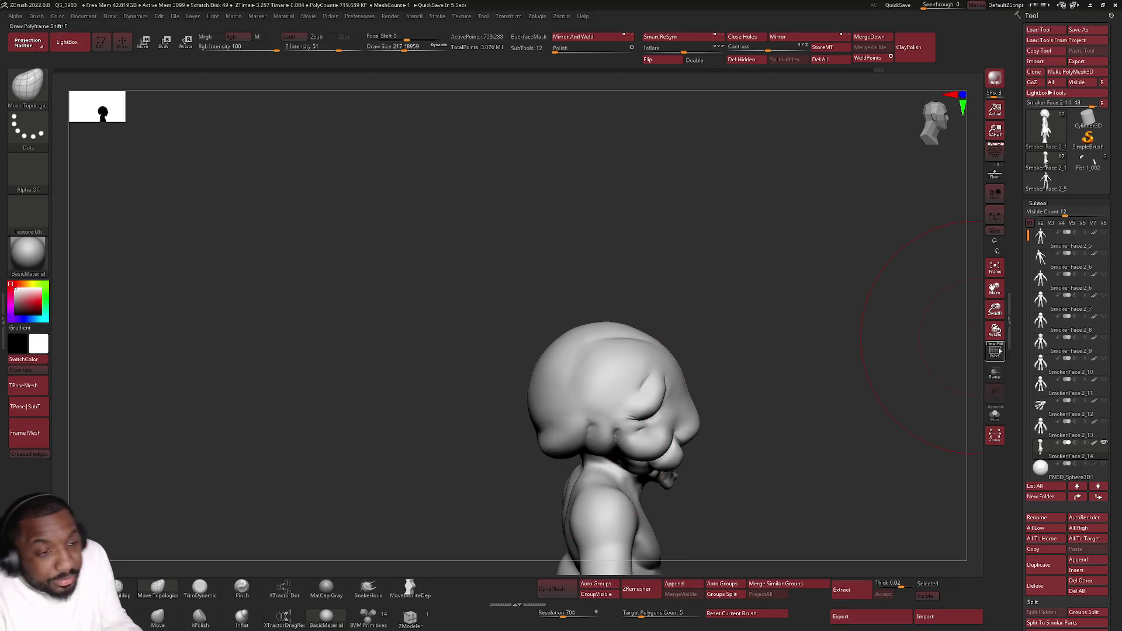
mouse_move(813, 395)
left_mouse_down()
mouse_move(764, 308)
mouse_move(699, 293)
mouse_move(715, 333)
left_mouse_up()
mouse_move(1107, 467)
mouse_move(901, 438)
left_mouse_down()
mouse_move(695, 379)
mouse_move(704, 388)
mouse_move(691, 371)
mouse_move(719, 403)
left_mouse_up()
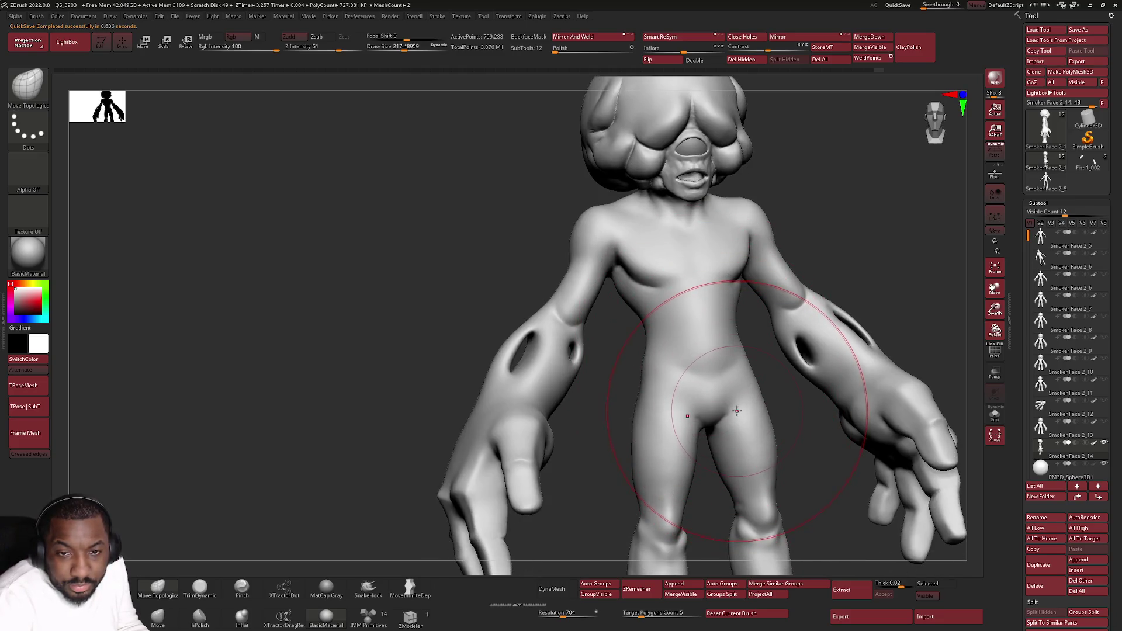
Step: Orbit and reframe the figure to bring the right forearm hole into view
left_click_drag(718, 420, 696, 328)
mouse_move(847, 327)
left_mouse_down()
mouse_move(584, 332)
mouse_move(664, 371)
mouse_move(654, 304)
mouse_move(767, 300)
mouse_move(753, 290)
left_mouse_up()
key("space")
right_click_drag(755, 296, 709, 306)
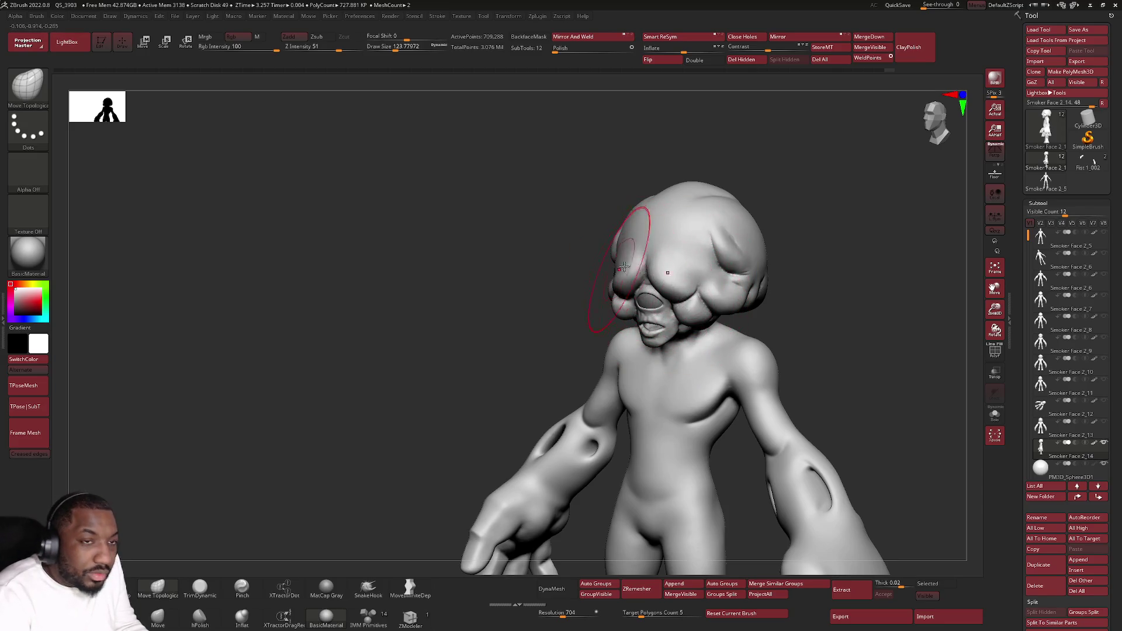
mouse_move(752, 287)
right_mouse_down()
mouse_move(769, 257)
mouse_move(722, 265)
mouse_move(759, 315)
right_mouse_up()
mouse_move(781, 386)
right_mouse_down()
mouse_move(763, 388)
mouse_move(774, 391)
right_mouse_up()
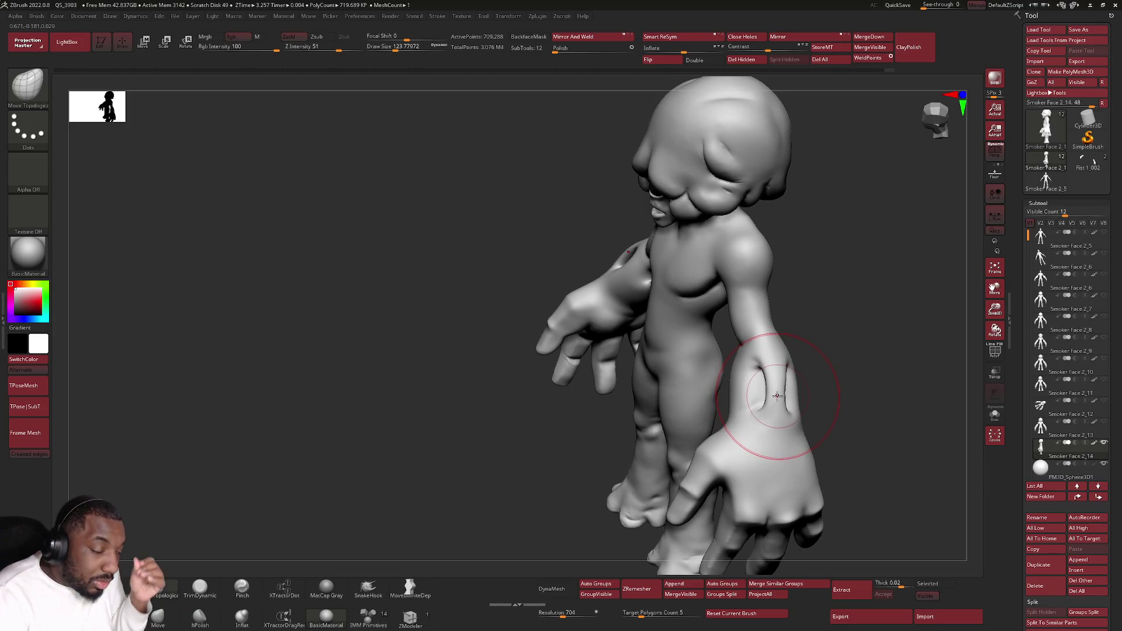
mouse_move(754, 397)
right_mouse_down("ctrl")
mouse_move(694, 353)
mouse_move(728, 353)
mouse_move(690, 351)
right_mouse_up("ctrl")
key("f")
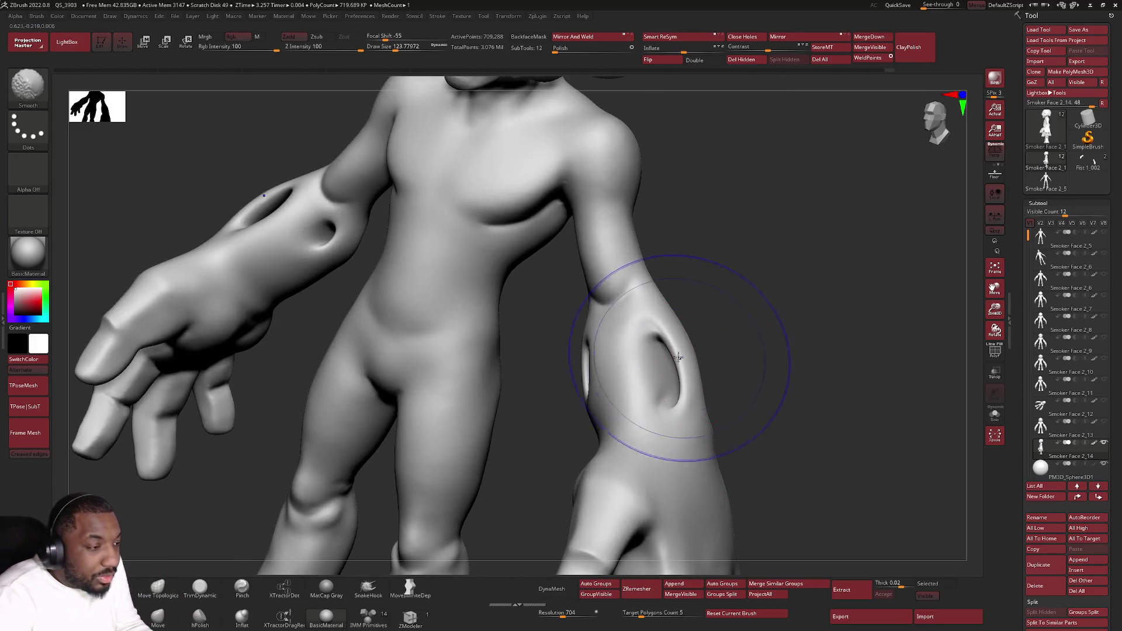
mouse_move(678, 405)
right_mouse_down()
mouse_move(679, 415)
mouse_move(675, 348)
right_mouse_up()
Step: Inflate and Shift-smooth the rim of the right forearm hole so the opening reads cleaner
left_click(242, 616)
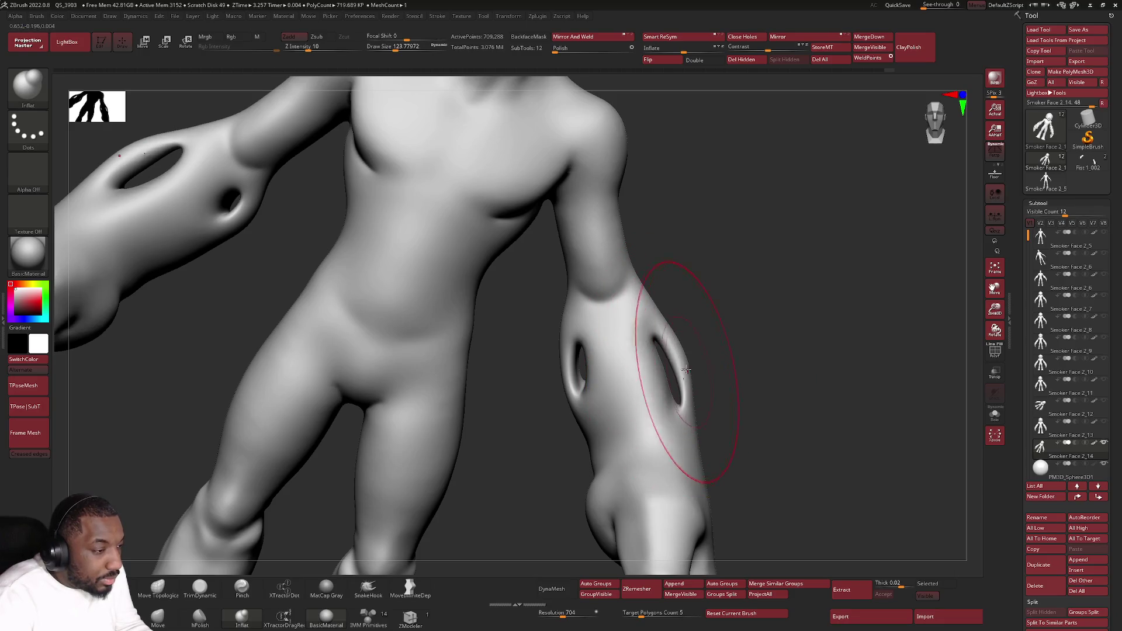
key("shift")
right_click_drag(676, 375, 713, 401)
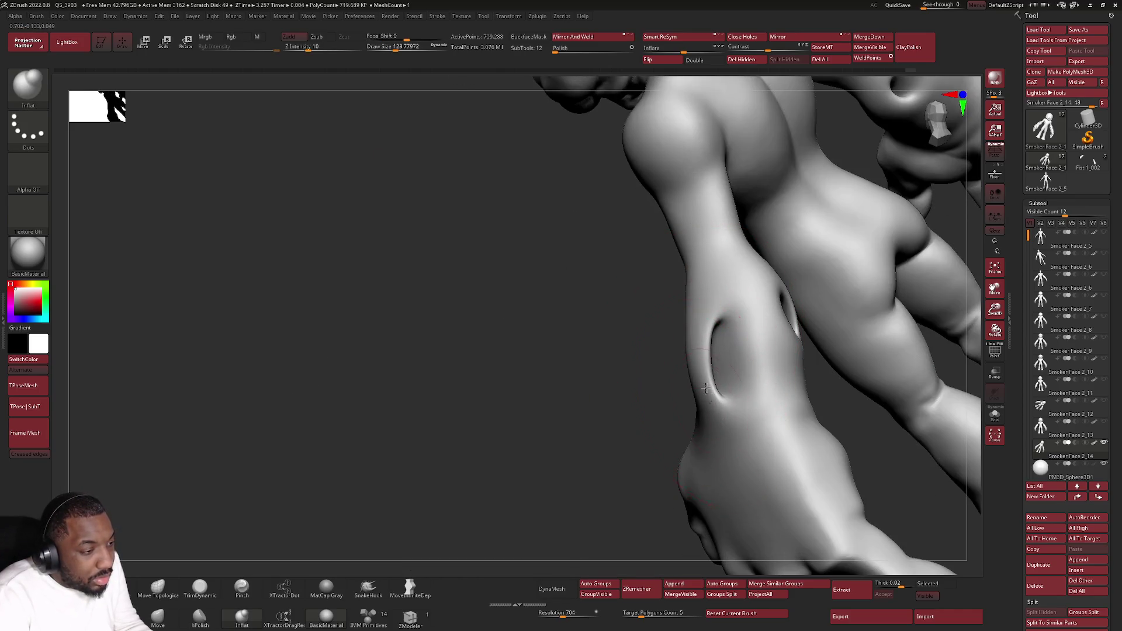
mouse_move(713, 292)
right_mouse_down()
mouse_move(716, 364)
mouse_move(701, 376)
mouse_move(694, 437)
right_mouse_up()
key("f")
mouse_move(656, 401)
right_mouse_down("shift")
mouse_move(623, 370)
mouse_move(473, 427)
mouse_move(555, 397)
mouse_move(472, 379)
right_mouse_up("shift")
Step: Switch to DamStandard (B, D, S) and orbit to a straight back view
key("b")
key("d")
key("s")
key("f")
mouse_move(783, 293)
right_mouse_down()
mouse_move(759, 303)
mouse_move(783, 287)
mouse_move(718, 367)
mouse_move(696, 306)
mouse_move(666, 328)
mouse_move(751, 247)
right_mouse_up()
Step: Shrink DamStandard to about draw size 68 and carve short creases on the head top
right_click(734, 258)
left_click_drag(733, 258, 714, 253)
scroll(715, 260, "up", 5)
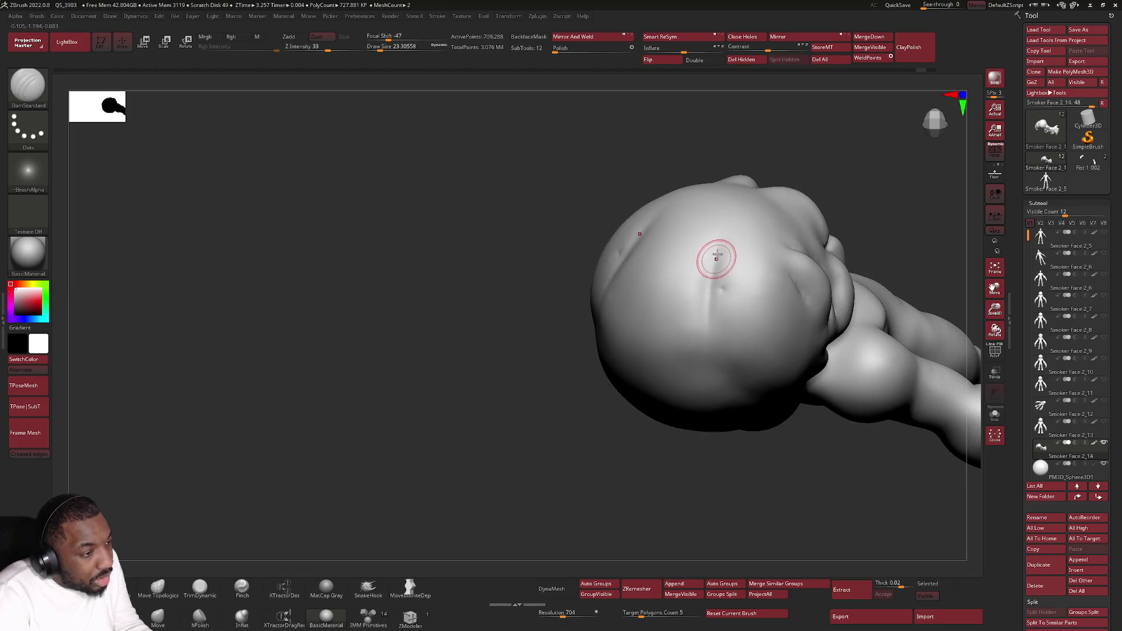
left_click_drag(706, 290, 713, 345)
mouse_move(724, 304)
left_mouse_down()
mouse_move(730, 244)
mouse_move(706, 342)
left_mouse_up()
right_click_drag(713, 381, 714, 275)
key("shift")
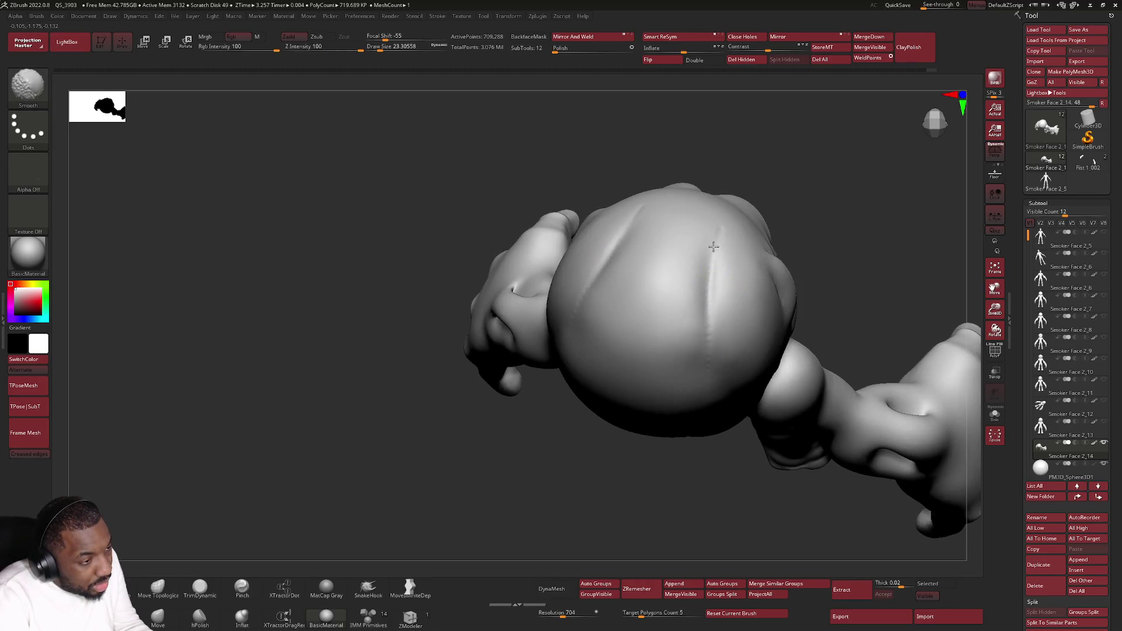
key("space")
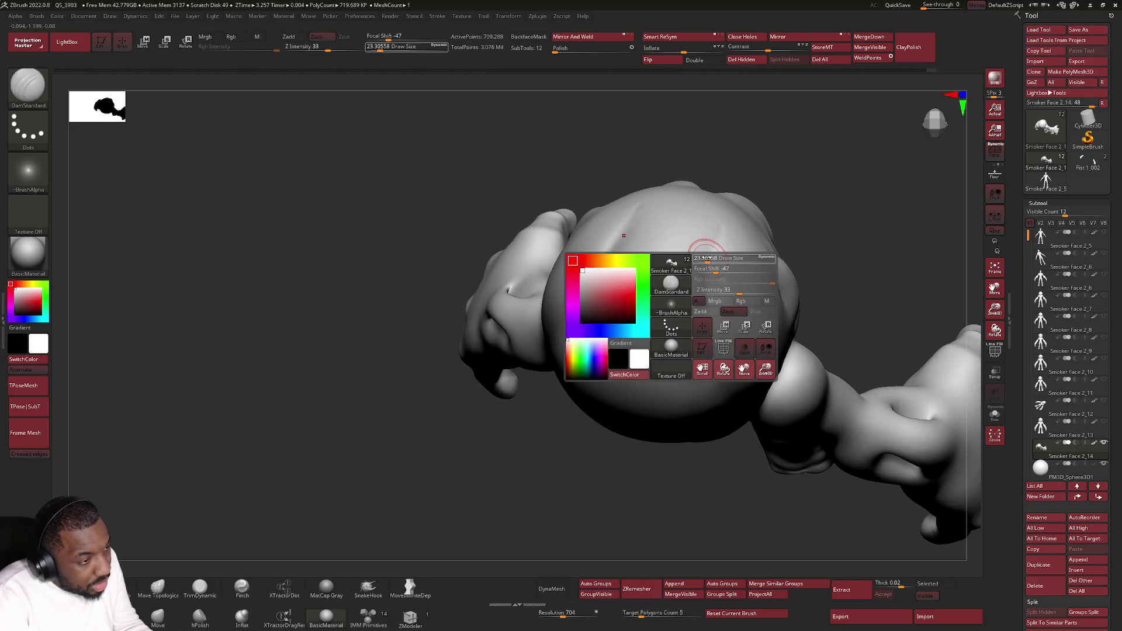
Step: Carve and soften mirrored grooves down the top of the head, then recentre the front view
left_click_drag(723, 218, 676, 375)
left_click_drag(713, 230, 696, 374)
left_click_drag(718, 220, 695, 301)
mouse_move(698, 350)
left_mouse_down("shift")
mouse_move(704, 275)
mouse_move(726, 213)
mouse_move(698, 298)
mouse_move(703, 252)
left_mouse_up("shift")
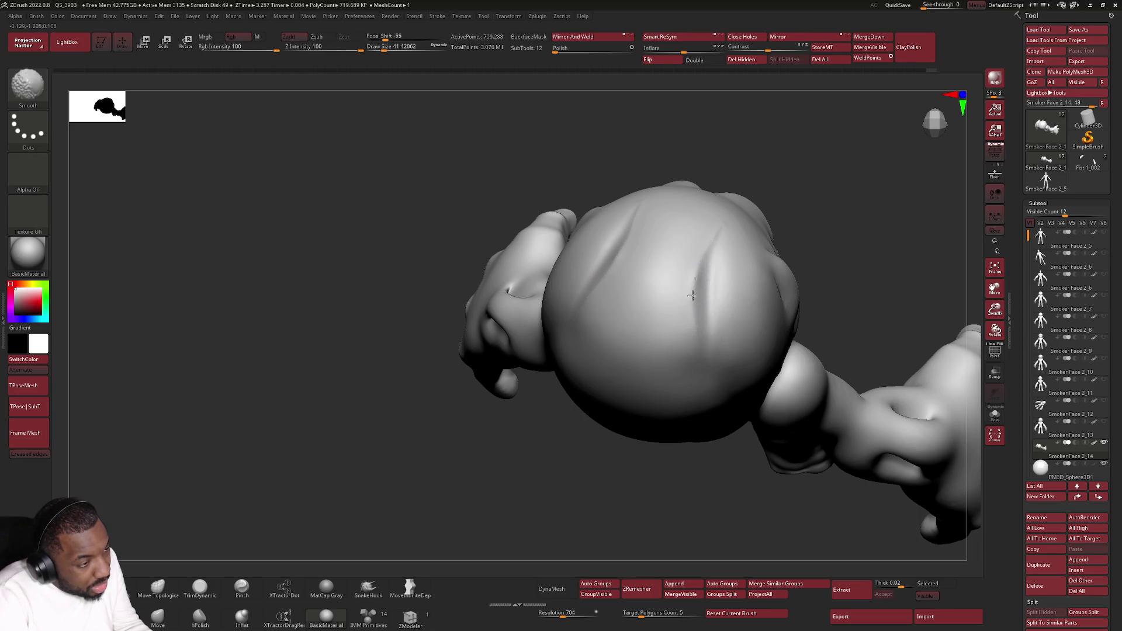
mouse_move(713, 363)
left_mouse_down()
mouse_move(709, 306)
mouse_move(696, 296)
mouse_move(713, 360)
left_mouse_up()
key("f")
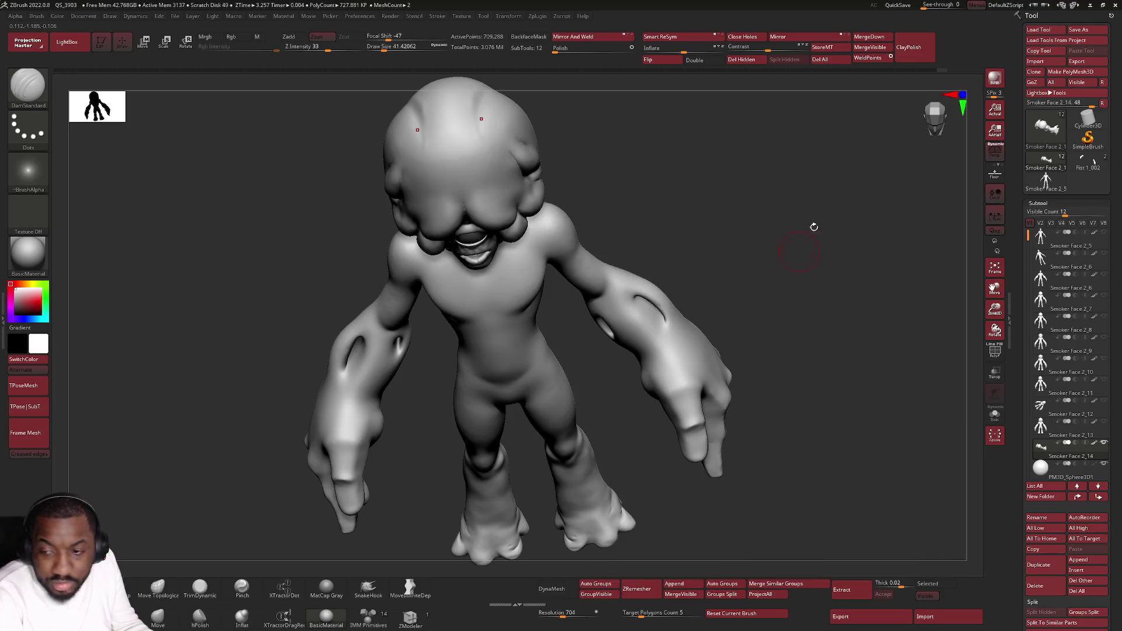
mouse_move(675, 464)
left_mouse_down()
mouse_move(670, 351)
mouse_move(698, 311)
mouse_move(691, 318)
left_mouse_up()
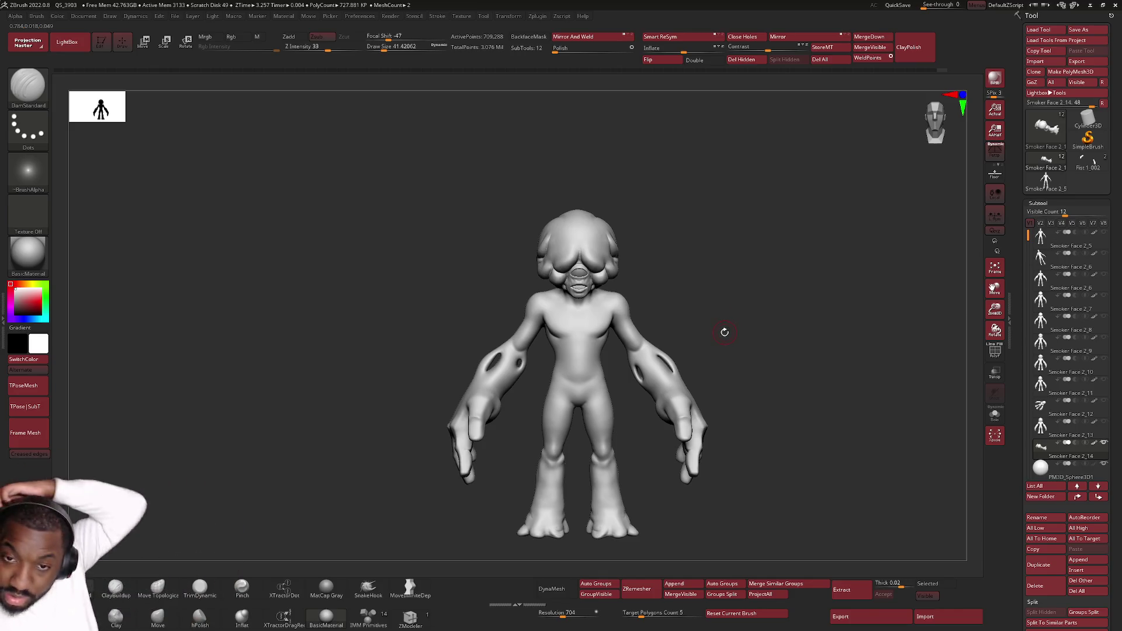
mouse_move(666, 187)
left_mouse_down()
mouse_move(658, 347)
mouse_move(676, 321)
left_mouse_up()
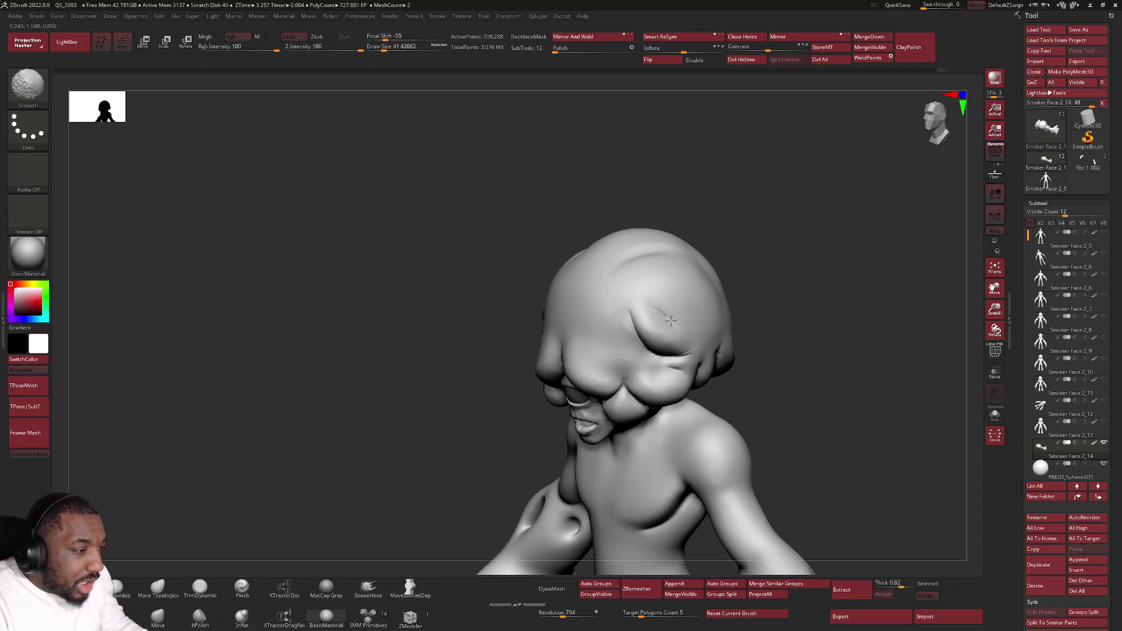
left_click(119, 587)
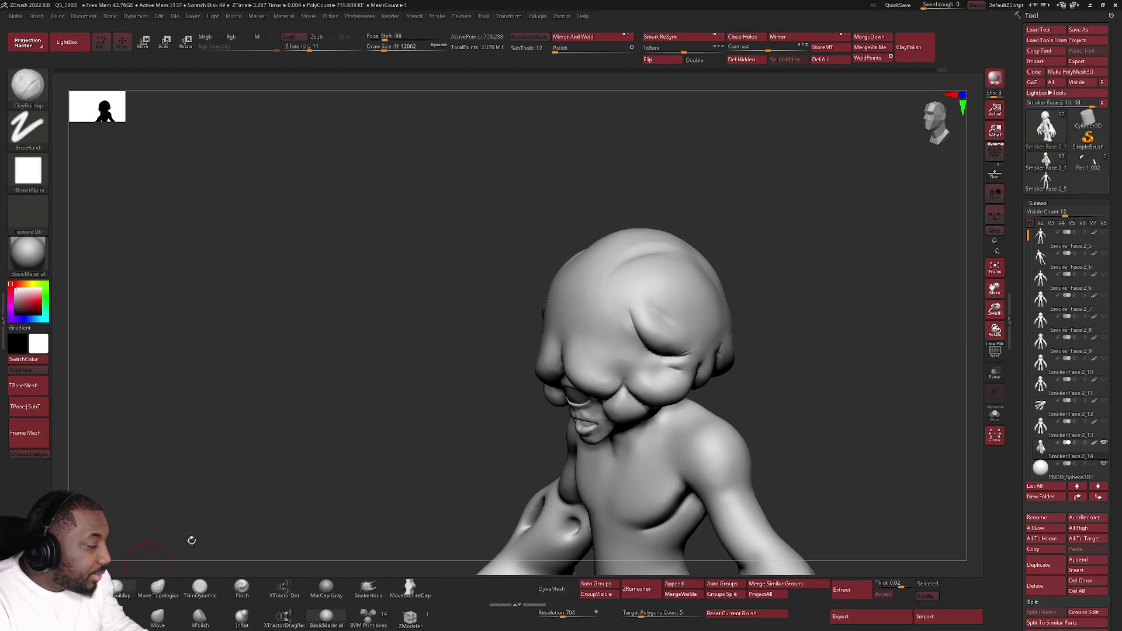
Step: Lay a ClayBuildup patch into the eye socket and resize the brush to about 21.6
left_click_drag(170, 551, 676, 313)
mouse_move(681, 355)
left_mouse_down()
mouse_move(693, 349)
mouse_move(666, 351)
mouse_move(710, 354)
mouse_move(683, 350)
mouse_move(699, 361)
left_mouse_up()
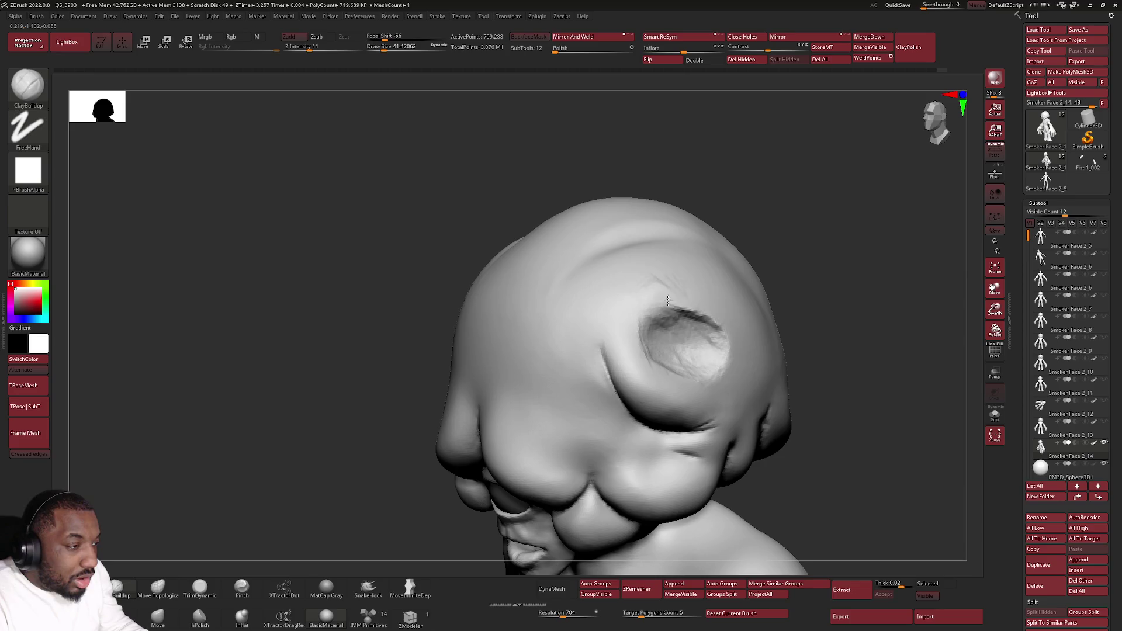
key("space")
mouse_move(672, 295)
left_mouse_down()
mouse_move(657, 293)
mouse_move(687, 304)
left_mouse_up()
key("space")
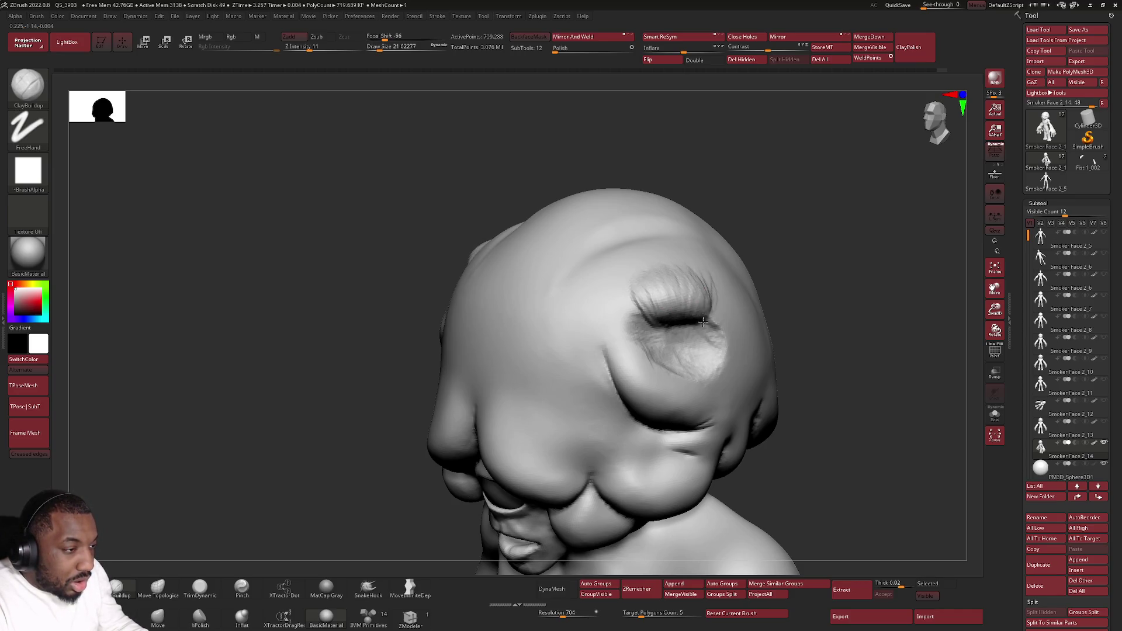
Step: Smooth the clay above the eye, then build a fold under it and a lump at the socket's upper rim
left_click_drag(704, 318, 698, 267, "shift")
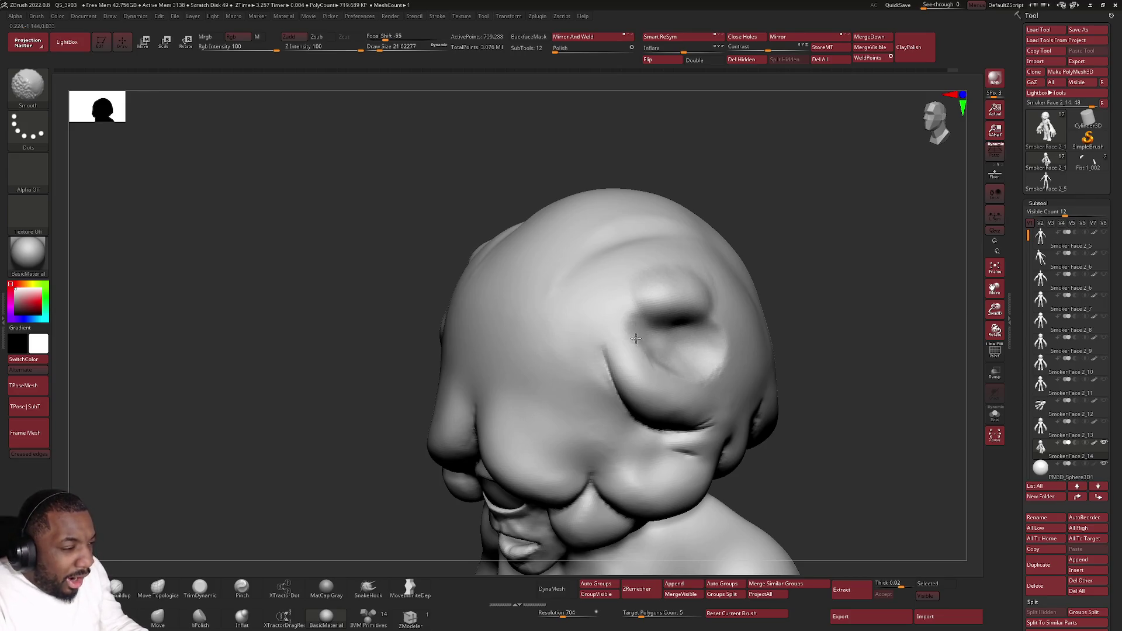
mouse_move(640, 336)
left_mouse_down()
mouse_move(678, 368)
mouse_move(715, 354)
mouse_move(655, 340)
left_mouse_up()
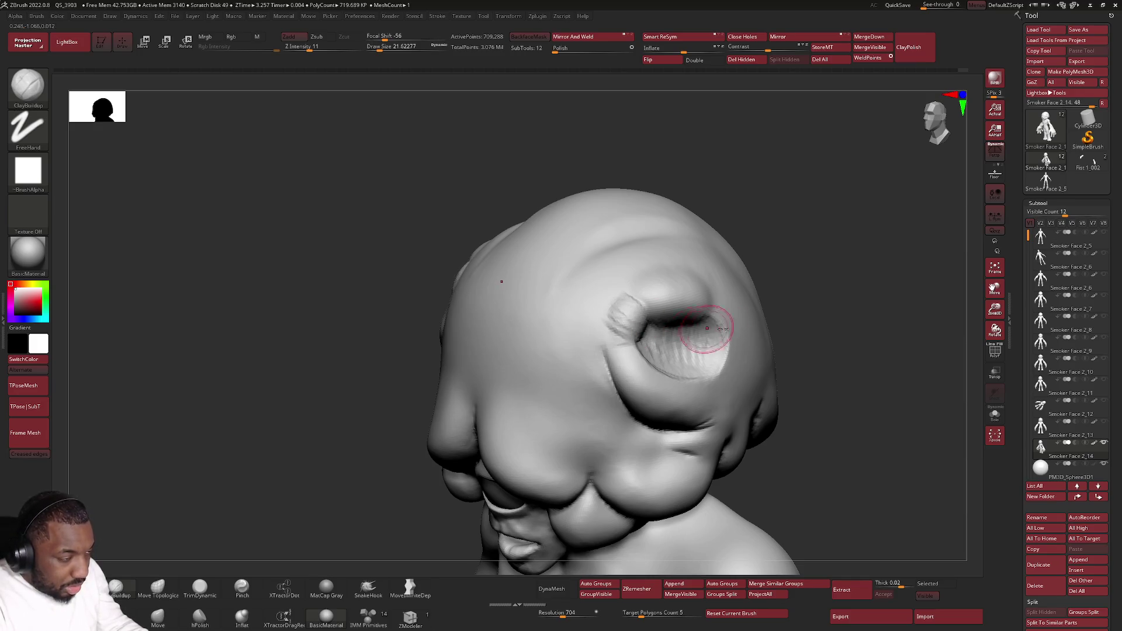
right_click_drag(732, 354, 709, 367)
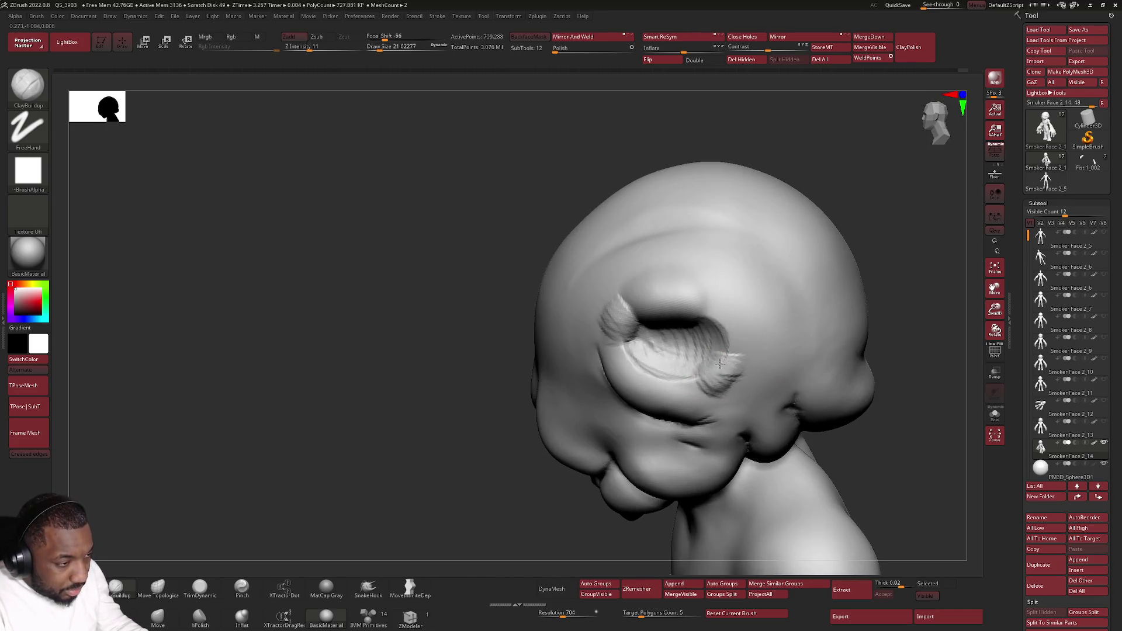
mouse_move(711, 368)
left_mouse_down()
mouse_move(726, 333)
mouse_move(742, 336)
mouse_move(719, 318)
mouse_move(727, 302)
mouse_move(756, 333)
left_mouse_up()
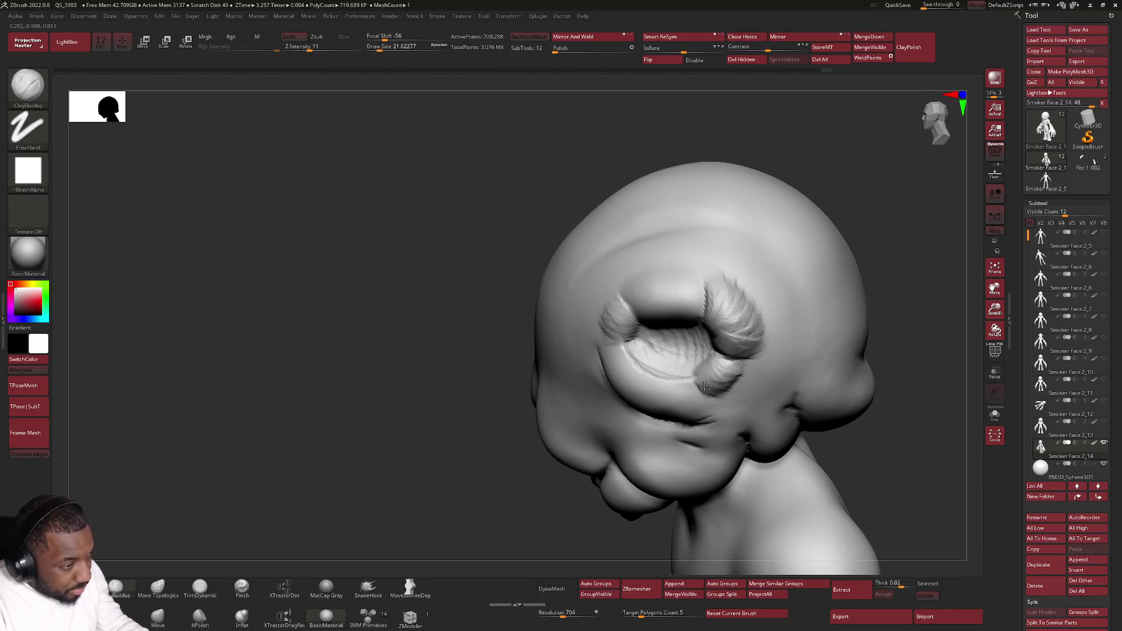
scroll(677, 375, "up", 2)
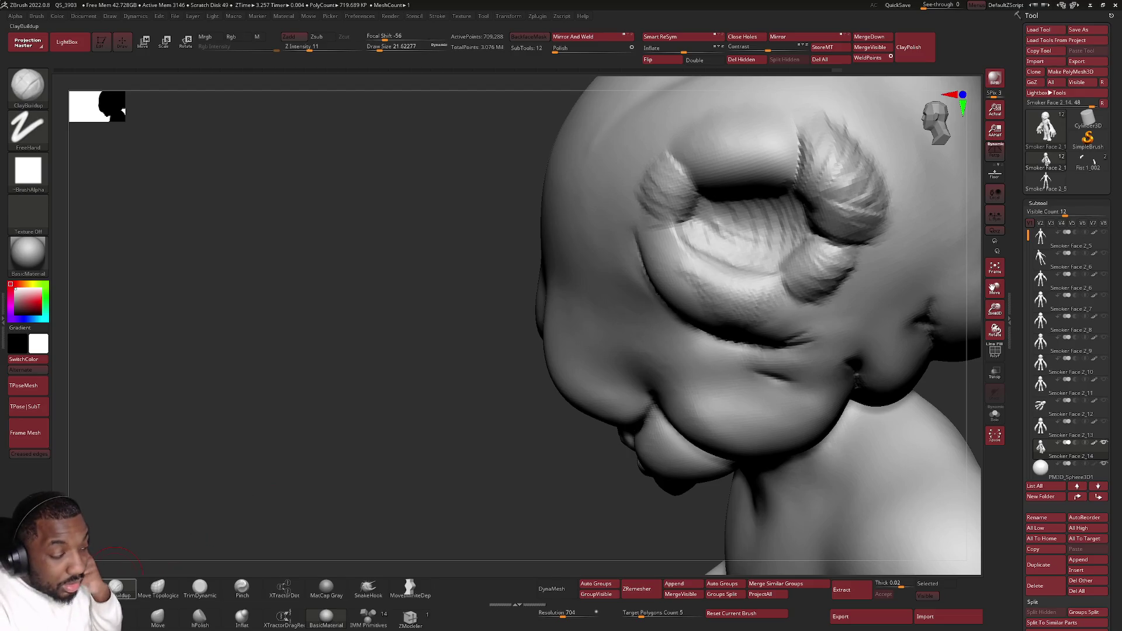
Step: Pick the DamStandard brush set to carve inward, and zoom out to view the head from above
key("b")
key("d")
key("s")
right_click_drag(726, 225, 751, 217)
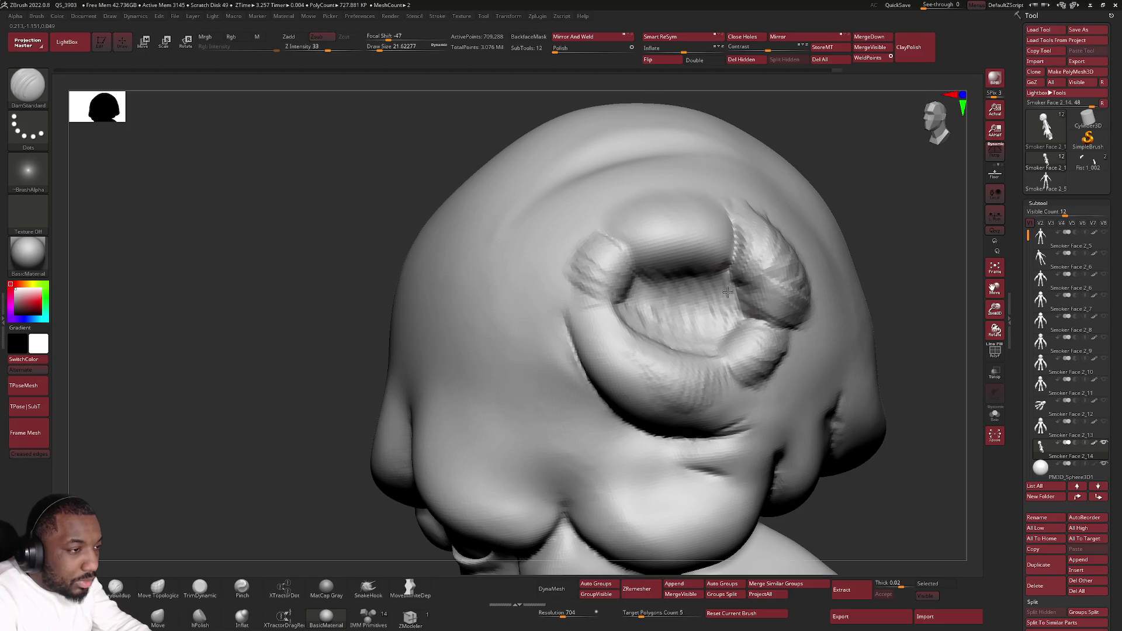
right_click_drag(795, 316, 800, 327)
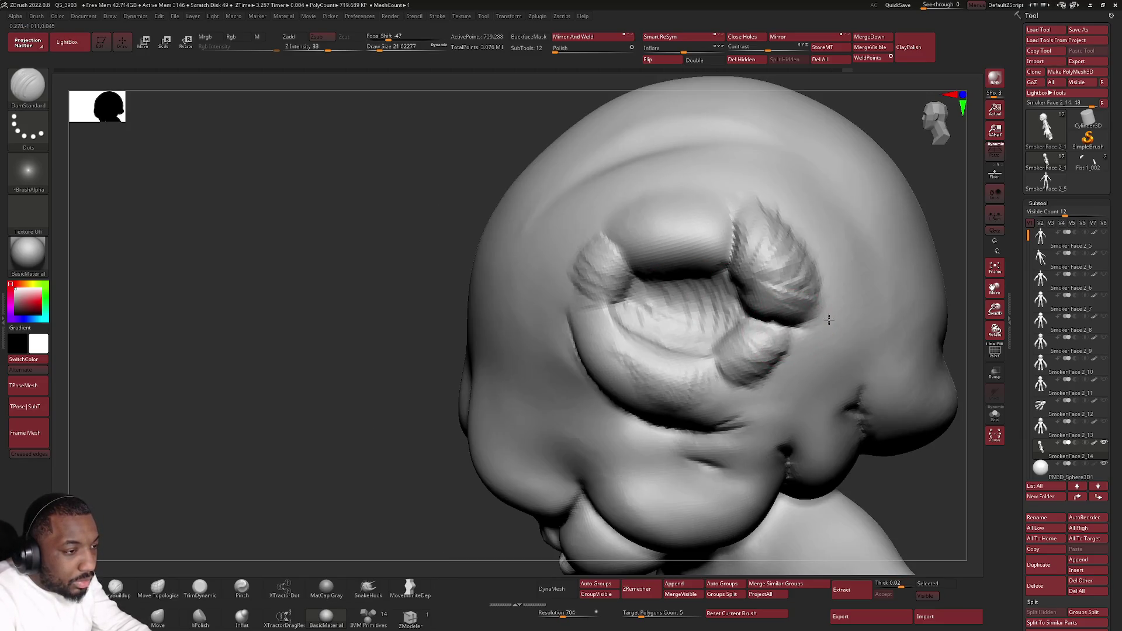
mouse_move(751, 400)
right_mouse_down()
mouse_move(787, 374)
mouse_move(591, 420)
right_mouse_up()
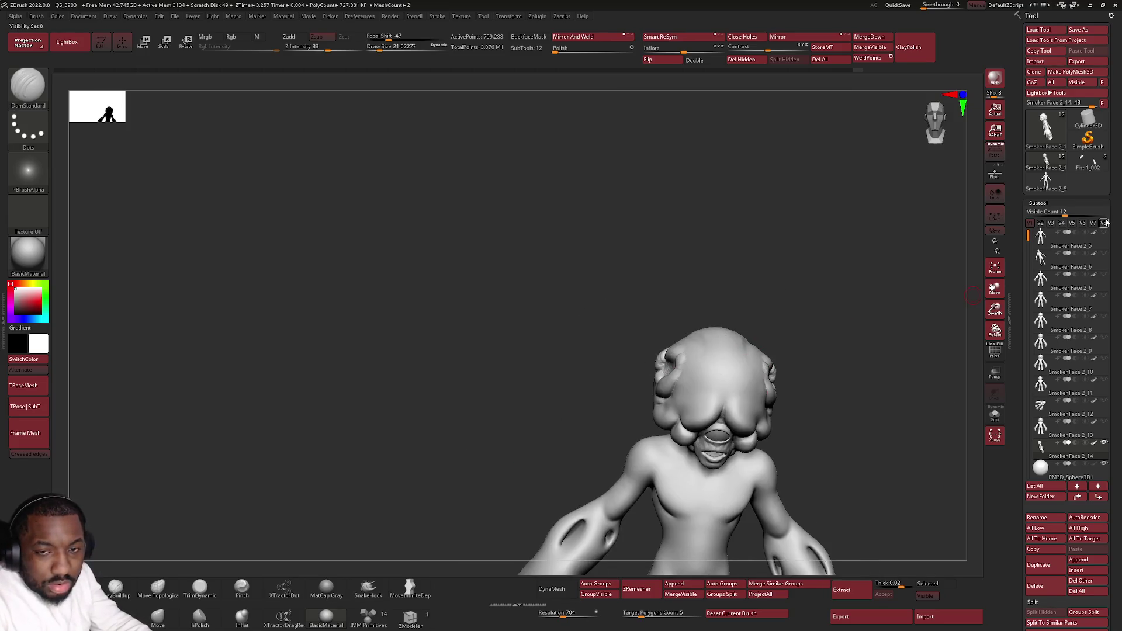
Step: In side profile, smooth the ear bump and dismiss the Undo History warning
right_click_drag(660, 354, 715, 356)
left_click_drag(766, 366, 768, 365, "shift")
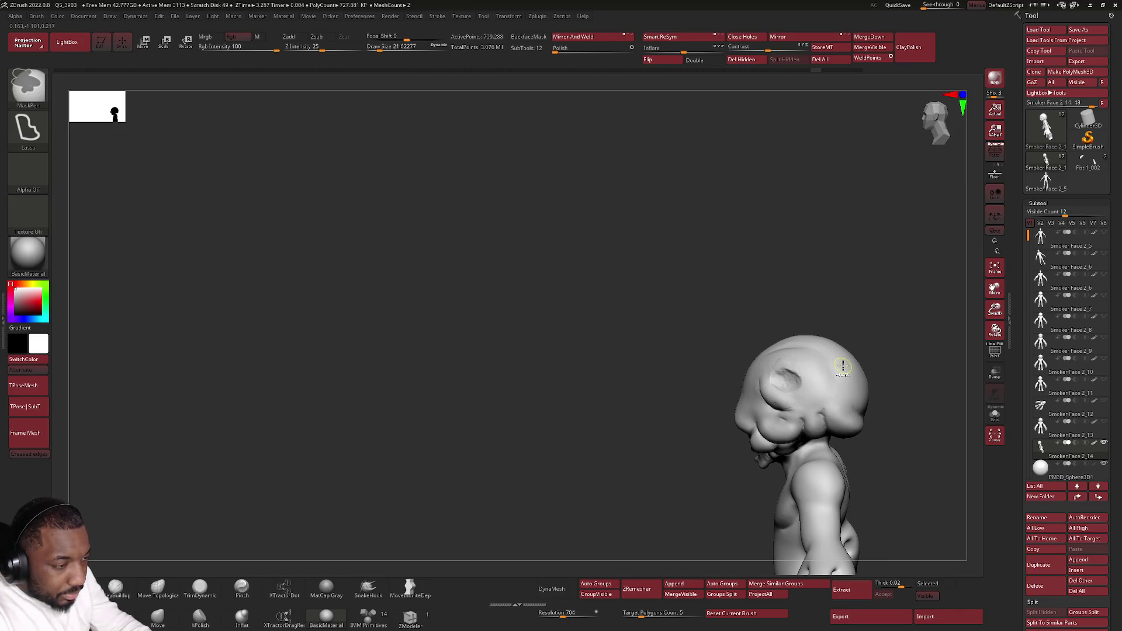
scroll(770, 384, "up", 3)
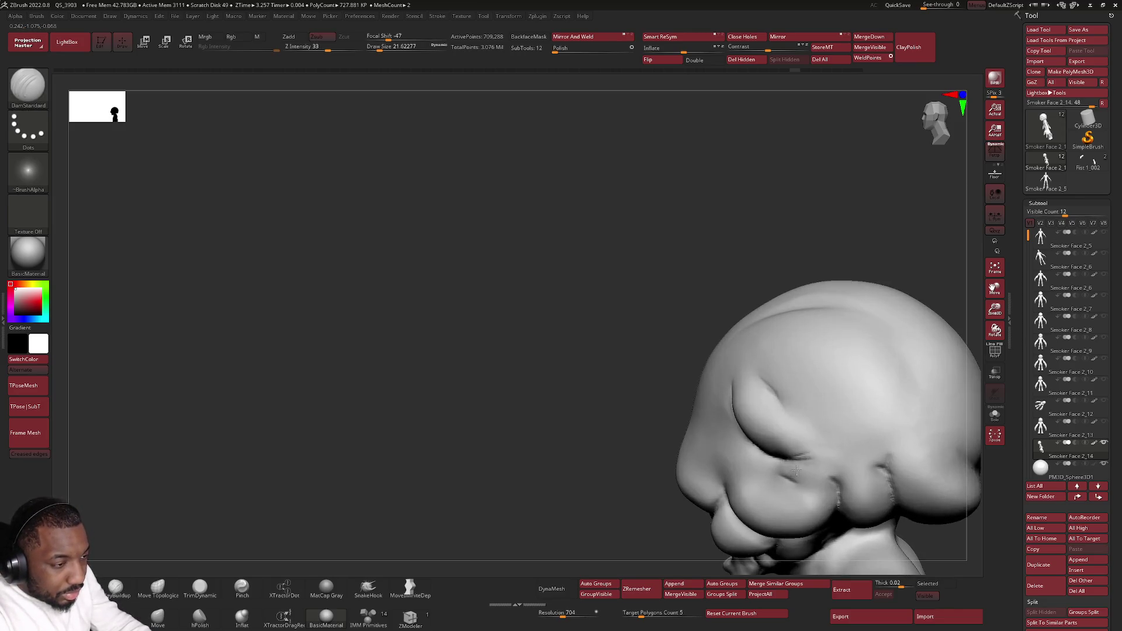
left_click(751, 370, "shift")
left_click(814, 470)
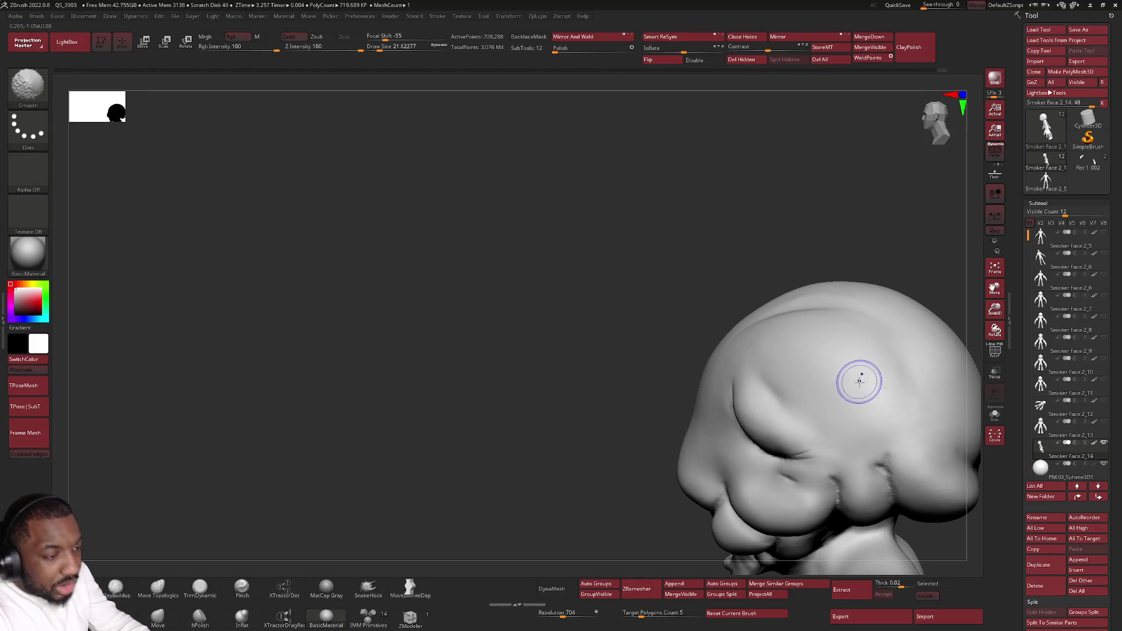
Step: Frame the whole figure and return it to a front view
key("f")
left_click_drag(733, 235, 671, 283, "shift")
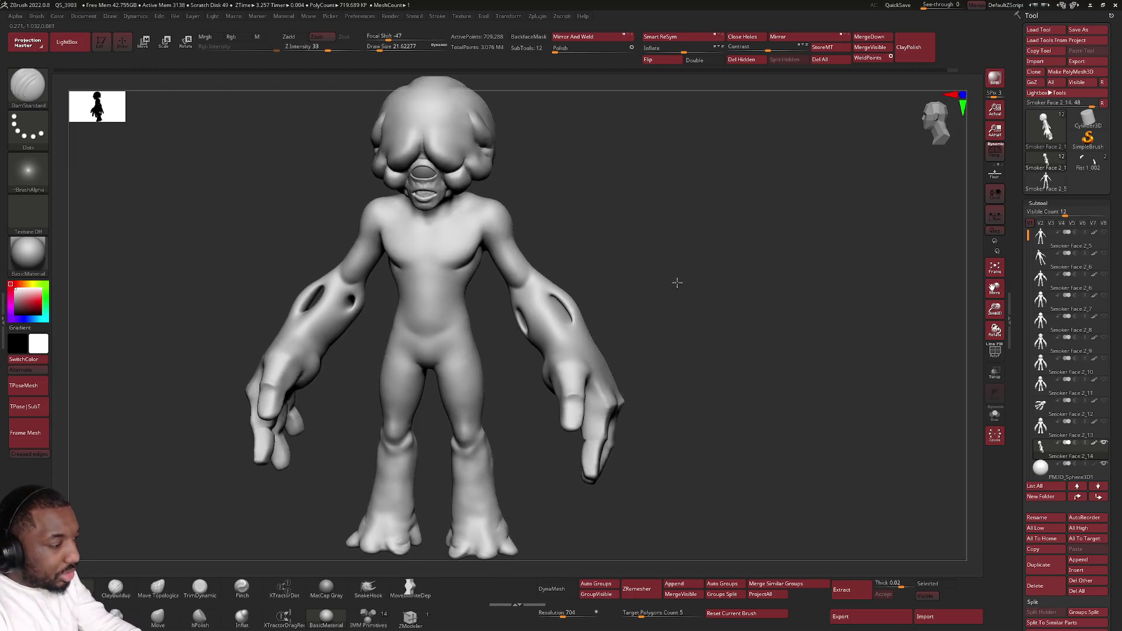
mouse_move(1041, 279)
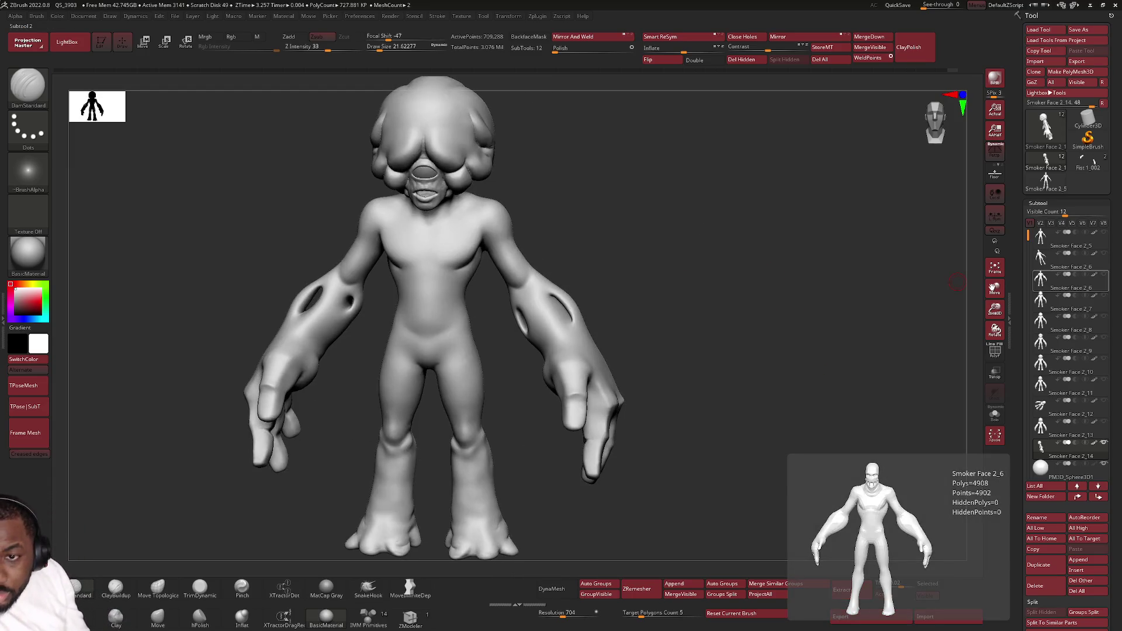
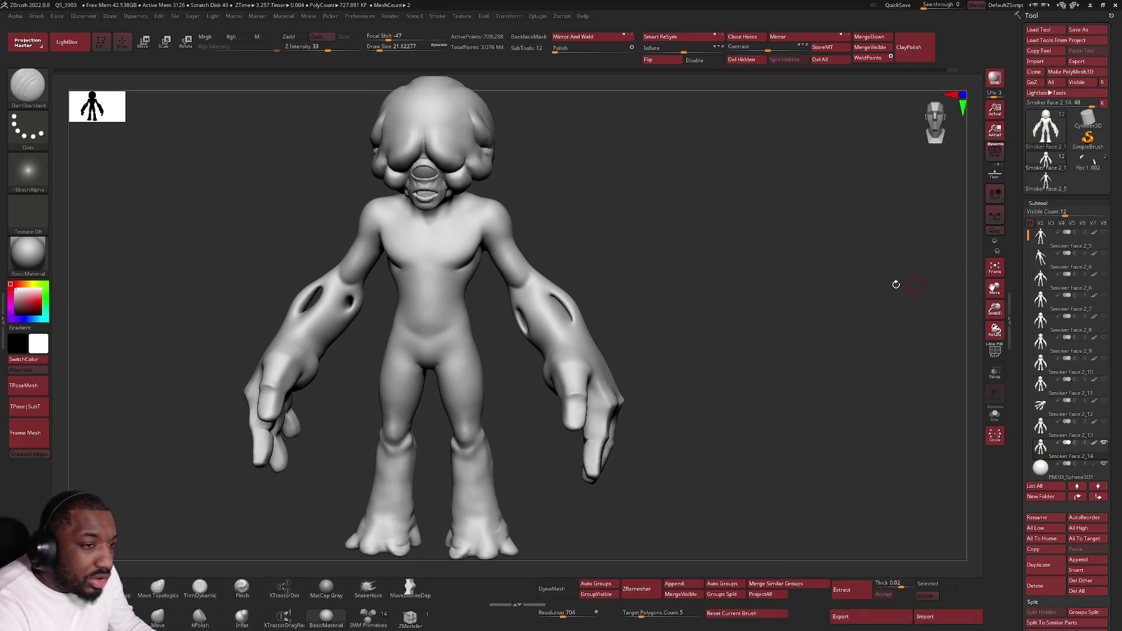
Step: Turn the alien to a three-quarter view, zoom onto its legs and hands, and start a knee crease
mouse_move(826, 260)
left_mouse_down()
mouse_move(787, 275)
mouse_move(794, 298)
left_mouse_up()
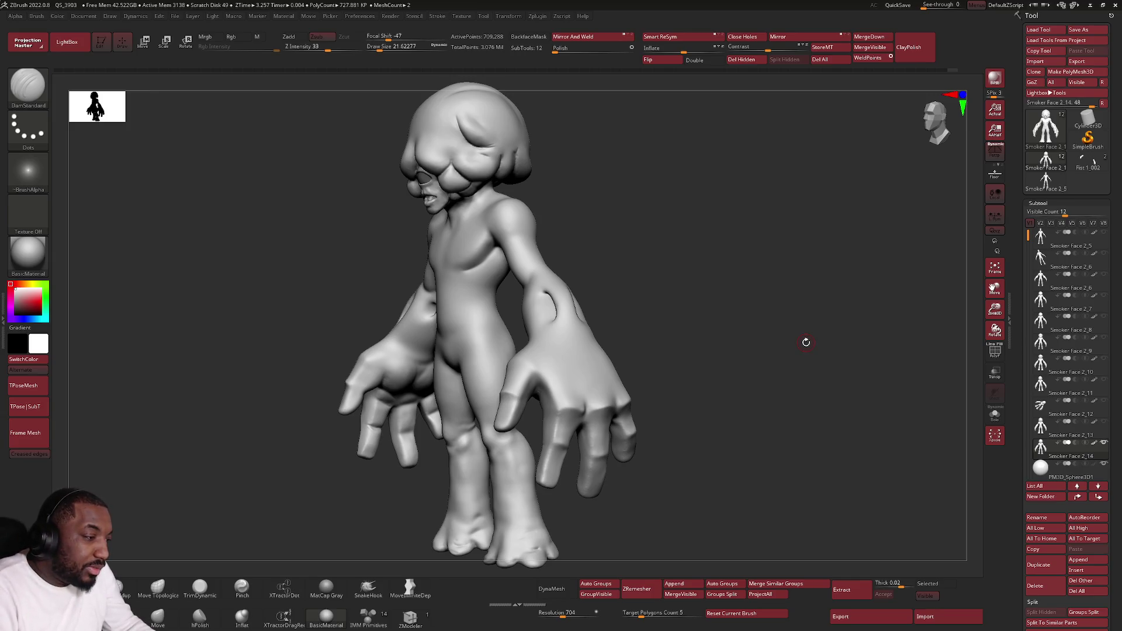
mouse_move(398, 410)
left_mouse_down("alt")
mouse_move(514, 310)
mouse_move(493, 447)
left_mouse_up("alt")
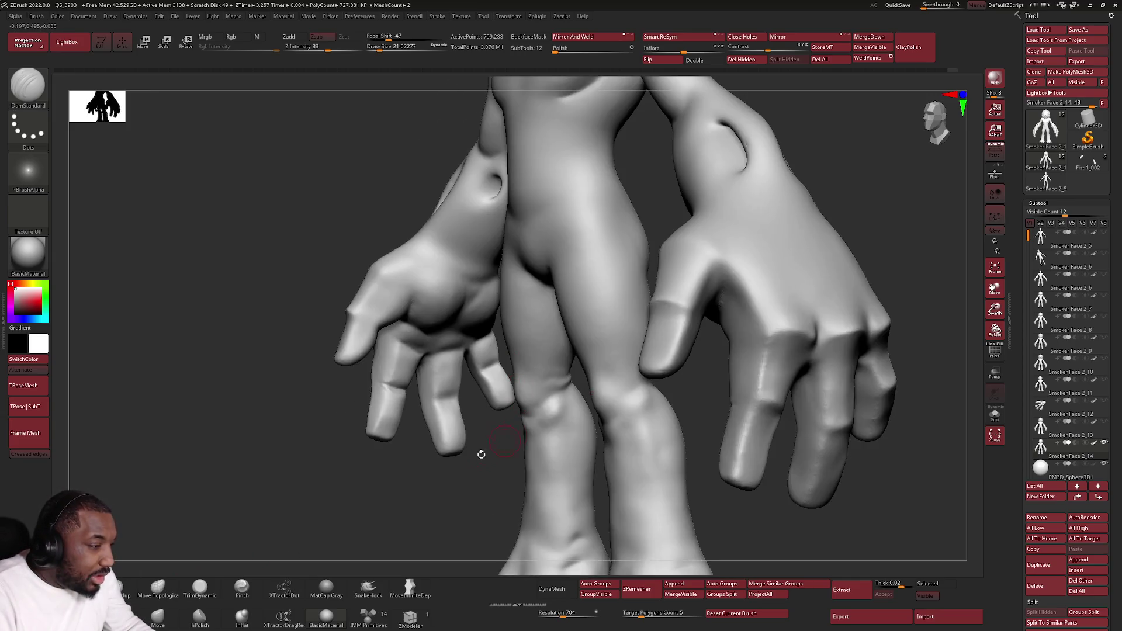
key("space")
mouse_move(571, 375)
left_mouse_down()
mouse_move(547, 390)
mouse_move(555, 386)
left_mouse_up()
right_click_drag(555, 385, 564, 379)
Step: Deepen the knee crease with DamStandard and carve a dent on the knee's outer edge
left_click_drag(564, 378, 561, 377)
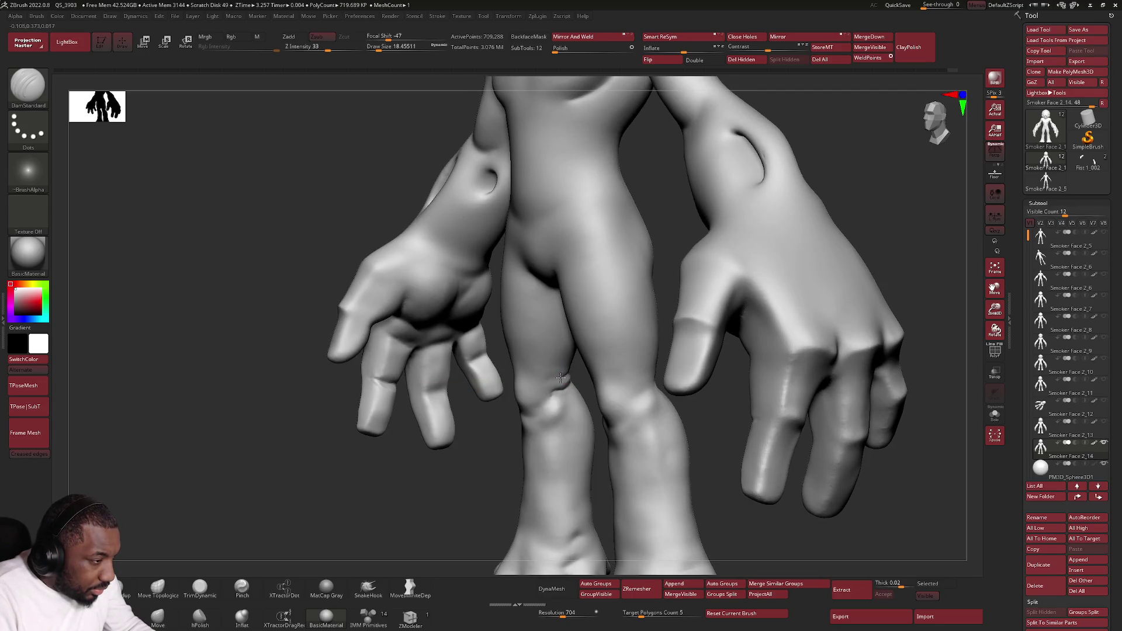
right_click_drag(559, 378, 555, 381)
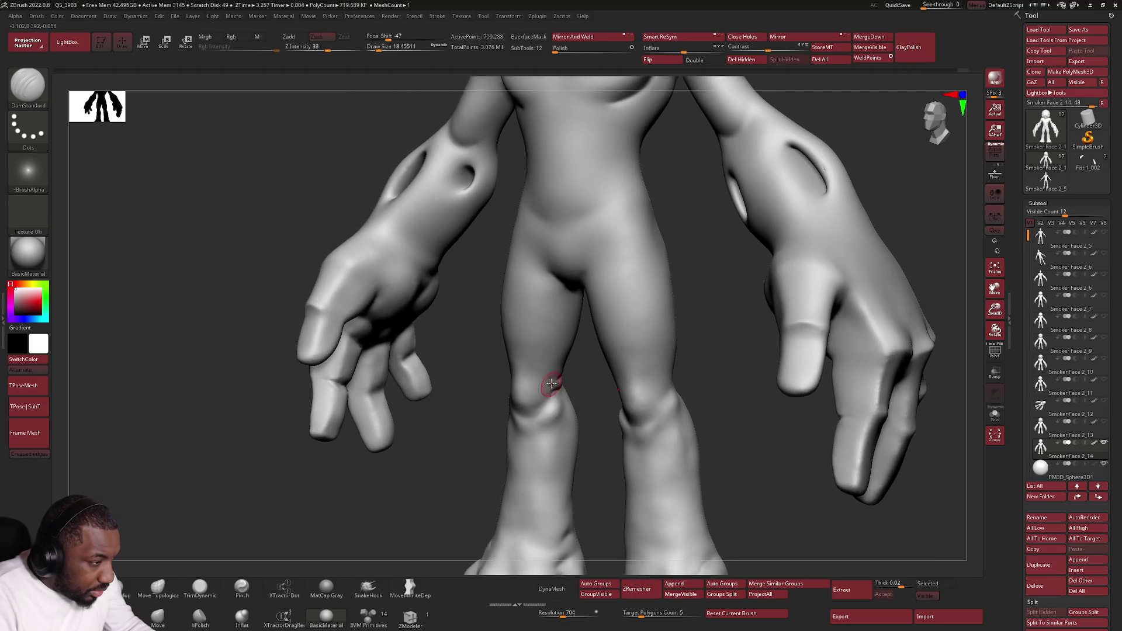
mouse_move(526, 383)
right_mouse_down()
mouse_move(527, 392)
mouse_move(491, 394)
right_mouse_up()
left_click_drag(487, 384, 489, 393)
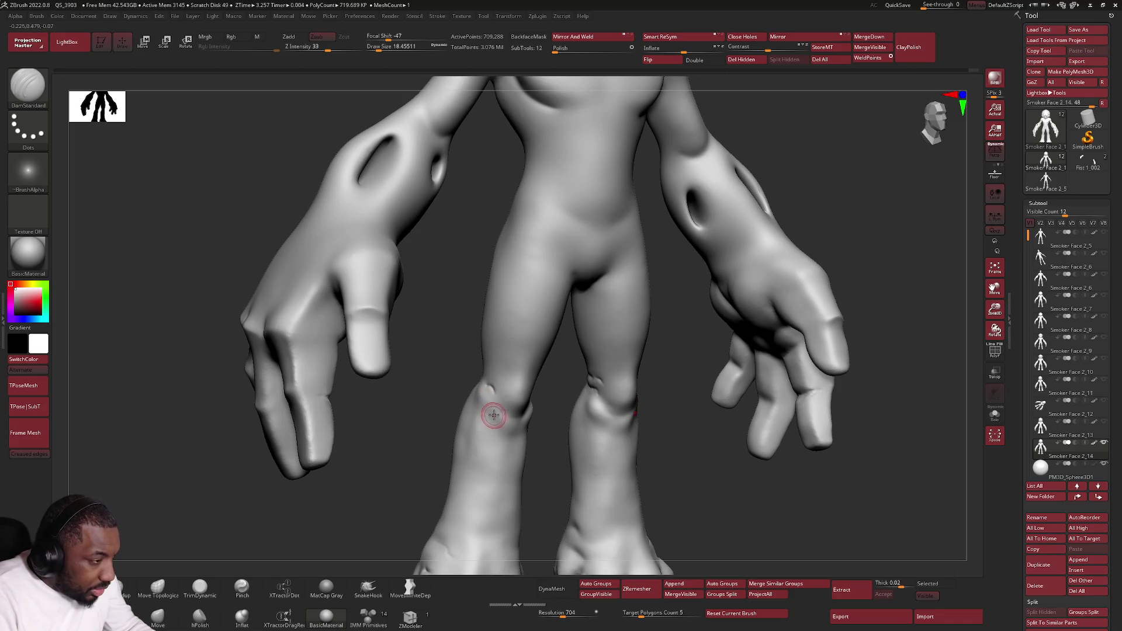
right_click_drag(506, 429, 507, 432)
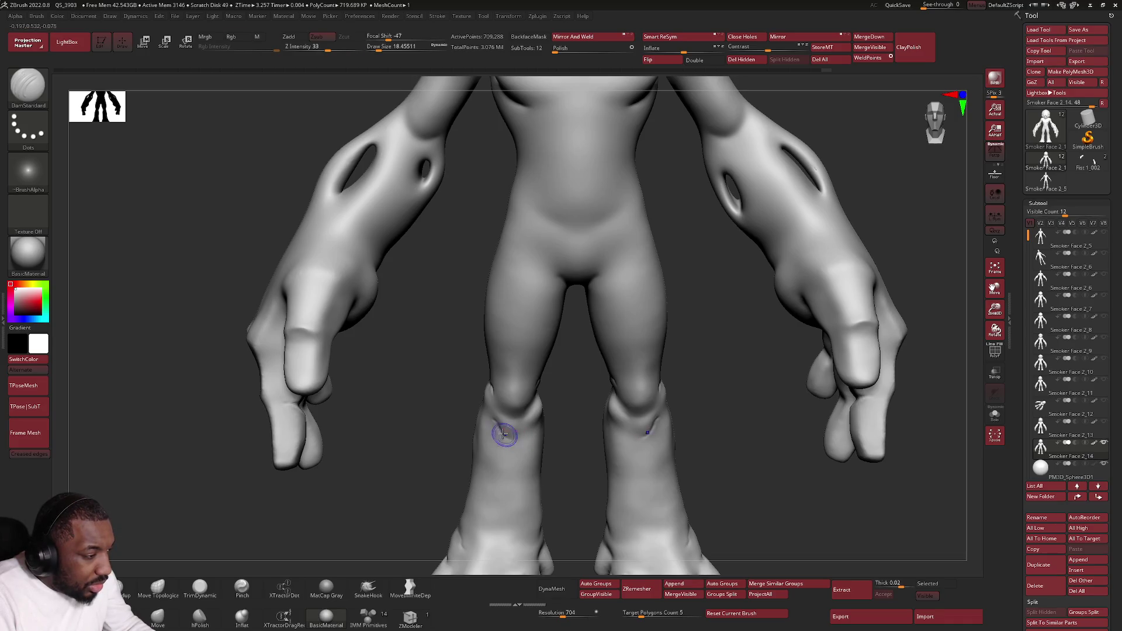
Step: Shift-smooth the knee creases so they blend, checking both knees from several angles
key("shift")
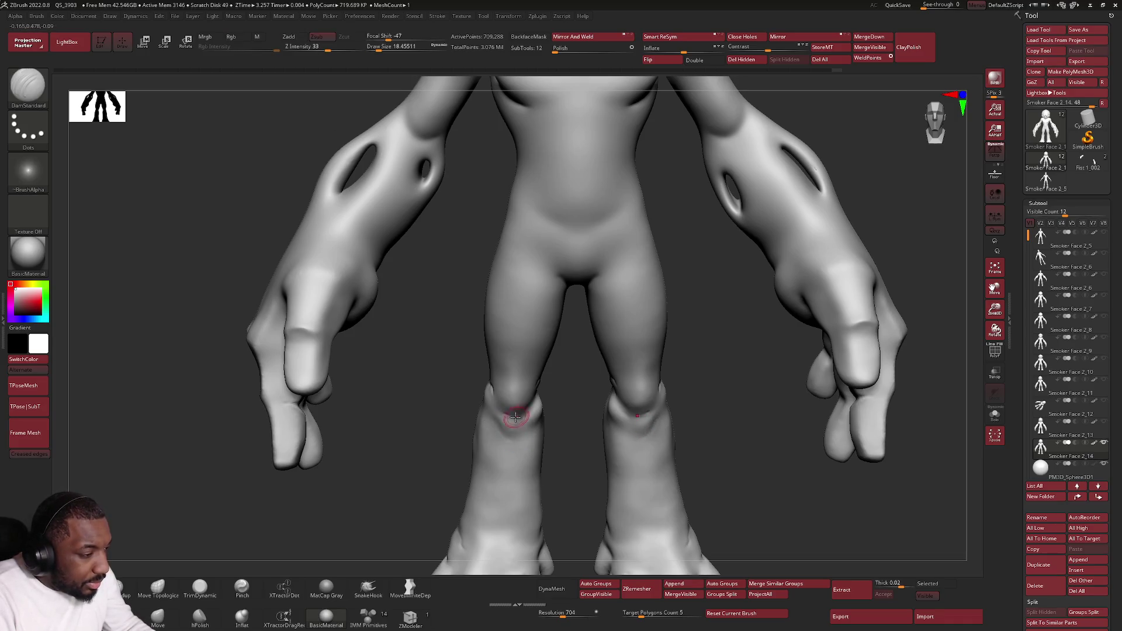
right_click_drag(528, 411, 516, 403)
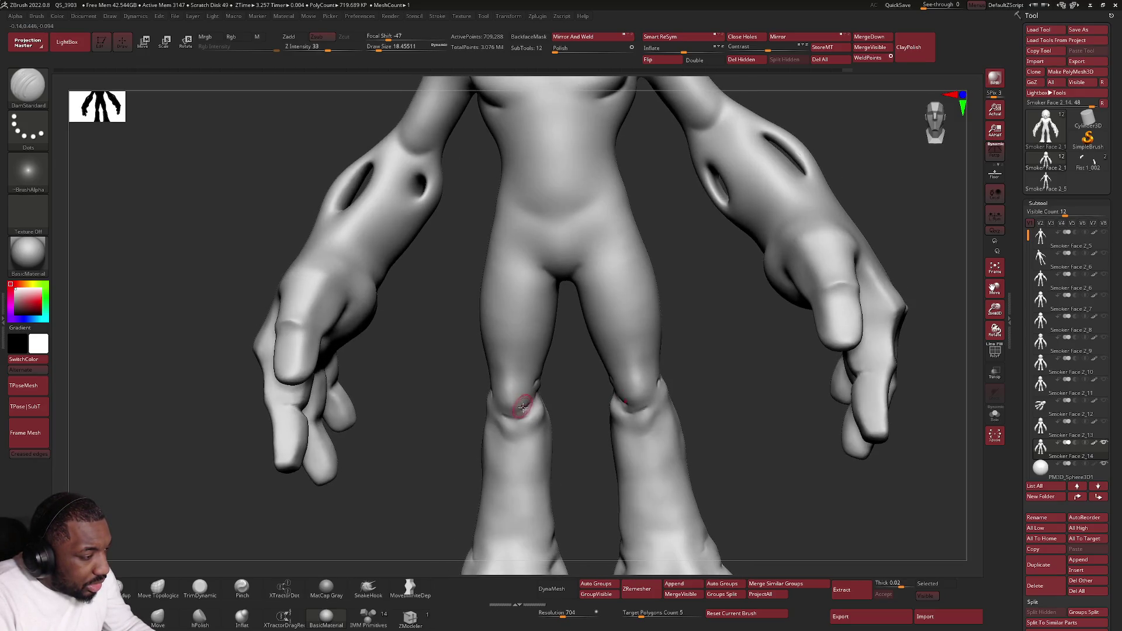
key("shift")
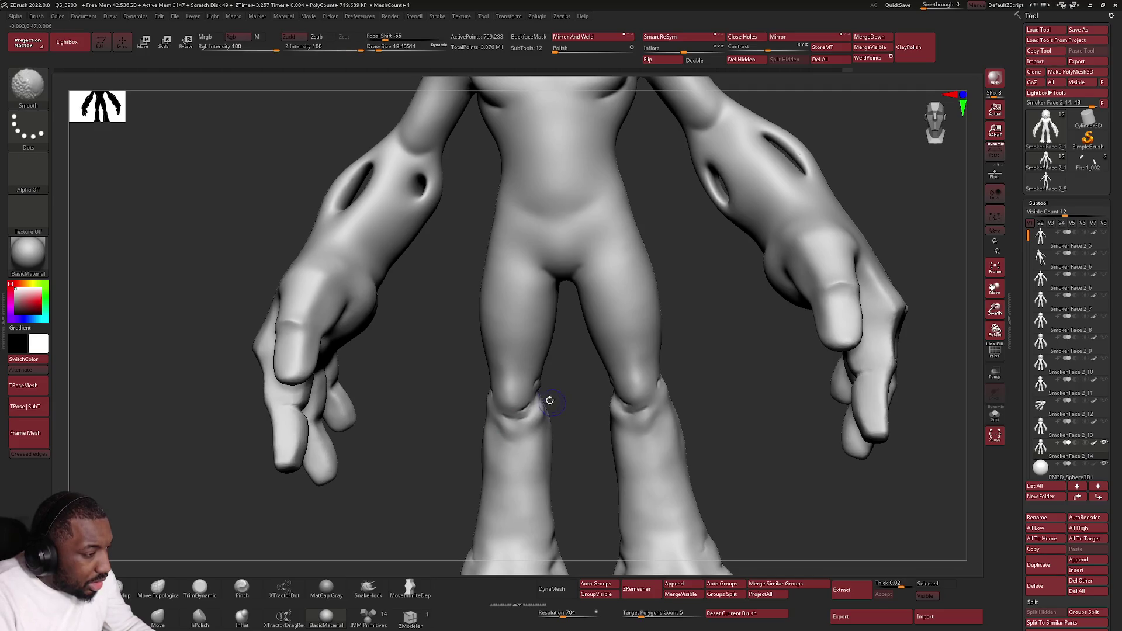
right_click_drag(621, 396, 651, 416)
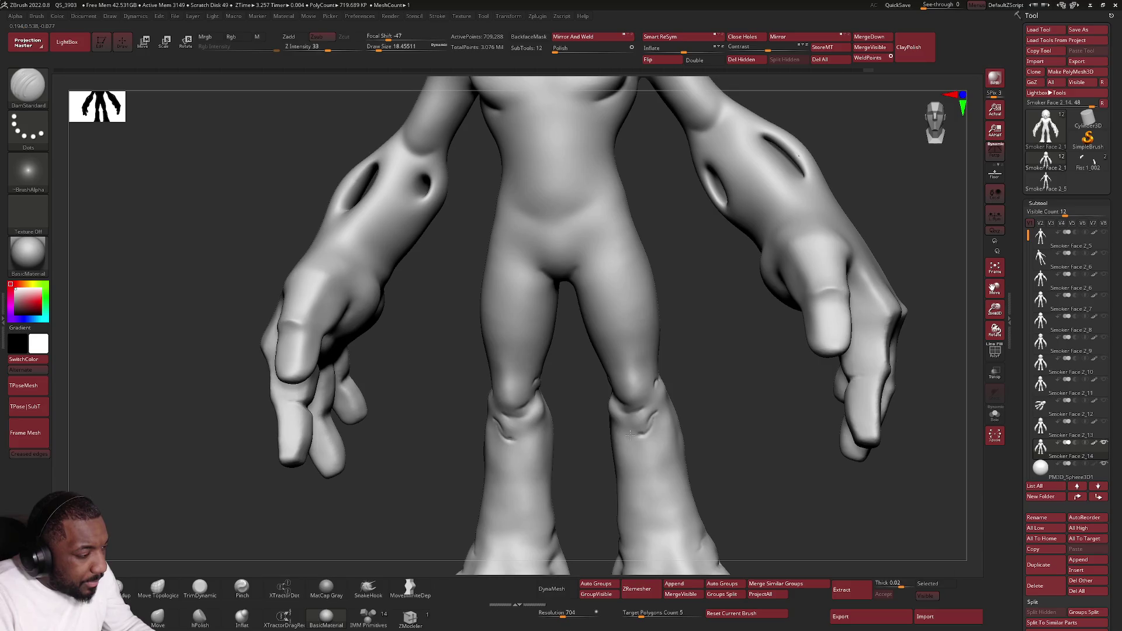
right_click_drag(634, 431, 630, 433)
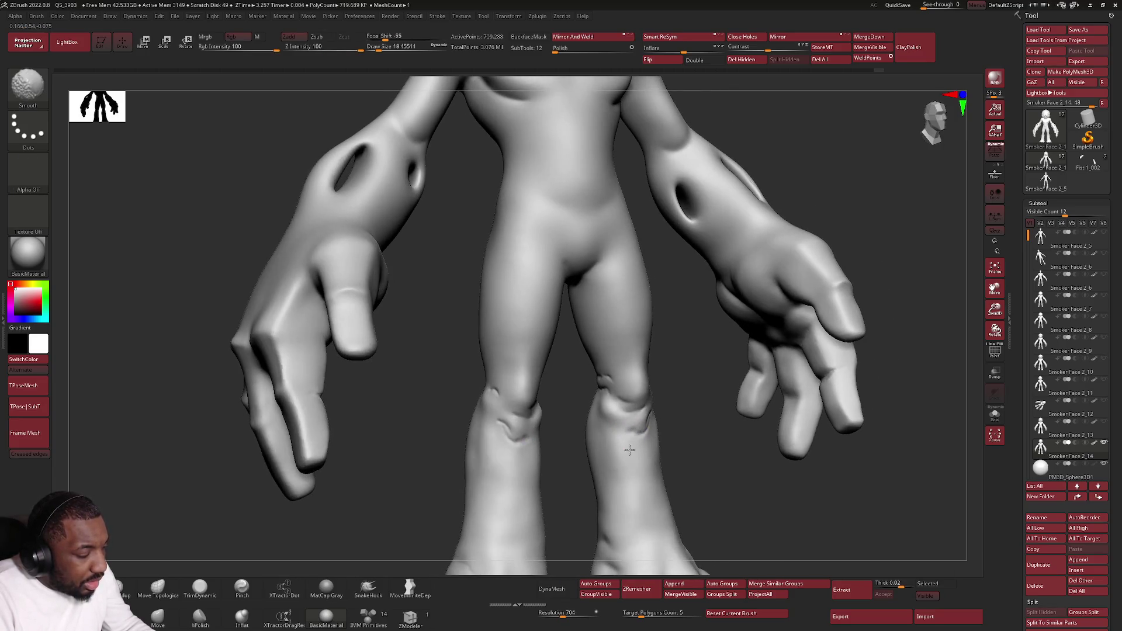
right_click_drag(608, 471, 623, 430, "alt")
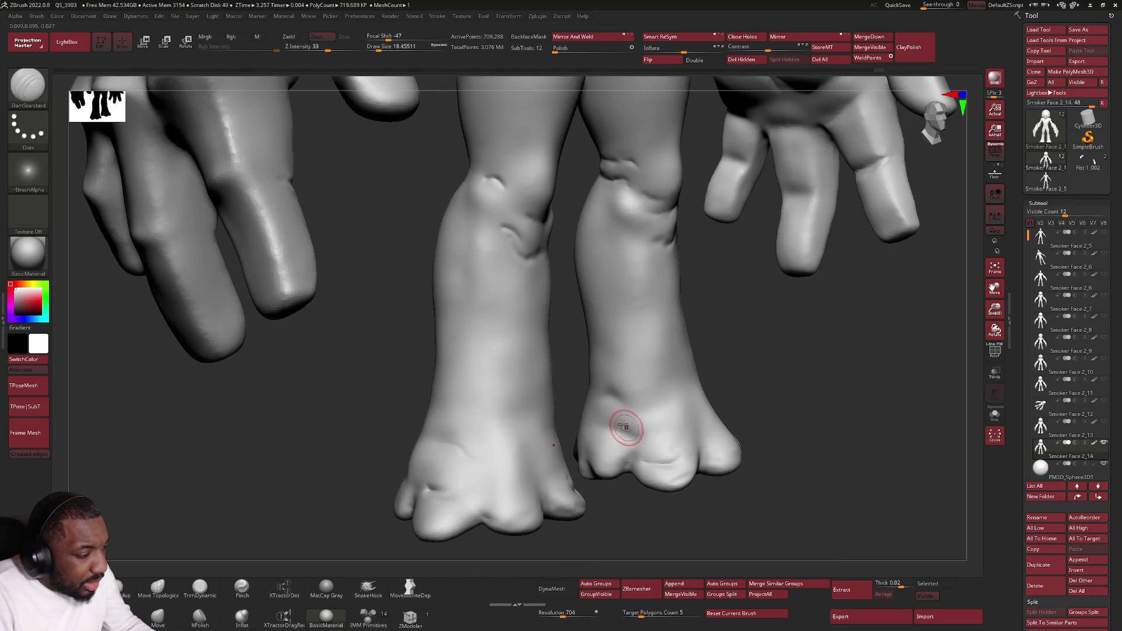
Step: Carve DamStandard wrinkles near the toes of the right and left feet, Shift-smoothing them
left_click_drag(611, 398, 643, 432)
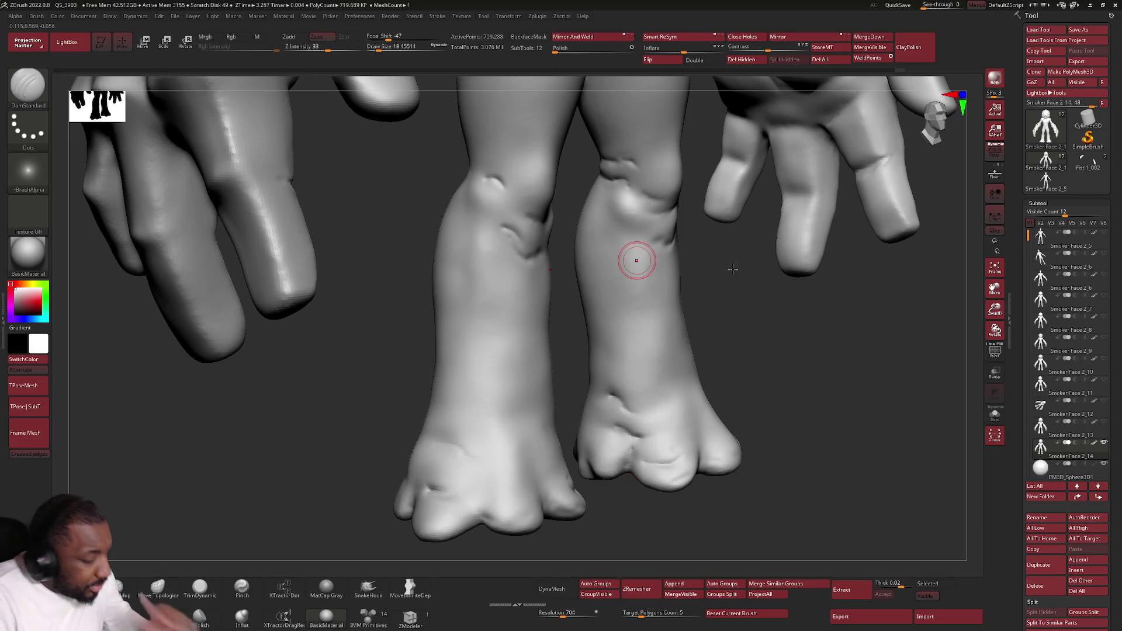
key("shift")
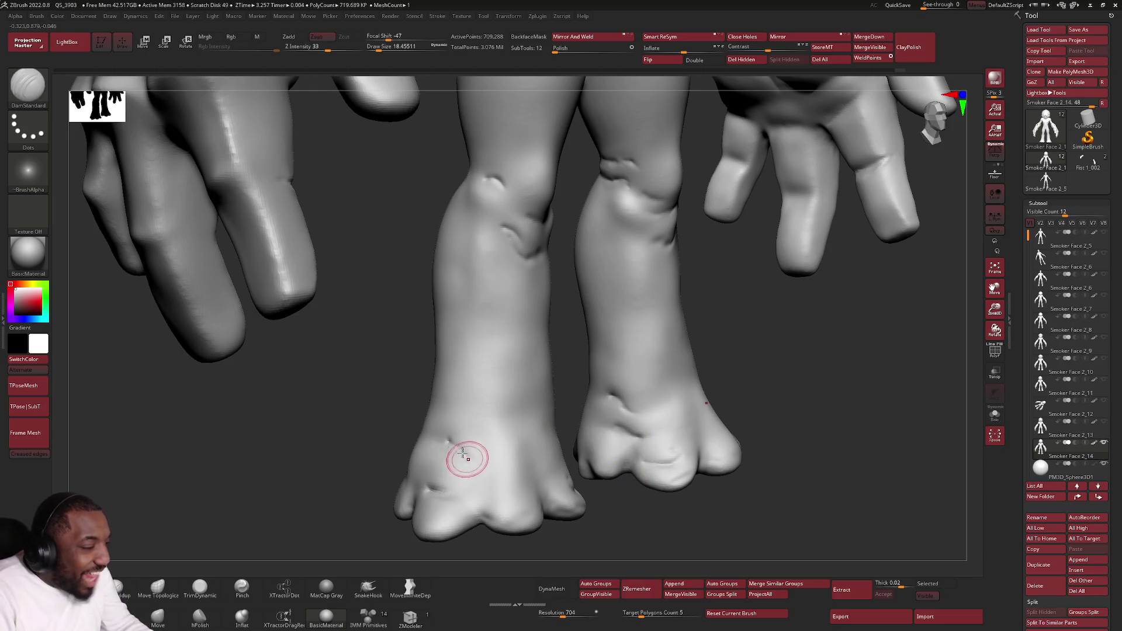
left_click_drag(465, 458, 476, 463)
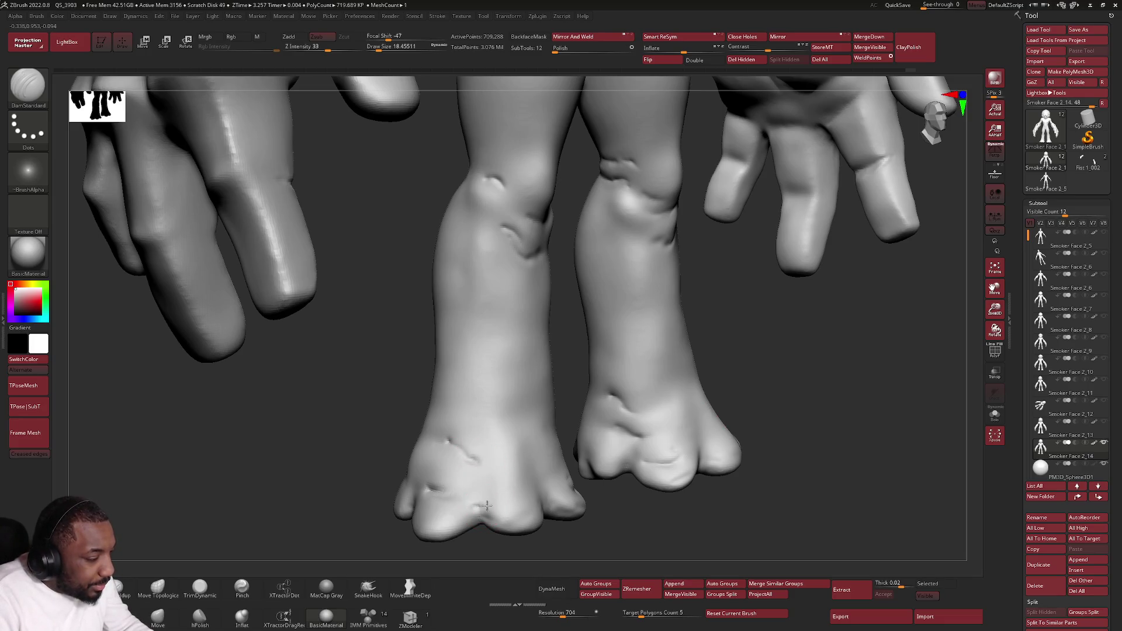
mouse_move(468, 494)
right_mouse_down()
mouse_move(510, 499)
mouse_move(488, 494)
right_mouse_up()
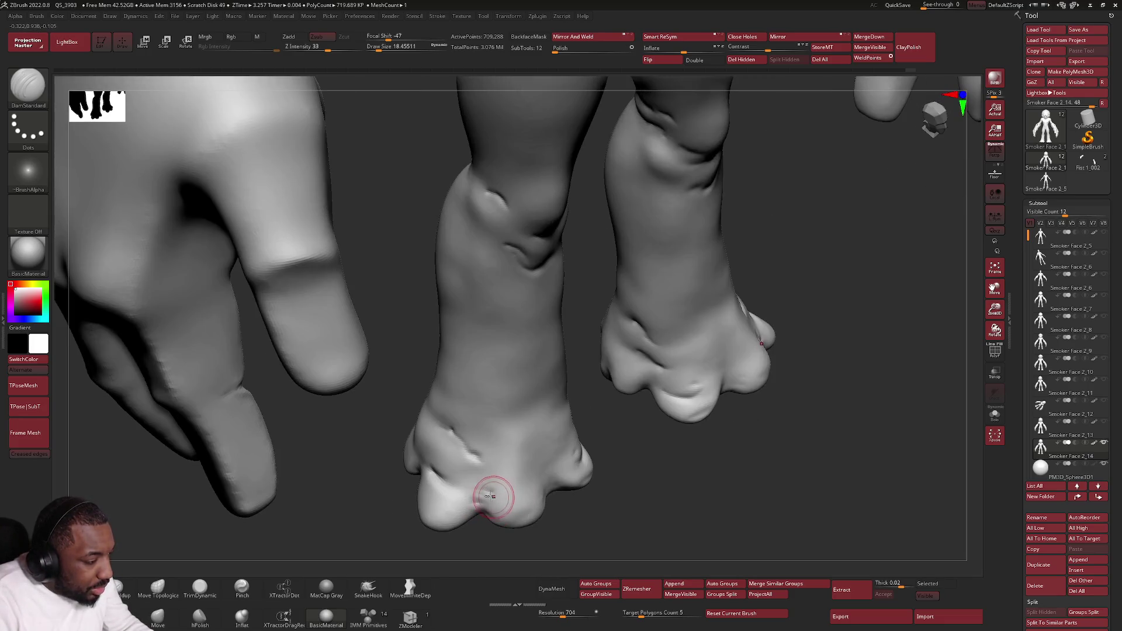